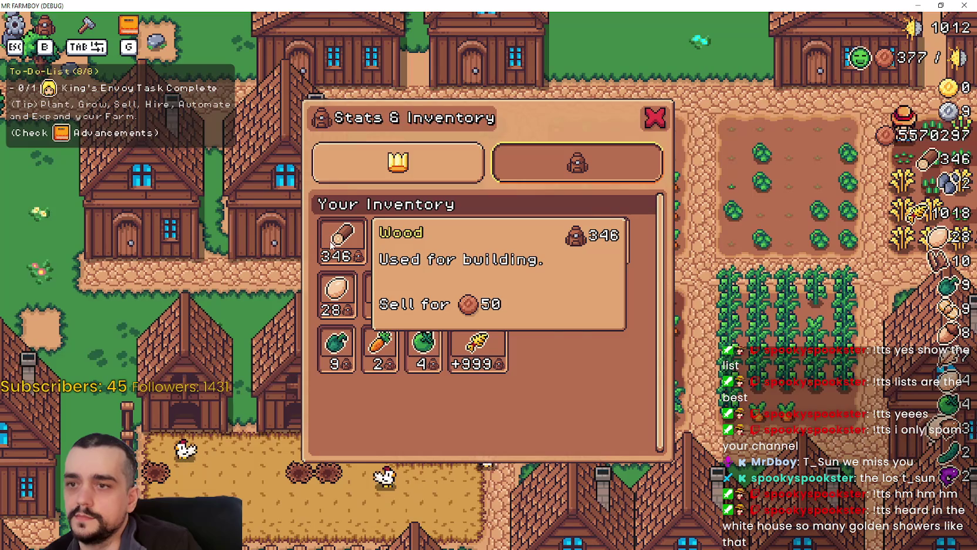
Switch the Stats & Inventory panel to the stats view and back to inventory, then restore the game window.
left_click(411, 164)
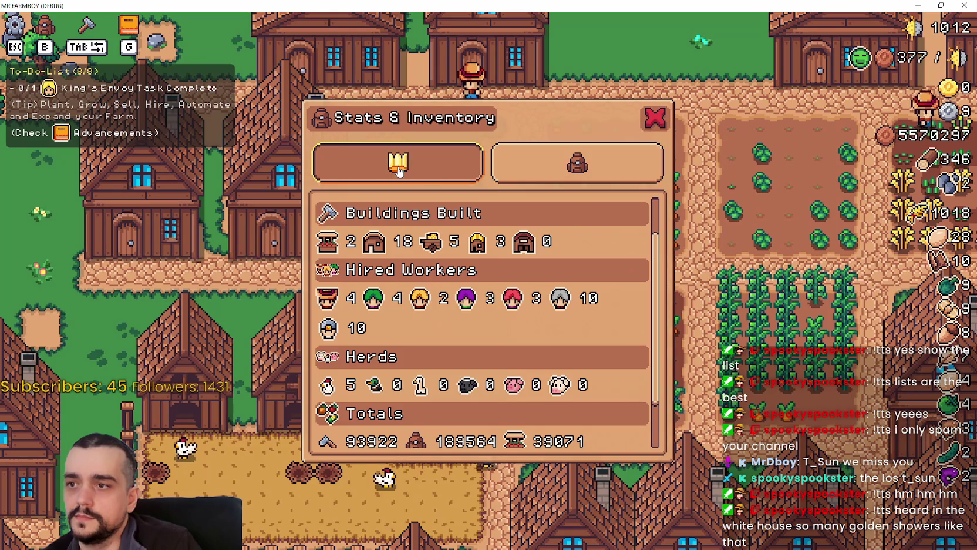
left_click(571, 168)
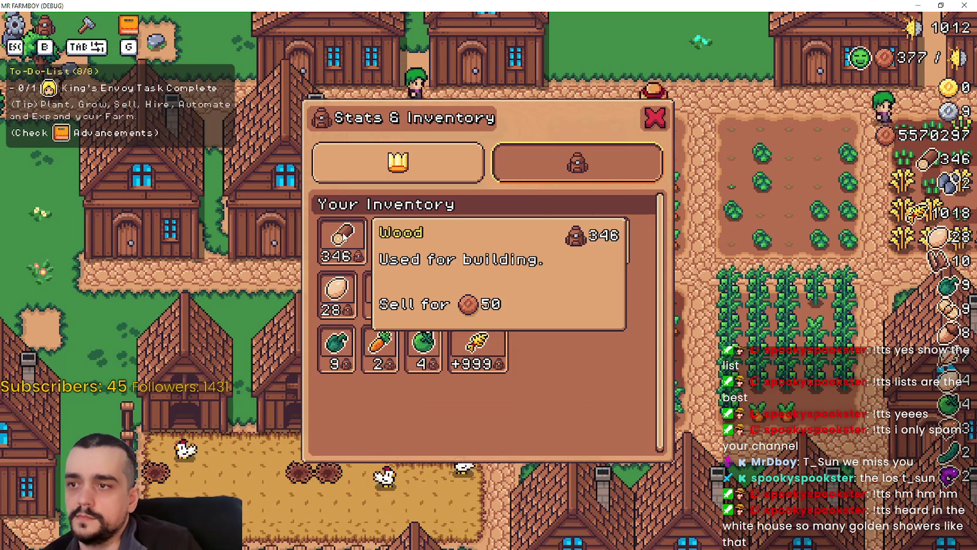
left_click(941, 5)
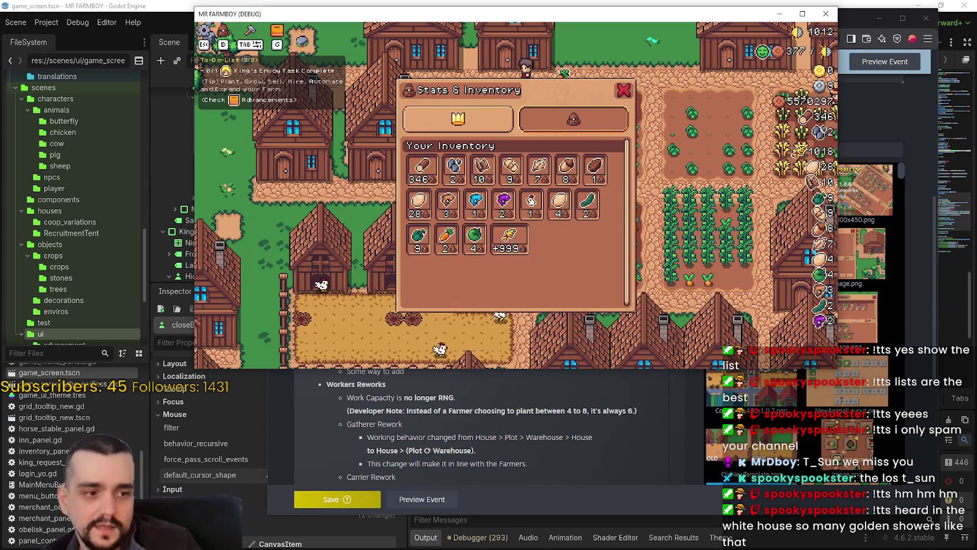
Bring Snipping Tool over the inventory panel and start a new region capture.
left_click(879, 257)
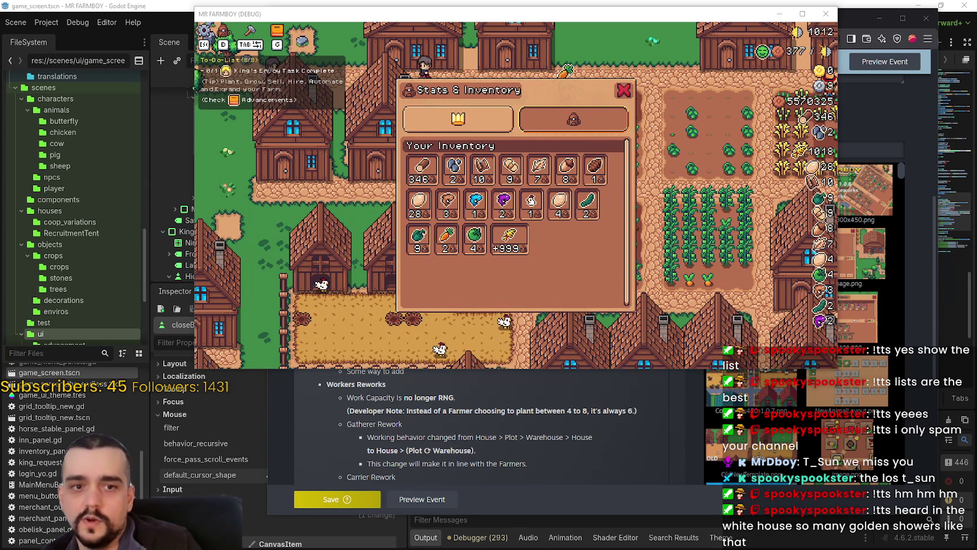
key("alt+Tab")
mouse_move(588, 59)
left_mouse_down()
mouse_move(472, 119)
mouse_move(454, 173)
left_mouse_up()
left_click(452, 202)
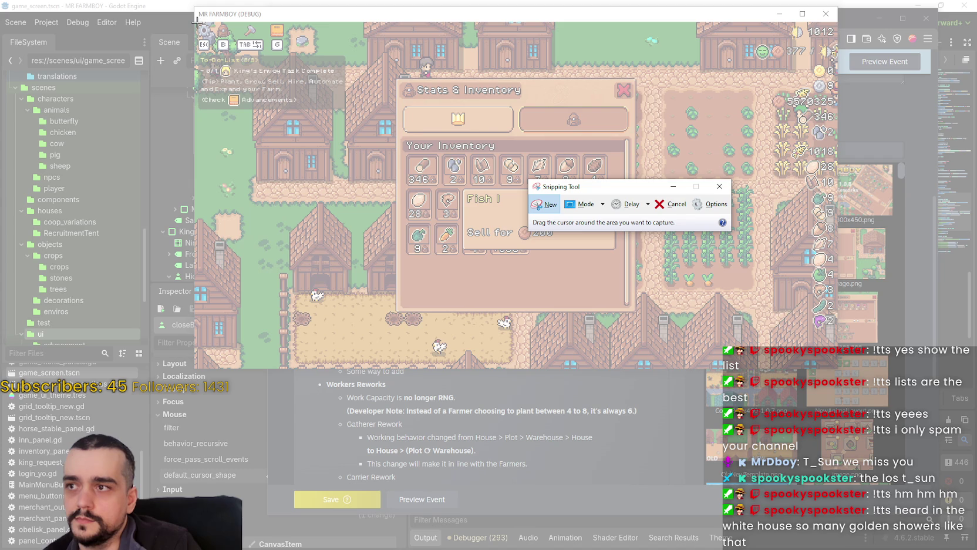
Capture the game area showing the inventory panel and copy the snip.
mouse_move(195, 22)
left_mouse_down()
mouse_move(652, 322)
mouse_move(639, 318)
left_mouse_up()
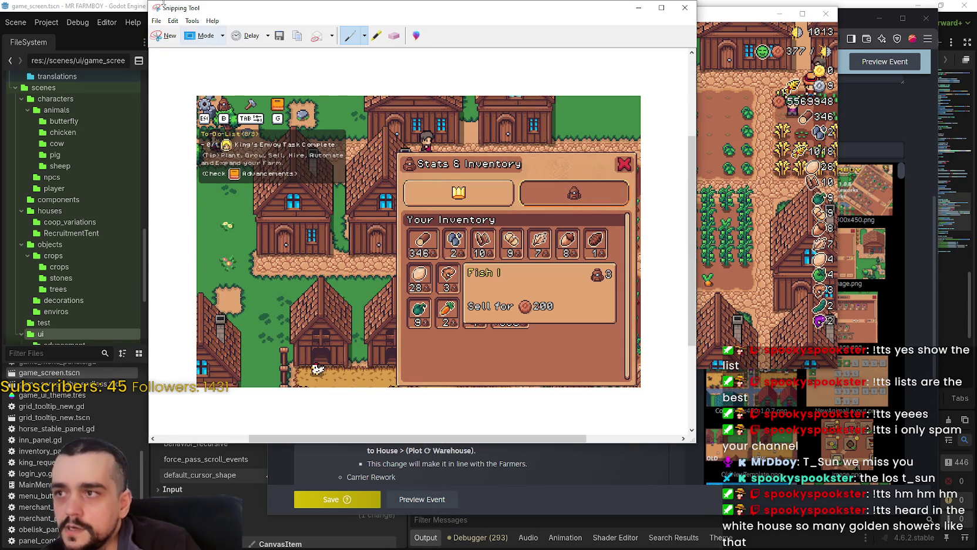
left_click(174, 21)
left_click(187, 33)
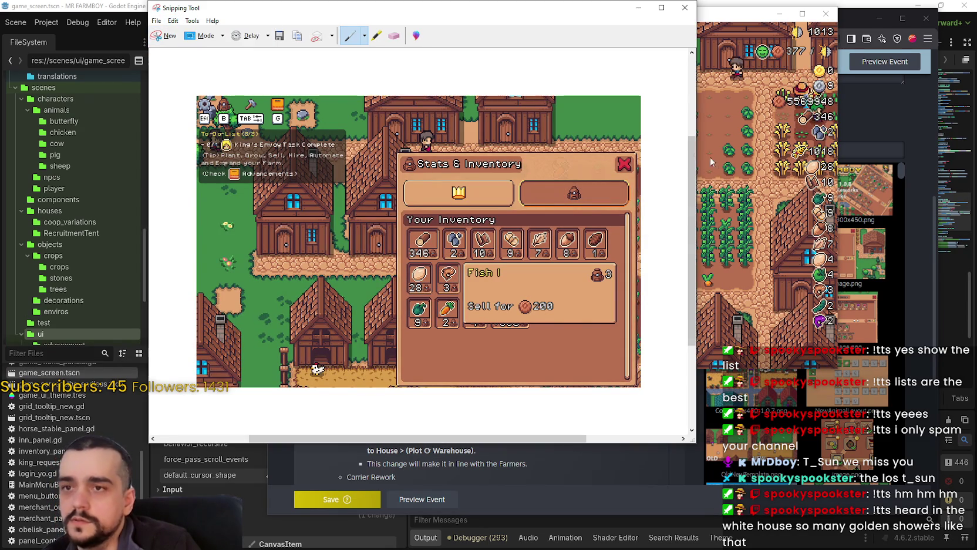
Turn off the To-Do List in the game settings, apply, resume, and reopen Stats & Inventory with B.
left_click(702, 176)
key("Escape")
left_click(523, 213)
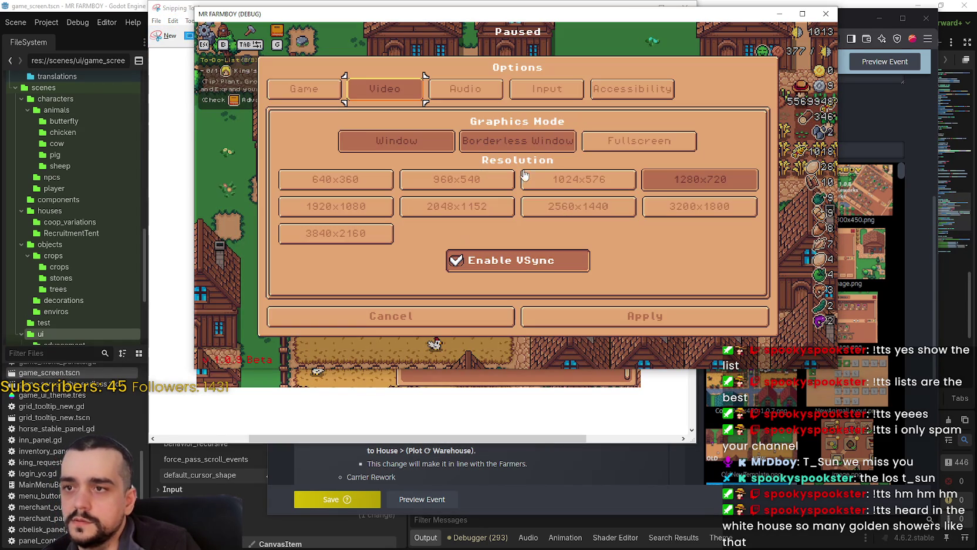
left_click(325, 95)
left_click(626, 157)
left_click(614, 159)
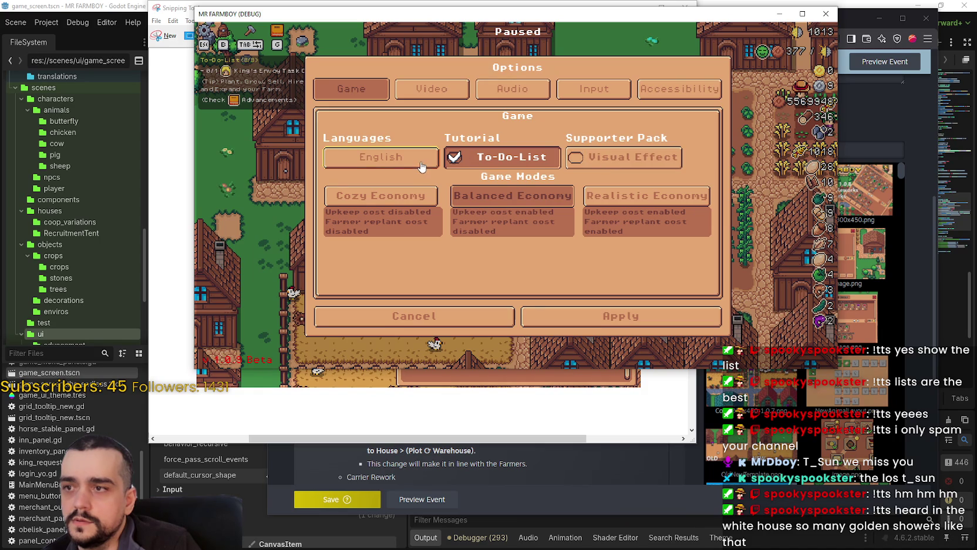
left_click(517, 155)
left_click(595, 310)
key("Escape")
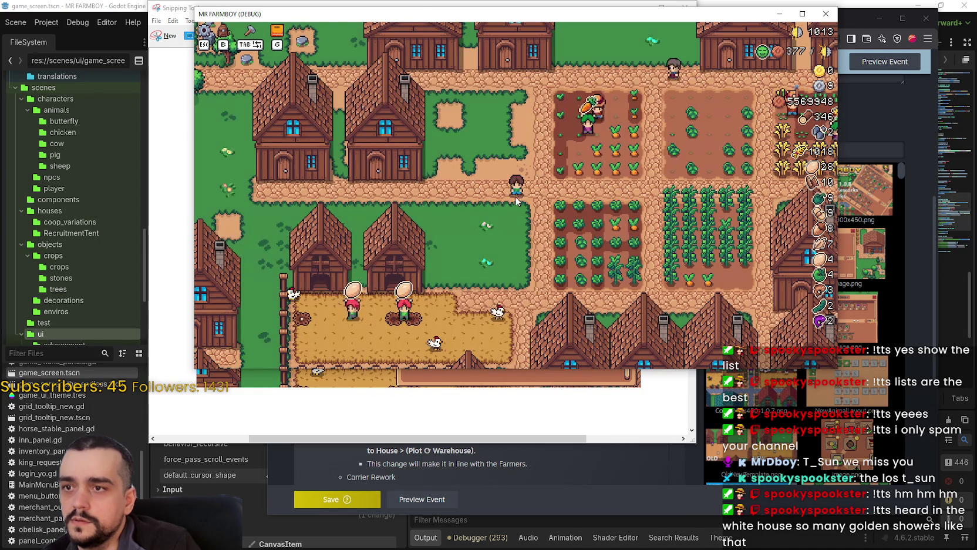
key("b")
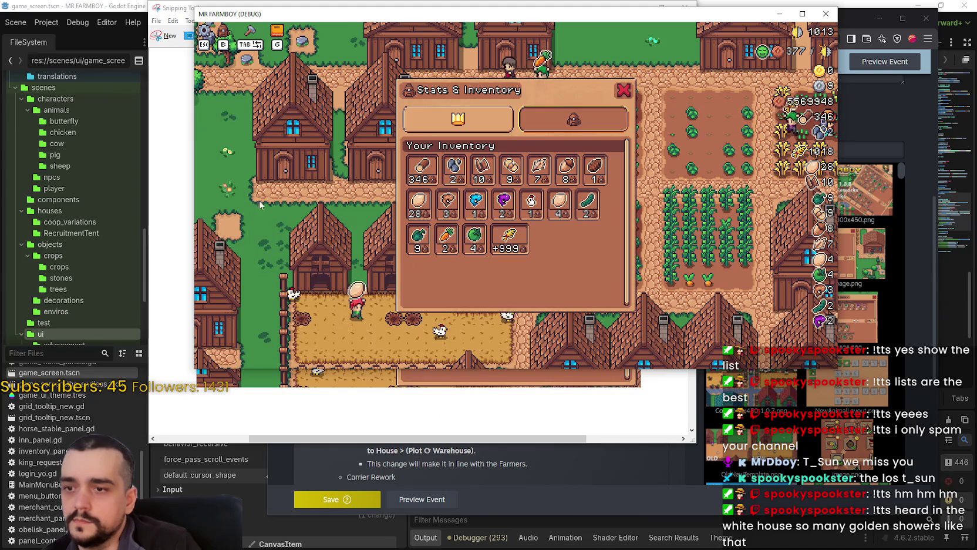
Recapture the game window with the inventory panel and no to-do list, then return to the Steam event editor.
left_click(186, 8)
mouse_move(186, 9)
left_mouse_down()
mouse_move(572, 116)
mouse_move(501, 127)
mouse_move(482, 166)
mouse_move(486, 181)
left_mouse_up()
left_click(451, 200)
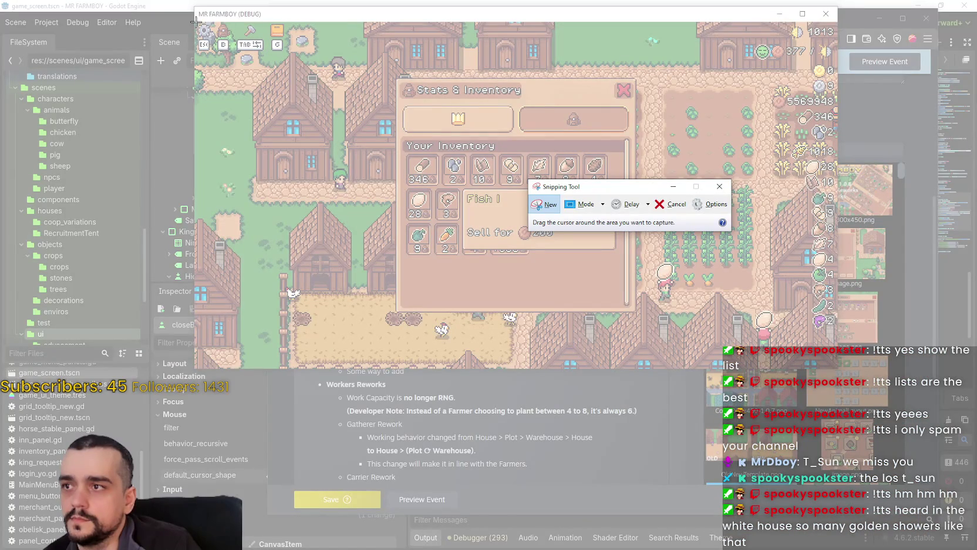
mouse_move(195, 22)
left_mouse_down()
mouse_move(327, 132)
mouse_move(667, 312)
mouse_move(662, 320)
mouse_move(639, 312)
left_mouse_up()
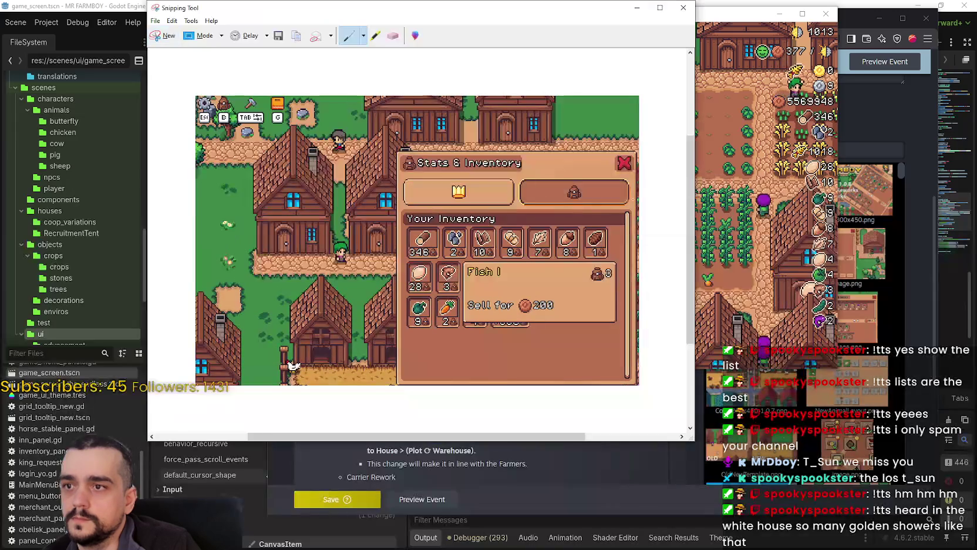
left_click(155, 20)
left_click(155, 20)
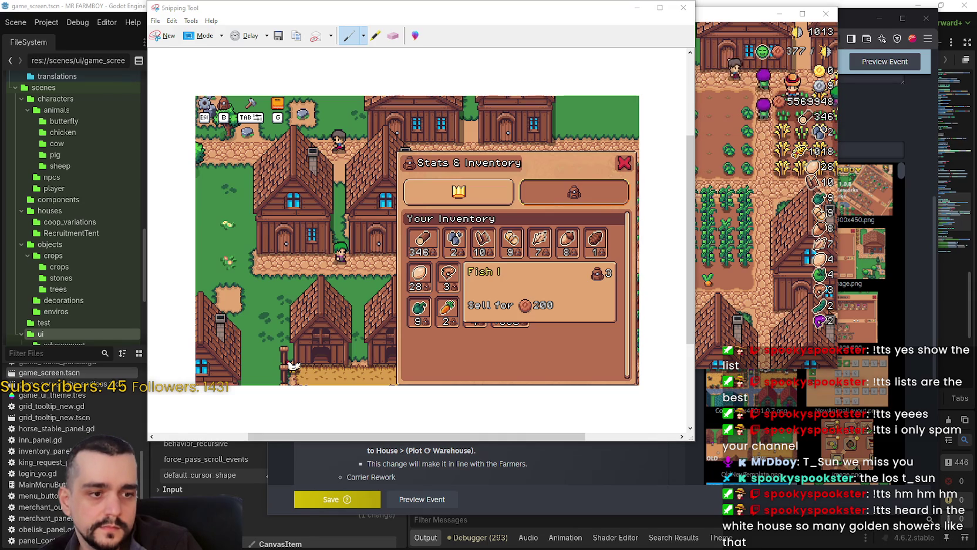
key("alt+Tab")
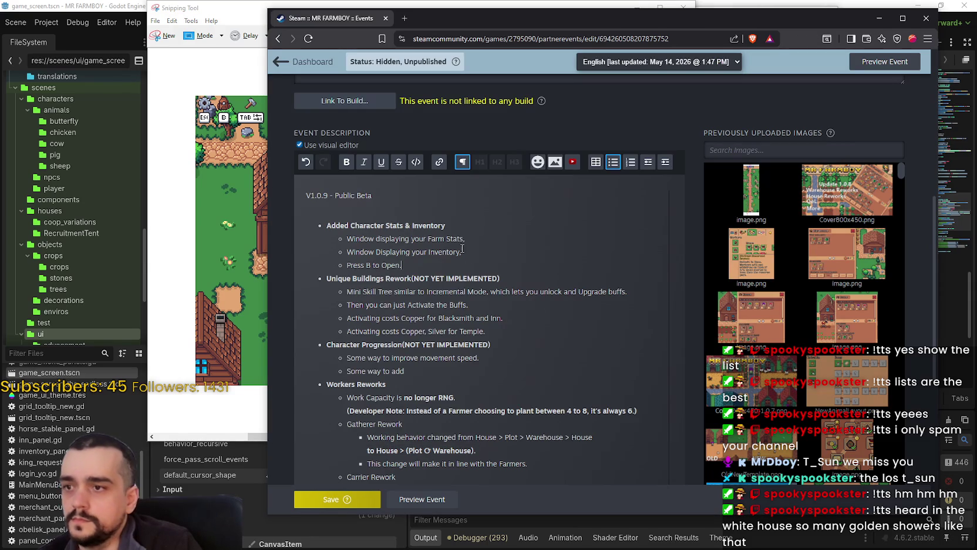
Try inserting the screenshot on a new line under 'Press B to Open.', dismissing two upload errors.
key("Return")
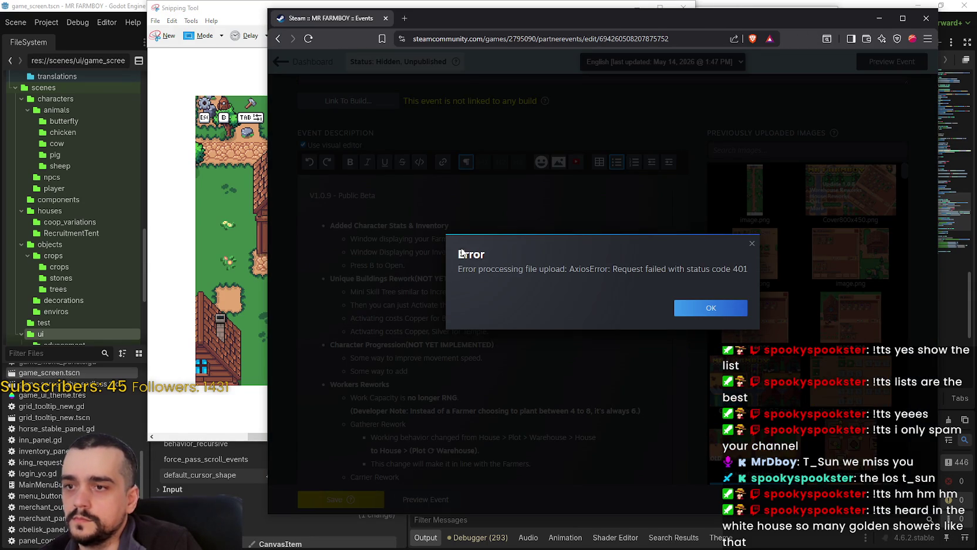
left_click(693, 308)
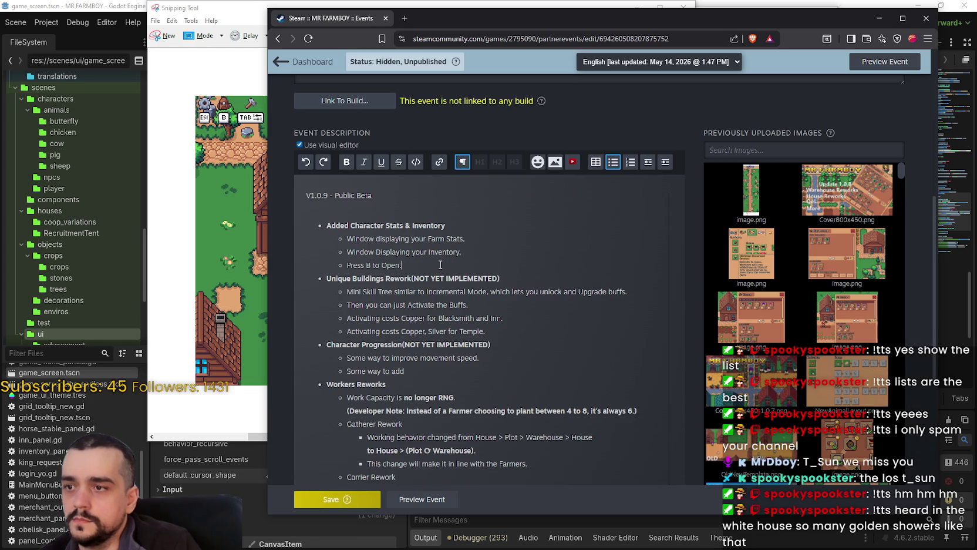
key("Return")
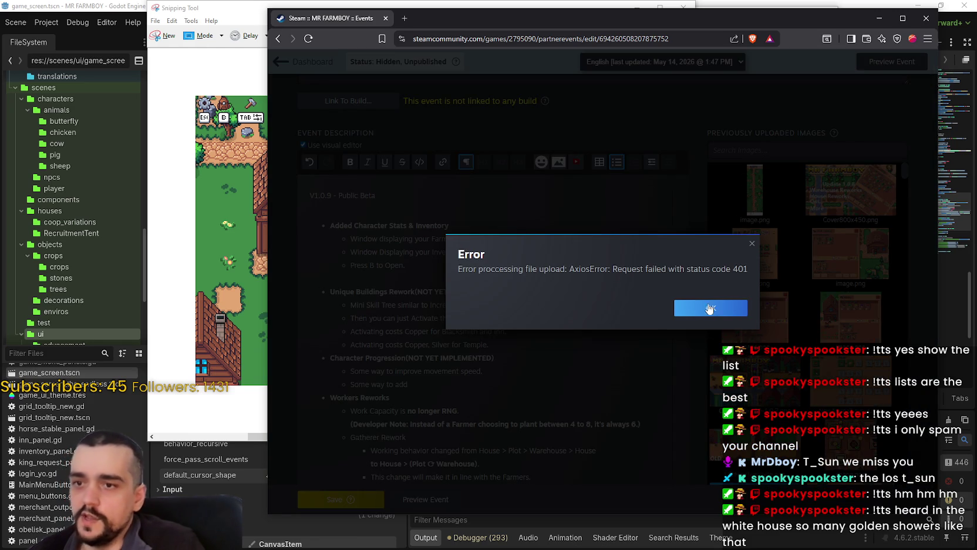
left_click(710, 308)
scroll(471, 273, "down", 2)
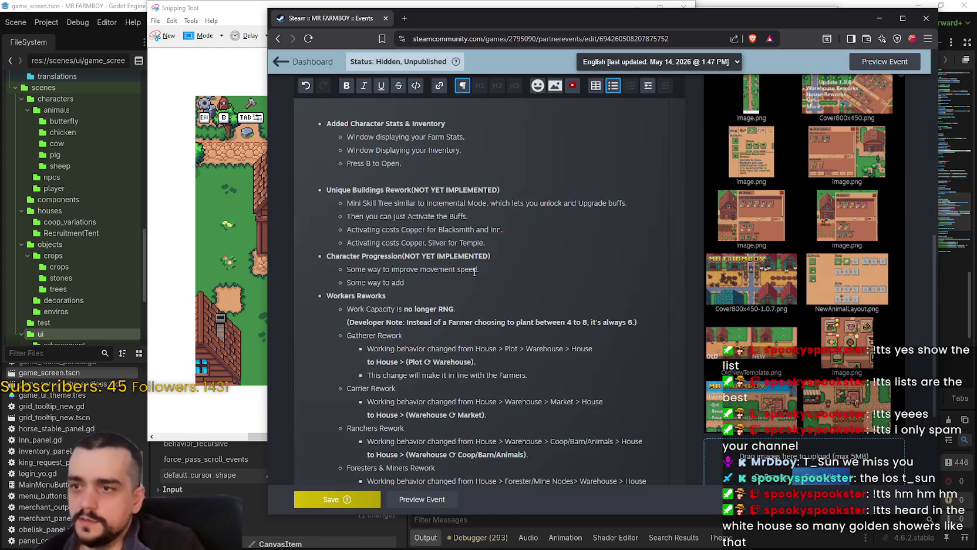
scroll(442, 237, "up", 3)
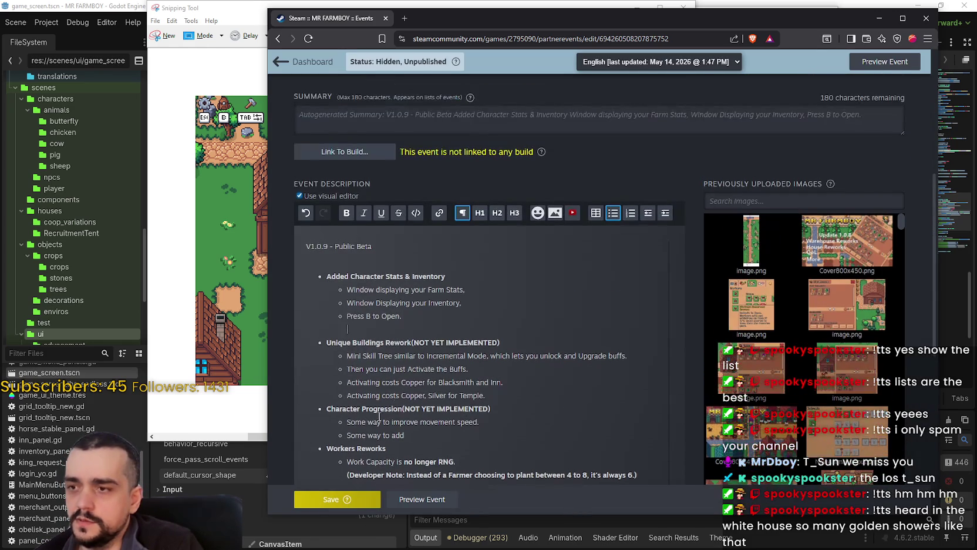
Delete the blank line, attempt to save the event, and dismiss the permissions error.
key("BackSpace")
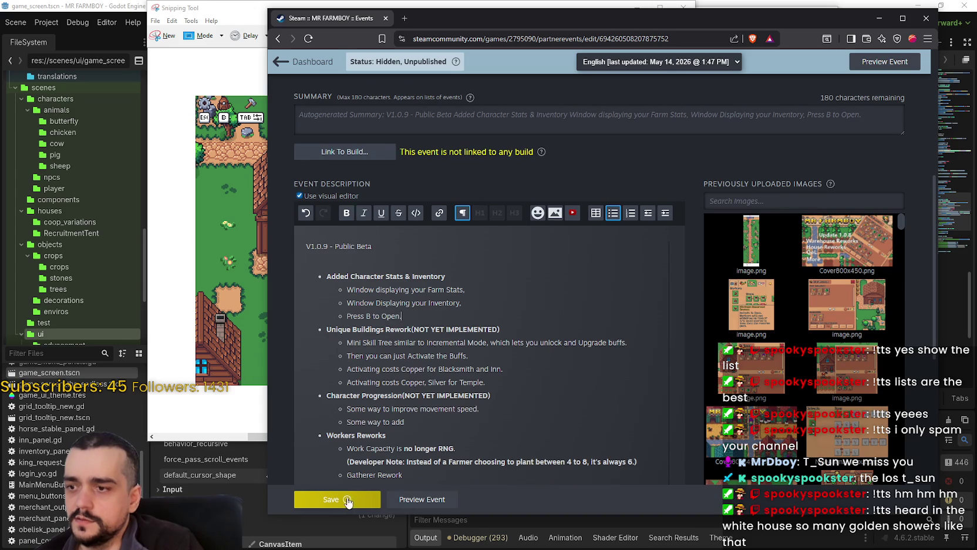
left_click(350, 499)
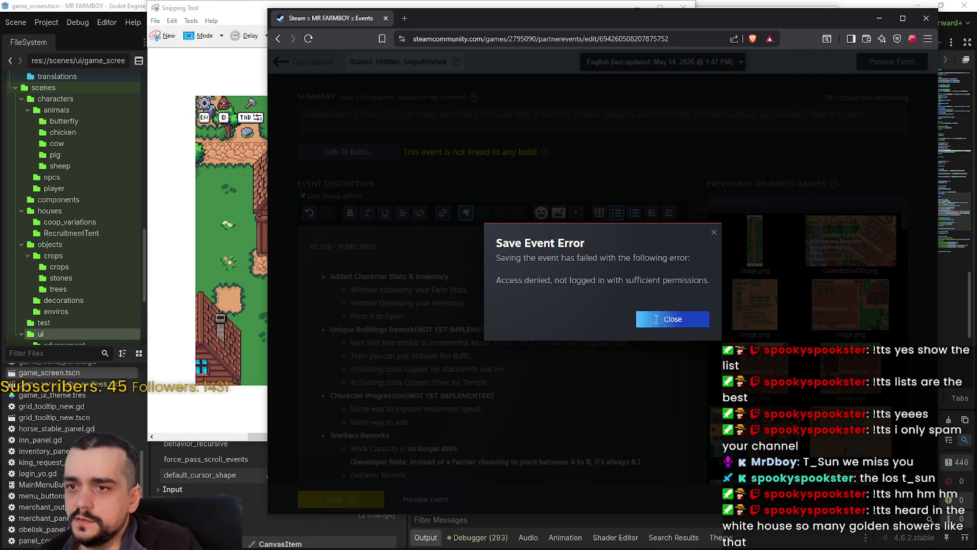
left_click(655, 324)
left_click(879, 18)
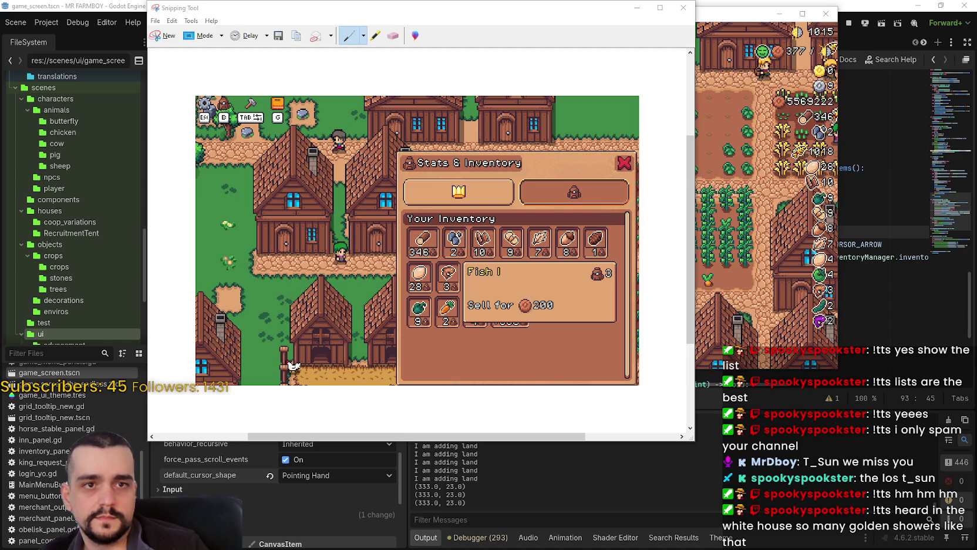
Paste the inventory snip from Snipping Tool onto a new line under 'Press B to Open.'.
key("alt+Tab")
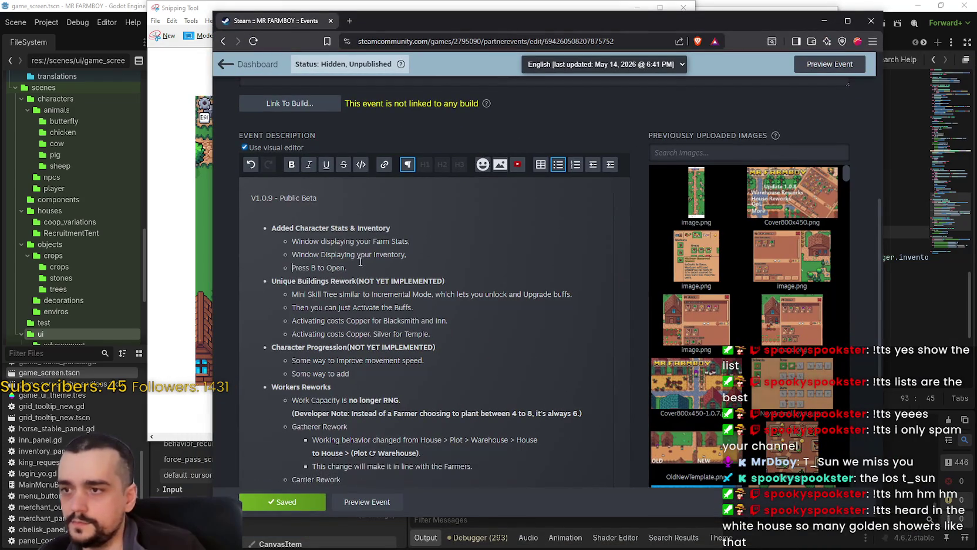
key("Return")
left_click(163, 23)
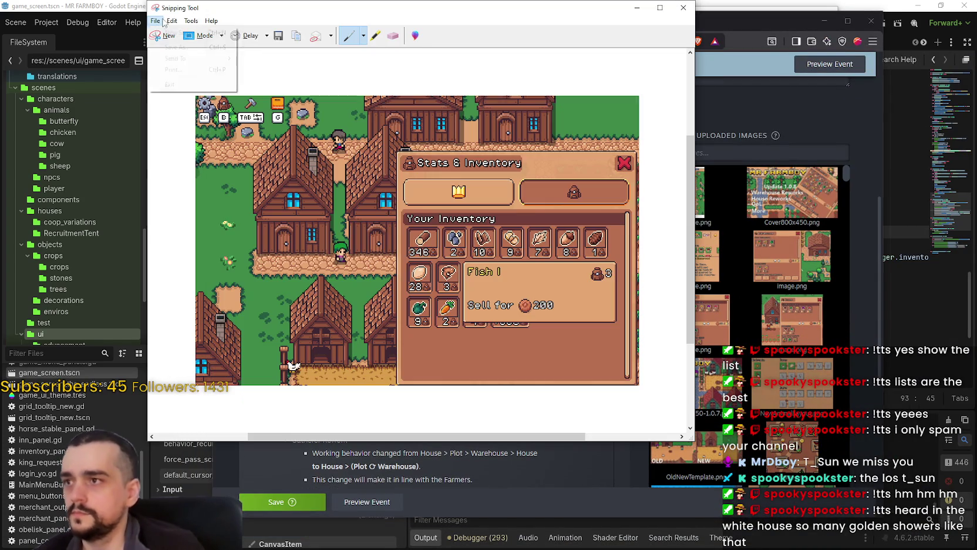
key("Escape")
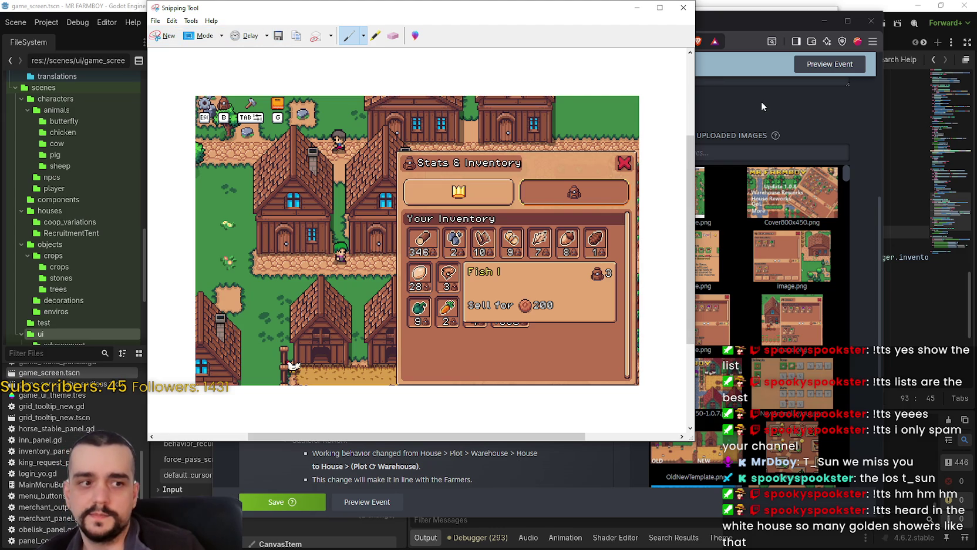
left_click(762, 102)
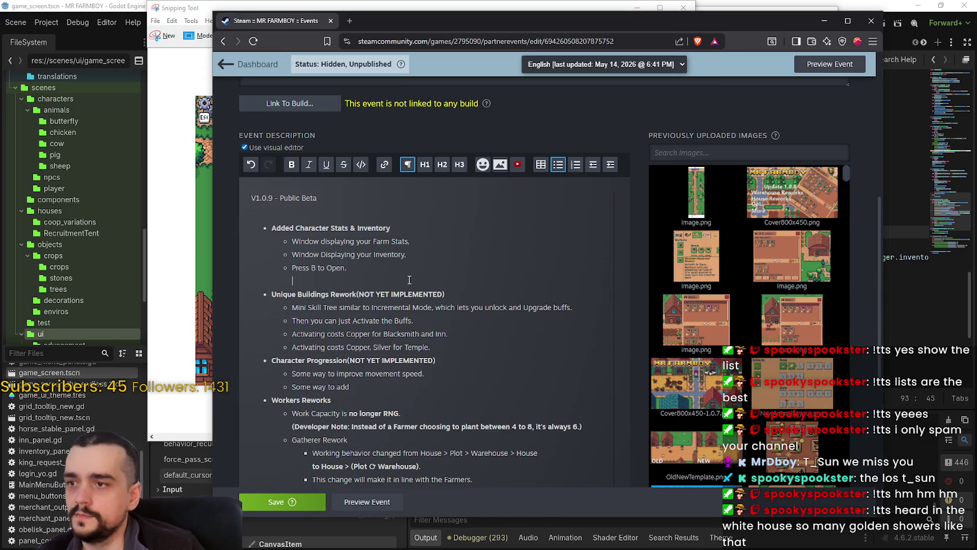
key("ctrl+v")
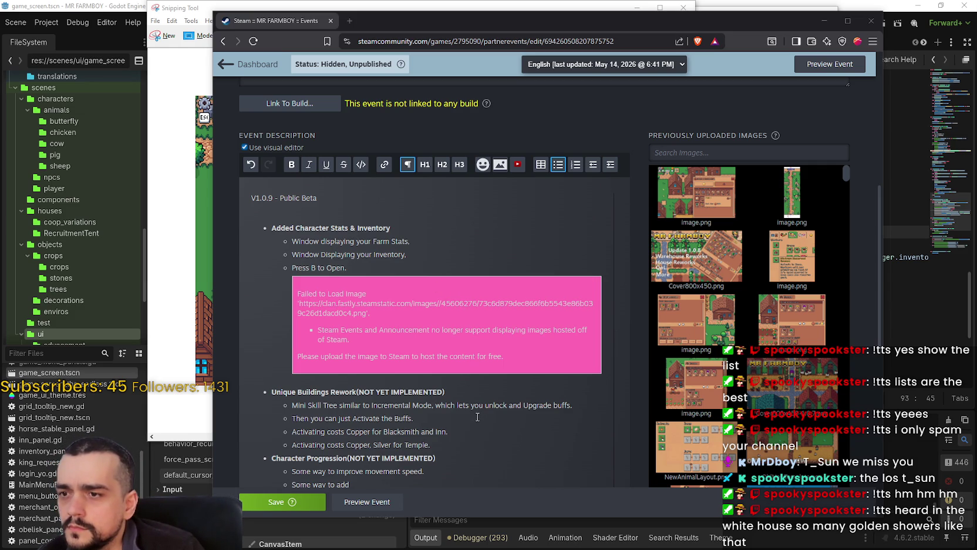
Remove the 'Failed to Load Image' block, repaste the snip, and remove the failed placeholder again.
mouse_move(419, 347)
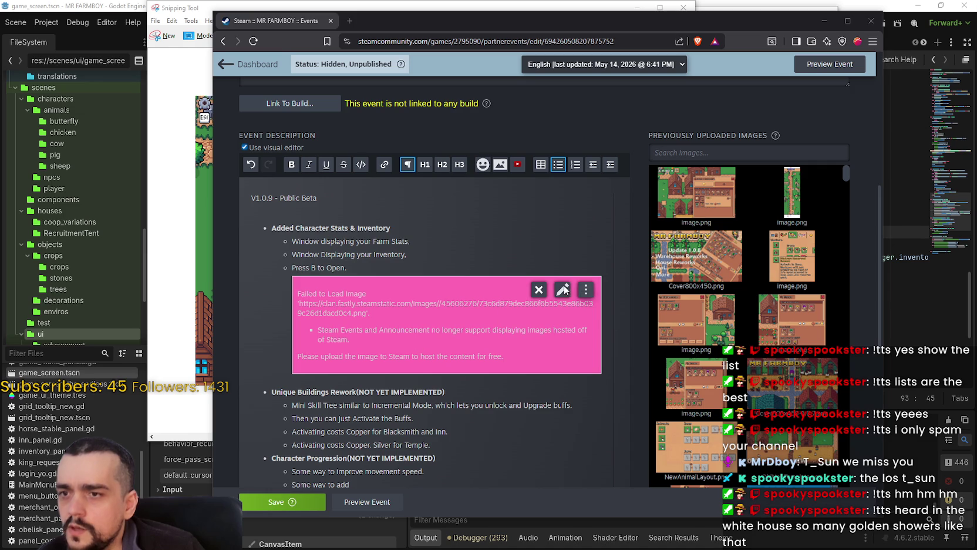
left_click(539, 289)
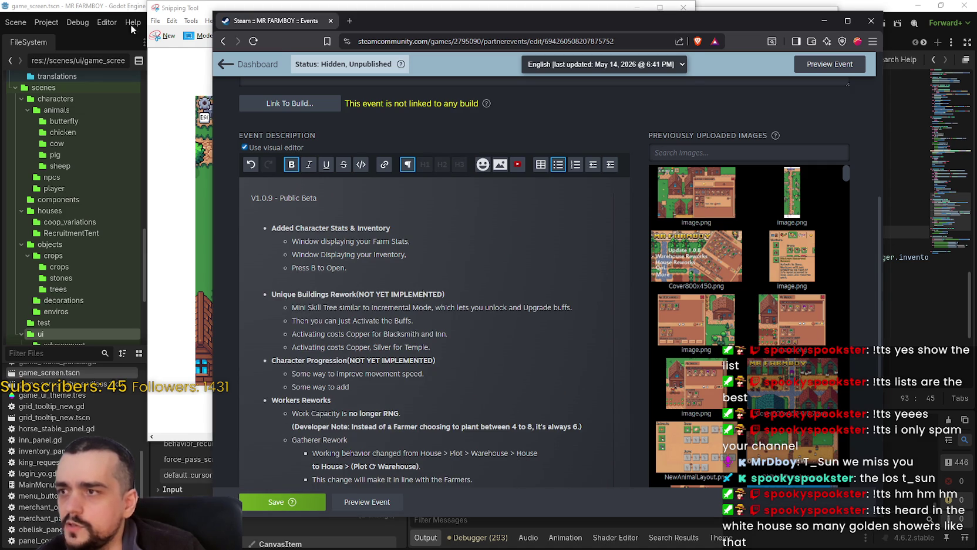
left_click(172, 22)
left_click(852, 124)
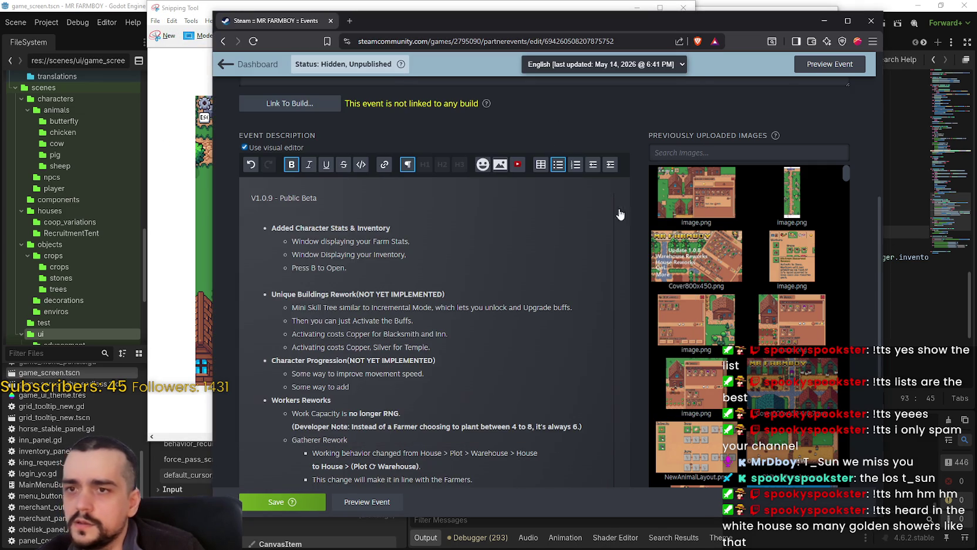
key("ctrl+v")
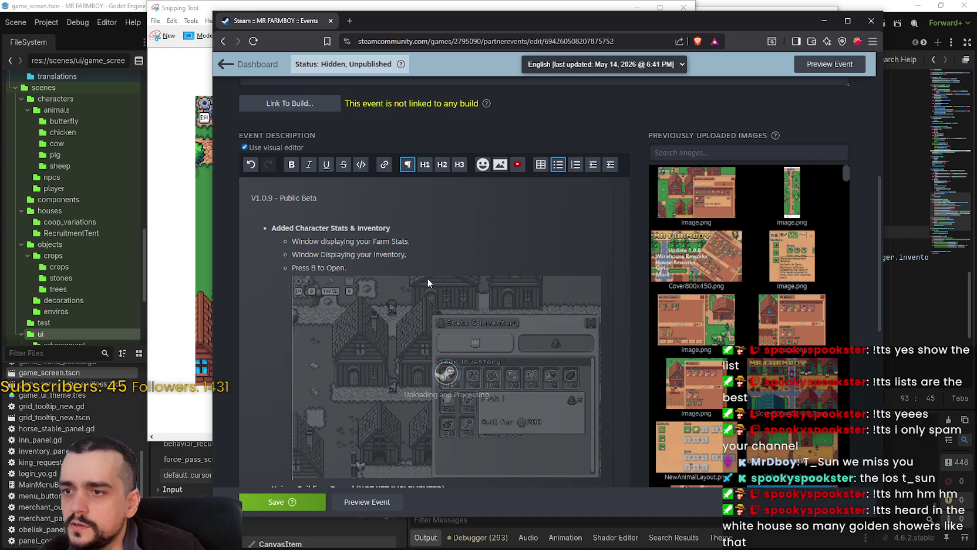
left_click(539, 289)
Drag the first previously uploaded thumbnail under 'Press B to Open.' and view it full size.
mouse_move(702, 197)
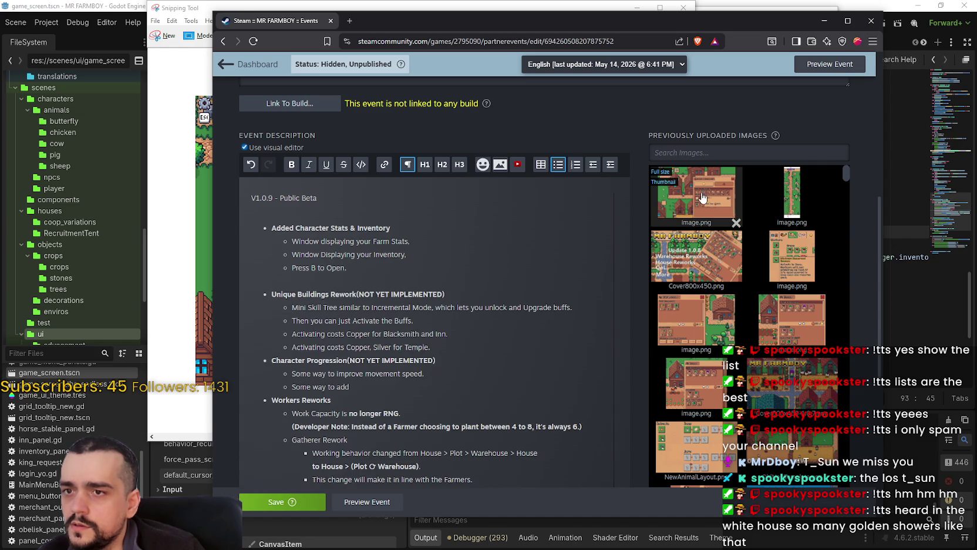
left_click_drag(695, 202, 323, 282)
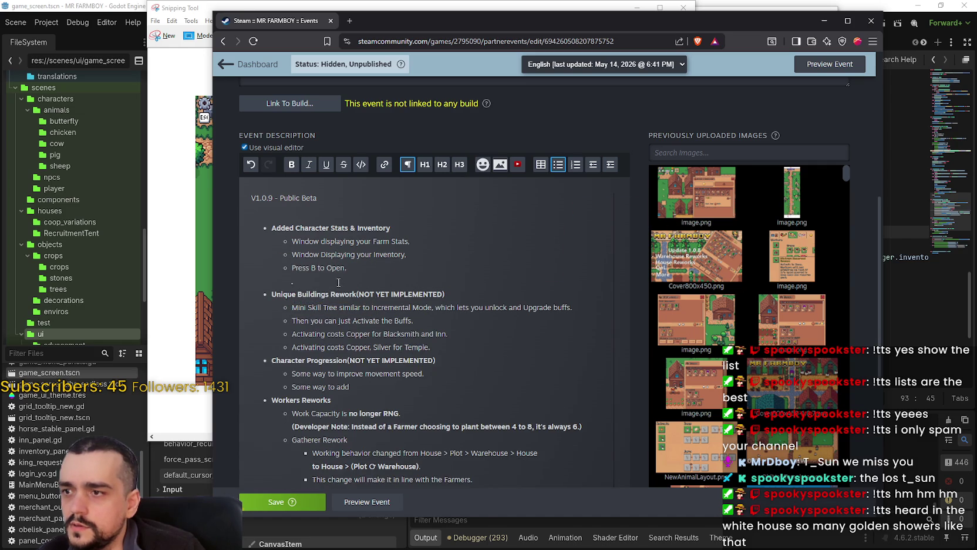
left_click(690, 199)
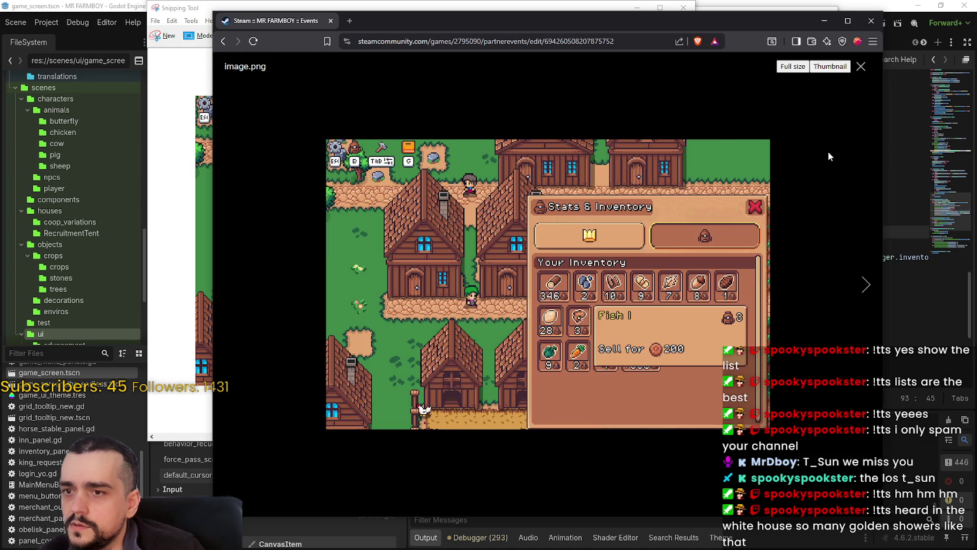
Close the image preview, drag the screenshot into the description, and undo the misplaced insert.
left_click(828, 151)
left_click(695, 196)
left_click(792, 149)
mouse_move(699, 197)
left_mouse_down()
mouse_move(333, 266)
mouse_move(735, 209)
left_mouse_up()
scroll(329, 334, "down", 3)
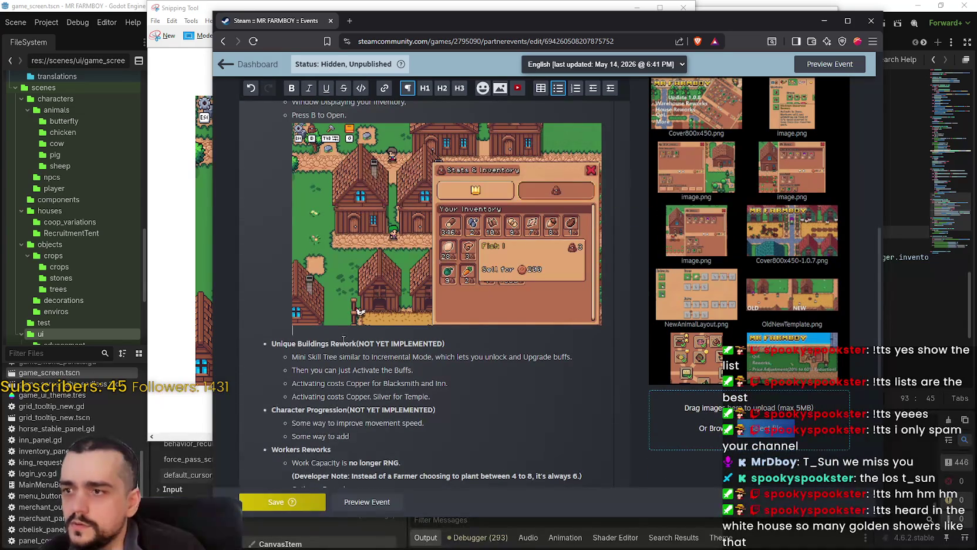
key("ctrl+z")
key("ctrl+z")
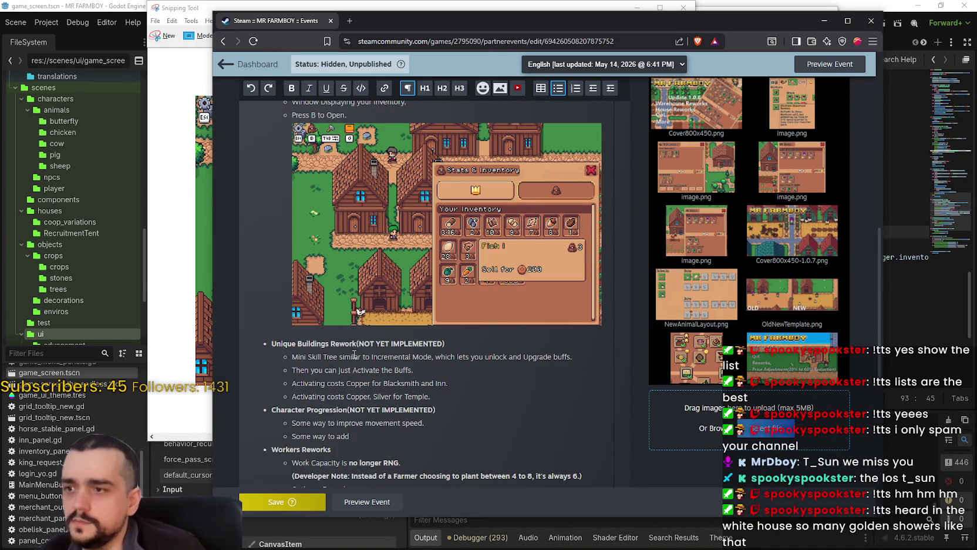
key("Down")
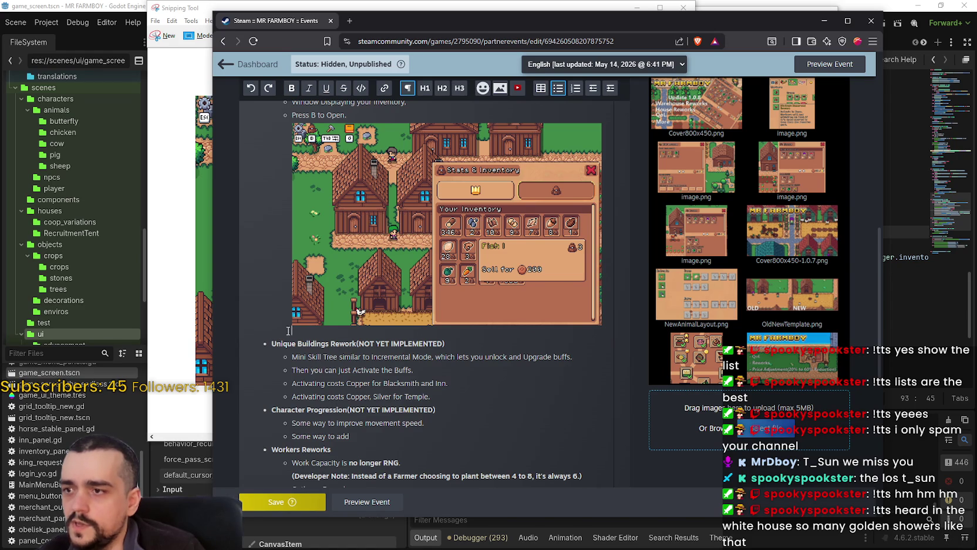
Adjust the text around the inserted screenshot near the Unique Buildings Rework line.
scroll(282, 326, "up", 1)
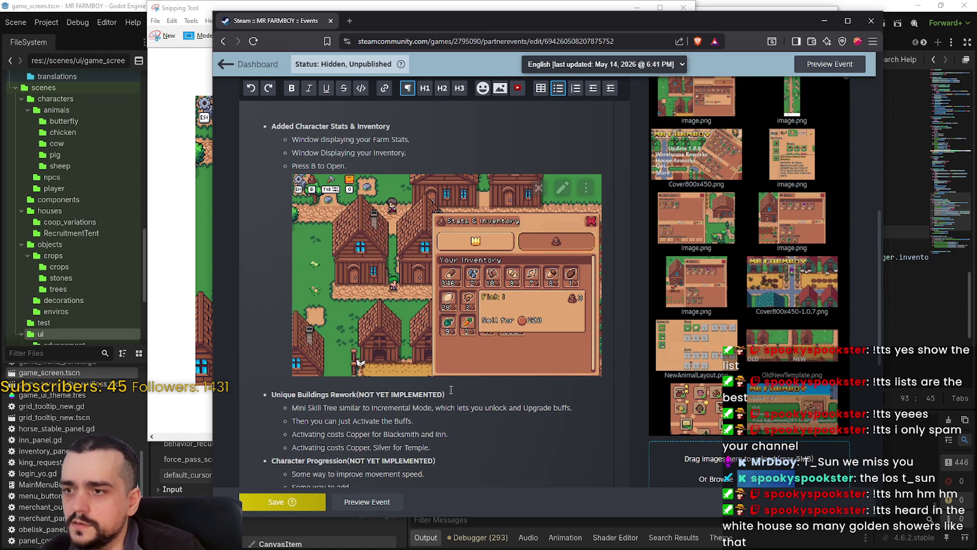
key("BackSpace")
key("ctrl+z")
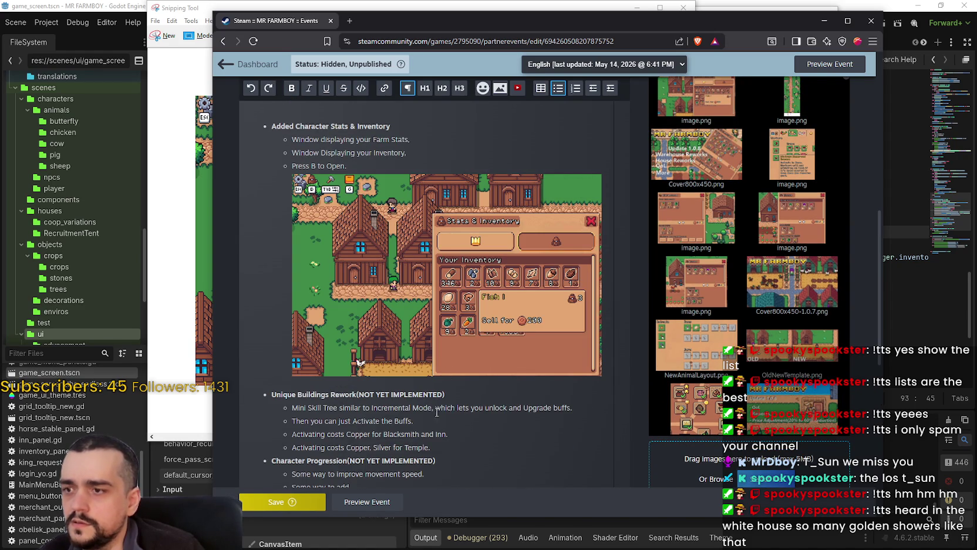
left_click(480, 390)
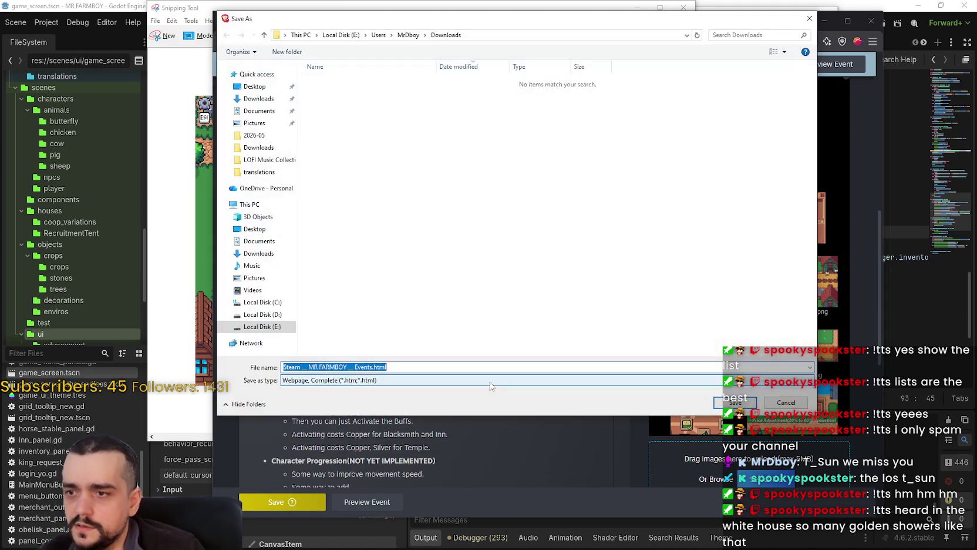
key("Escape")
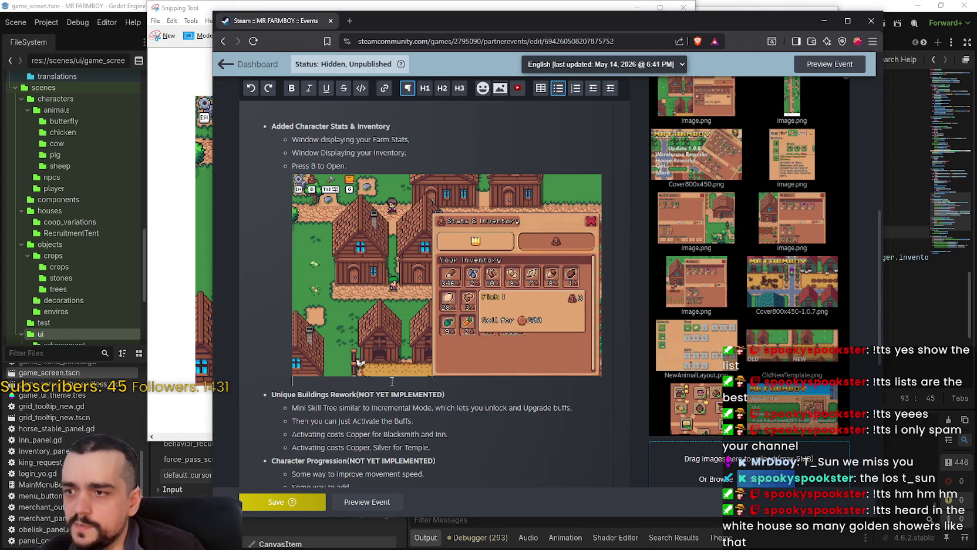
Delete the misplaced inventory screenshot and the empty line under 'Press B to Open.'.
left_click(526, 201)
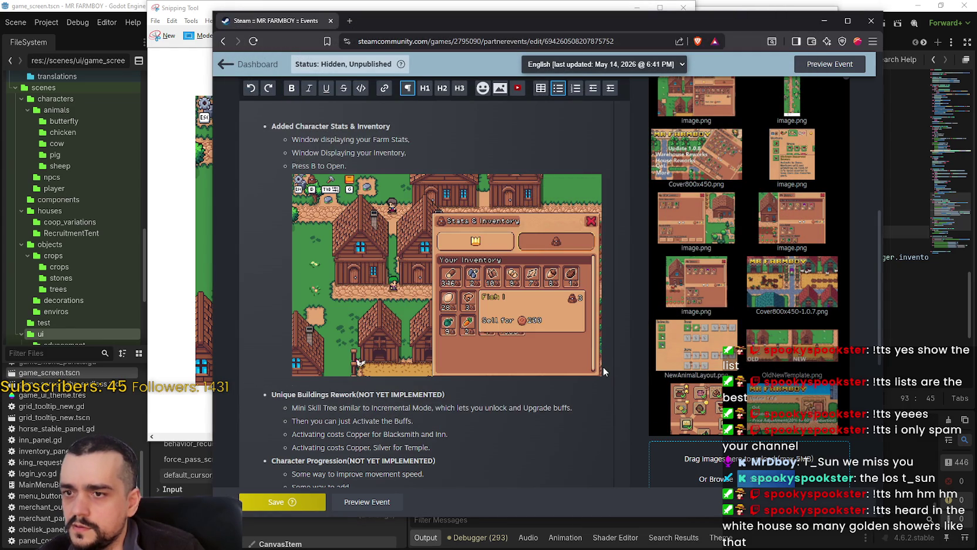
mouse_move(292, 165)
left_mouse_down()
mouse_move(311, 167)
mouse_move(405, 408)
mouse_move(398, 391)
left_mouse_up()
left_click(297, 381)
key("BackSpace")
key("ctrl+z")
key("BackSpace")
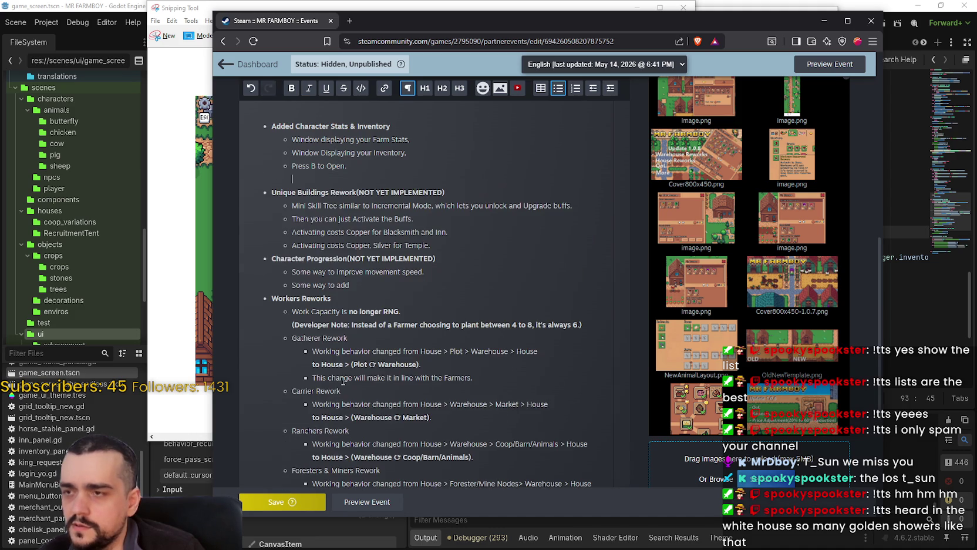
key("BackSpace")
Add a plain paragraph under 'Press B to Open.' and drop the Stats & Inventory screenshot there.
key("Return")
key("BackSpace")
key("Return")
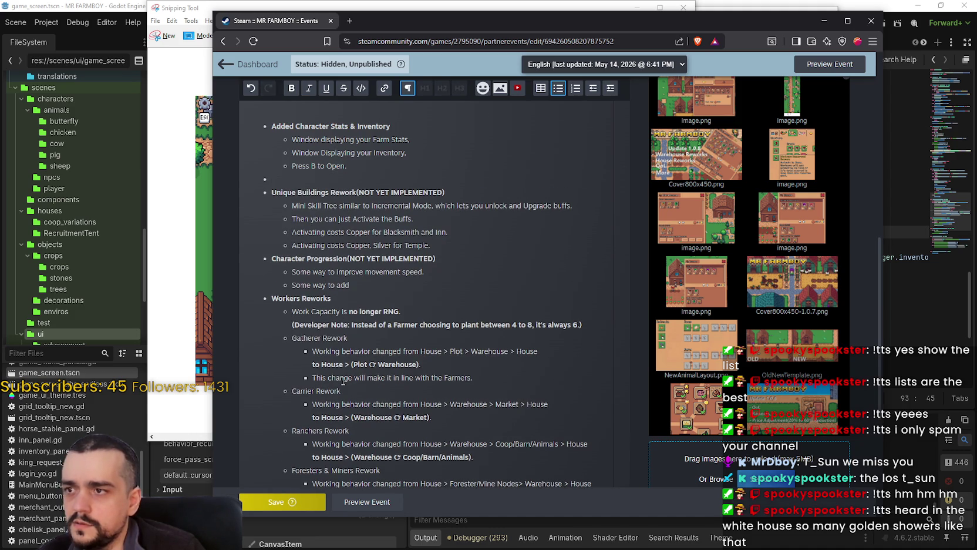
key("Return")
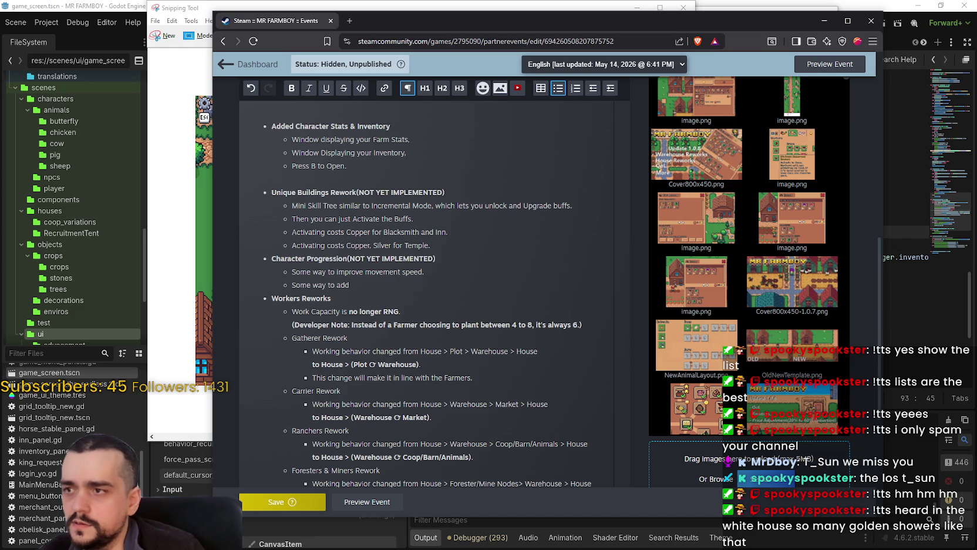
left_click_drag(696, 97, 312, 175)
left_click(330, 389)
key("BackSpace")
key("BackSpace")
key("ctrl+z")
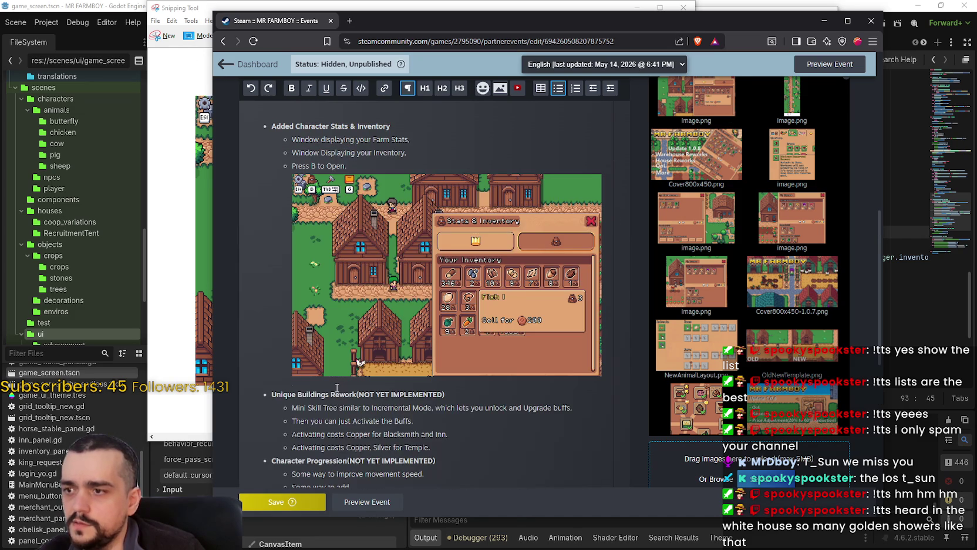
left_click(376, 407)
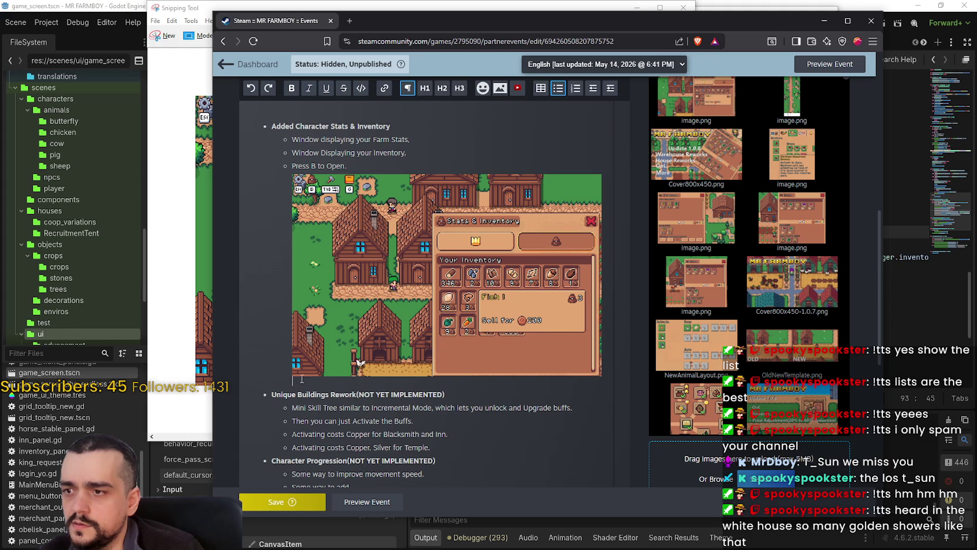
Check the embedded screenshot's image options, then save the event.
mouse_move(294, 350)
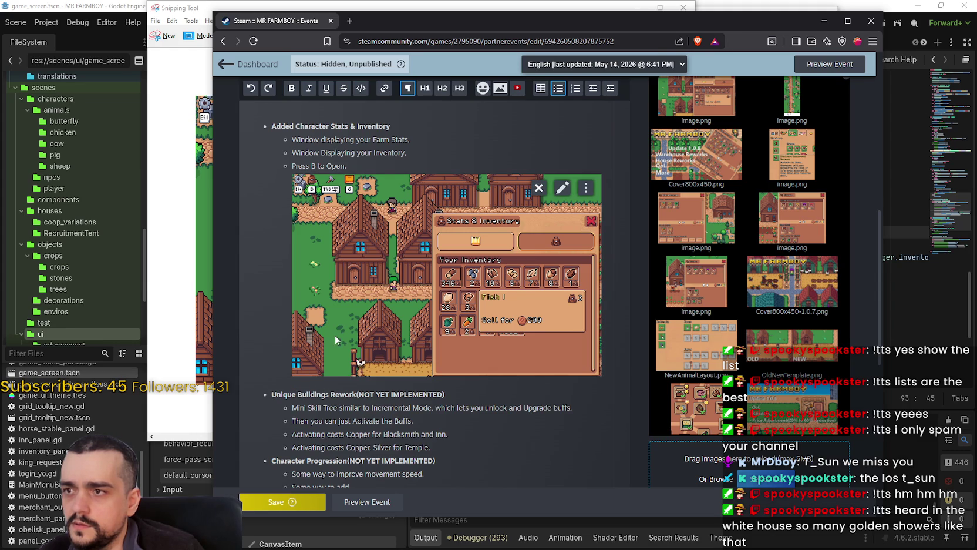
left_click(589, 190)
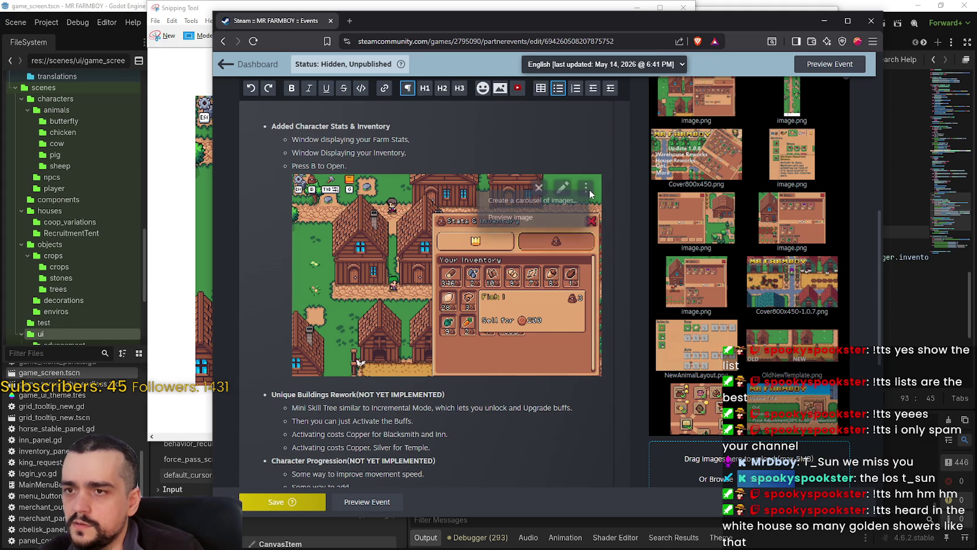
left_click(558, 150)
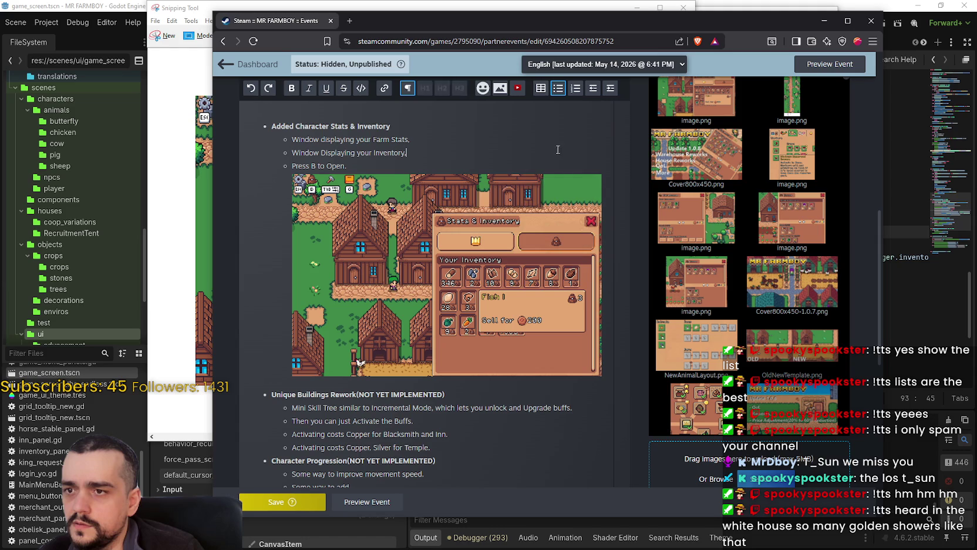
left_click(273, 503)
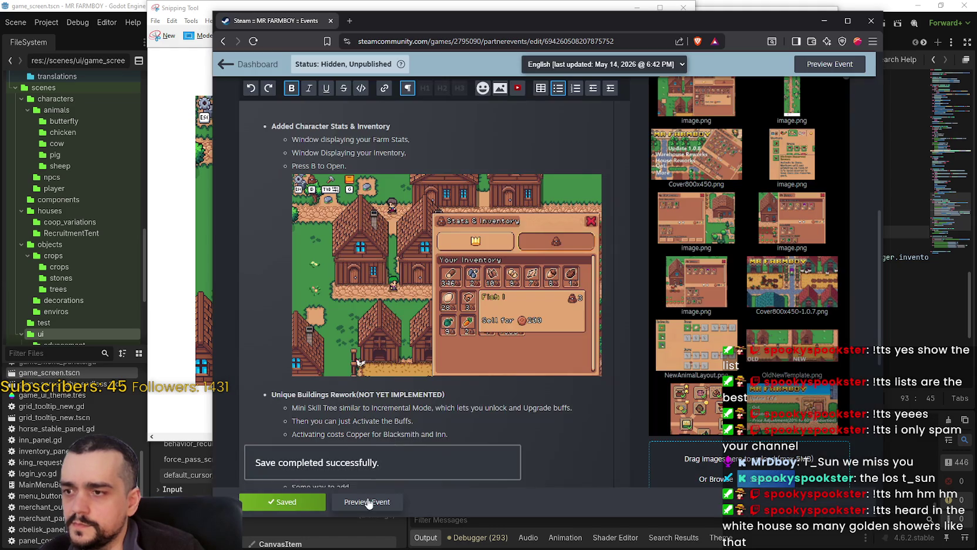
After previewing, end 'Added Character Stats & Inventory' with a period and resave the event.
left_click(369, 502)
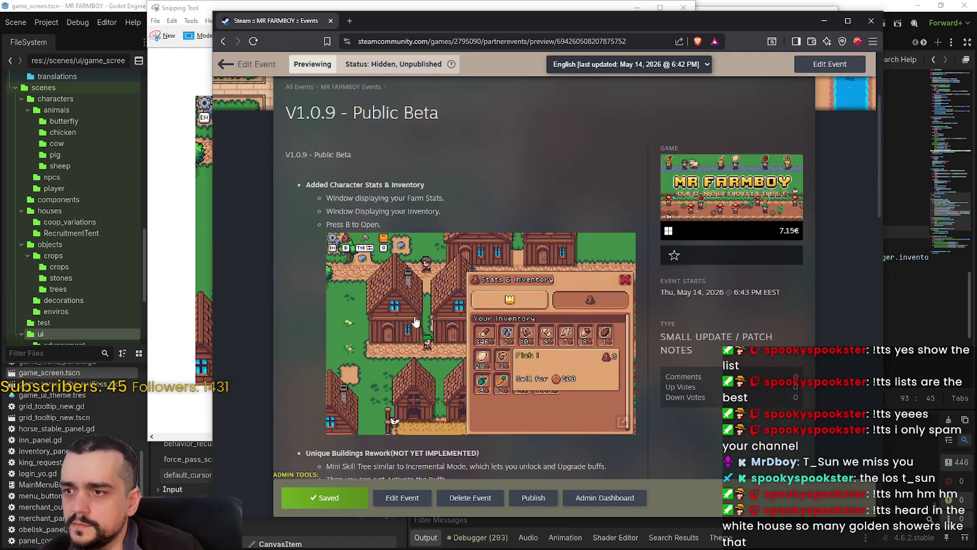
scroll(317, 344, "down", 2)
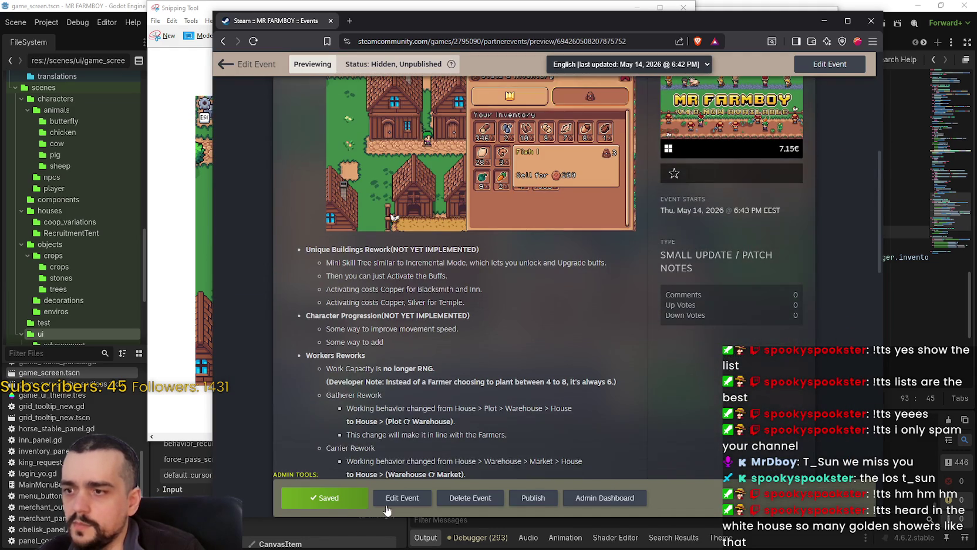
scroll(396, 326, "up", 4)
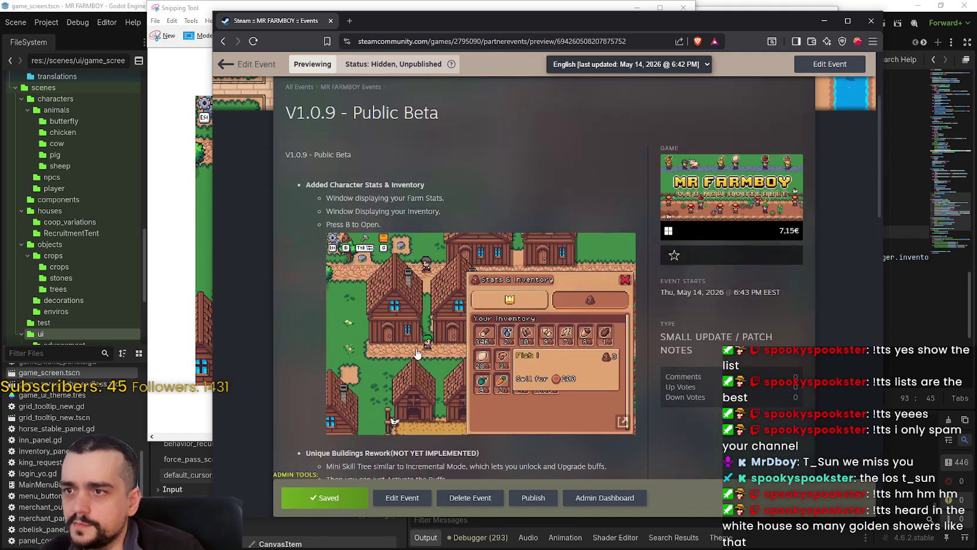
scroll(413, 353, "down", 3)
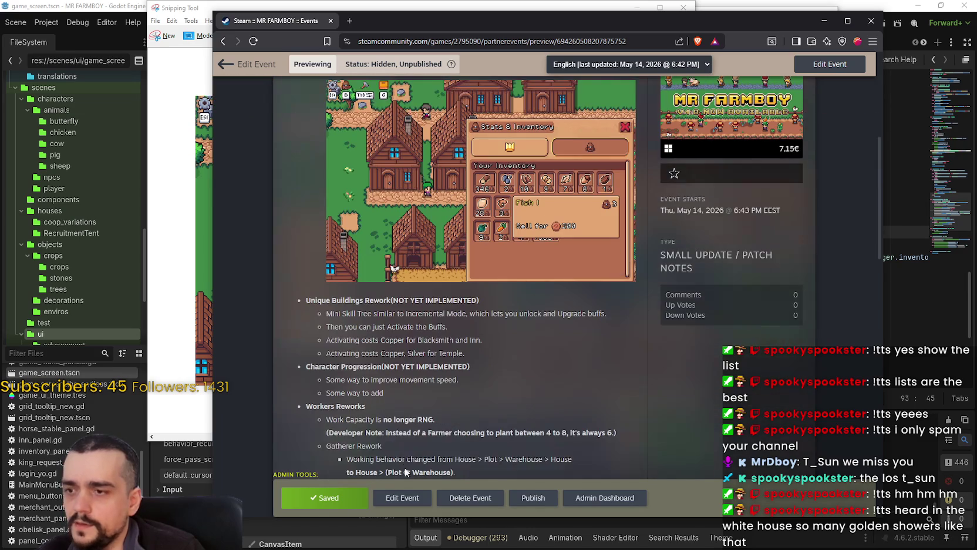
left_click(401, 497)
left_click(417, 279)
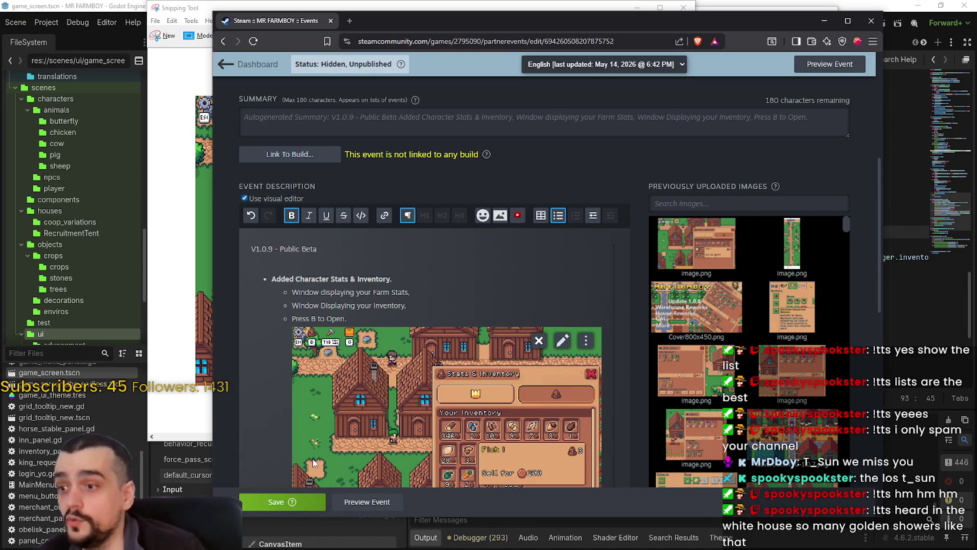
key("ctrl+s")
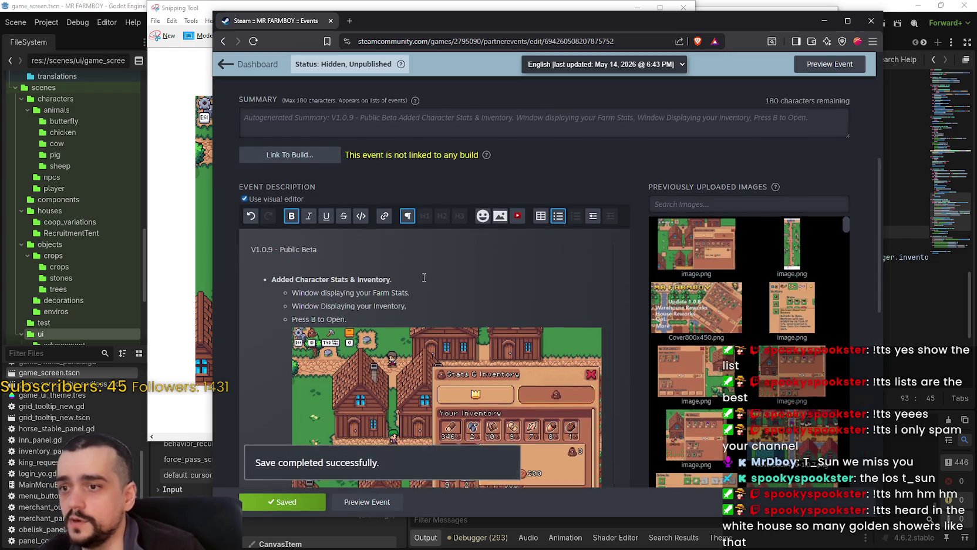
Close Snipping Tool without saving the snip.
scroll(370, 224, "down", 5)
left_click(196, 12)
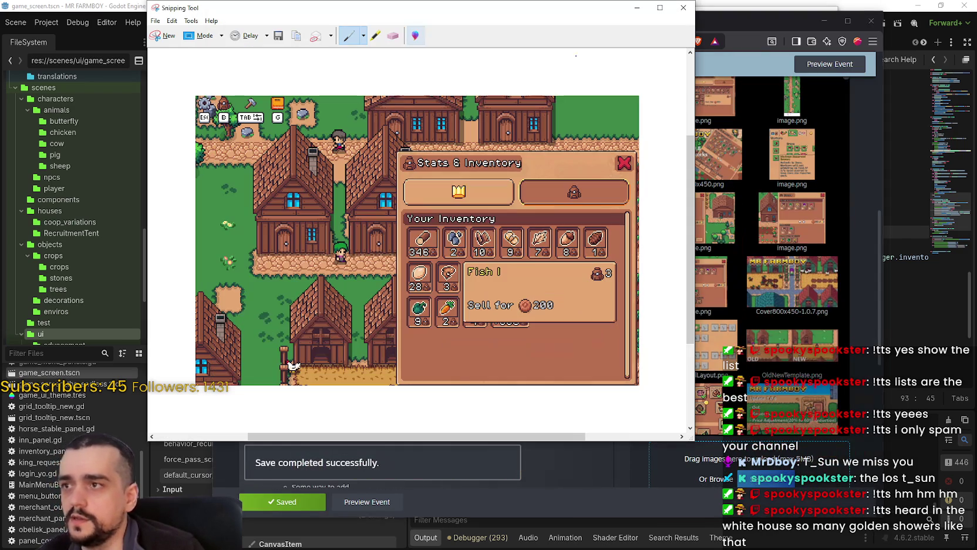
left_click(688, 13)
left_click(461, 231)
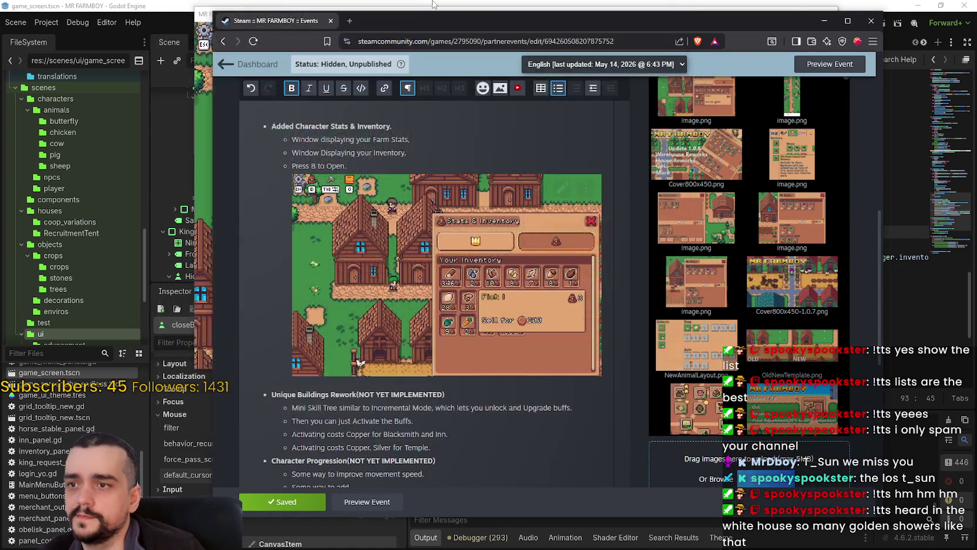
Copy the InventoryPanel node in game_screen.tscn and switch to the game_screen_the_endless scene.
key("alt+Tab")
mouse_move(676, 168)
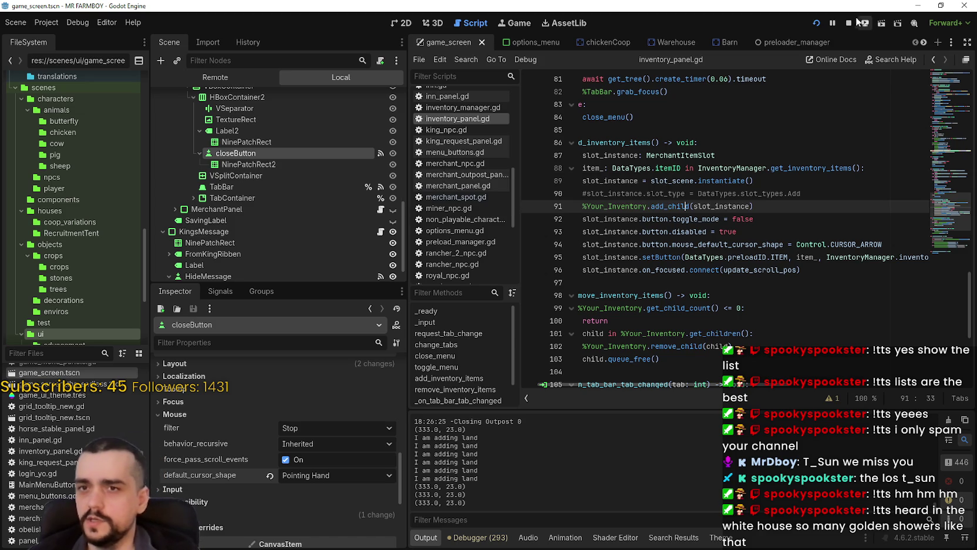
scroll(335, 209, "up", 5)
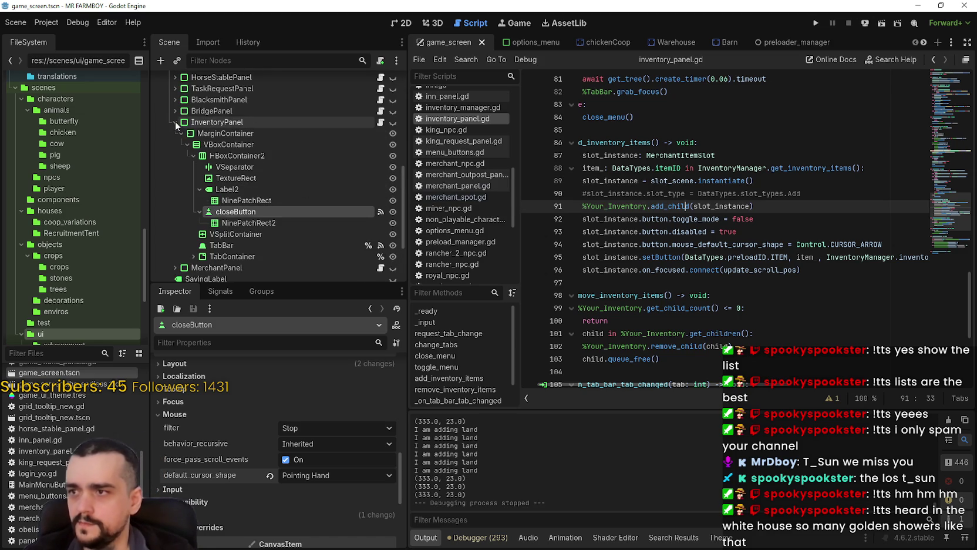
left_click(176, 122)
left_click(218, 170)
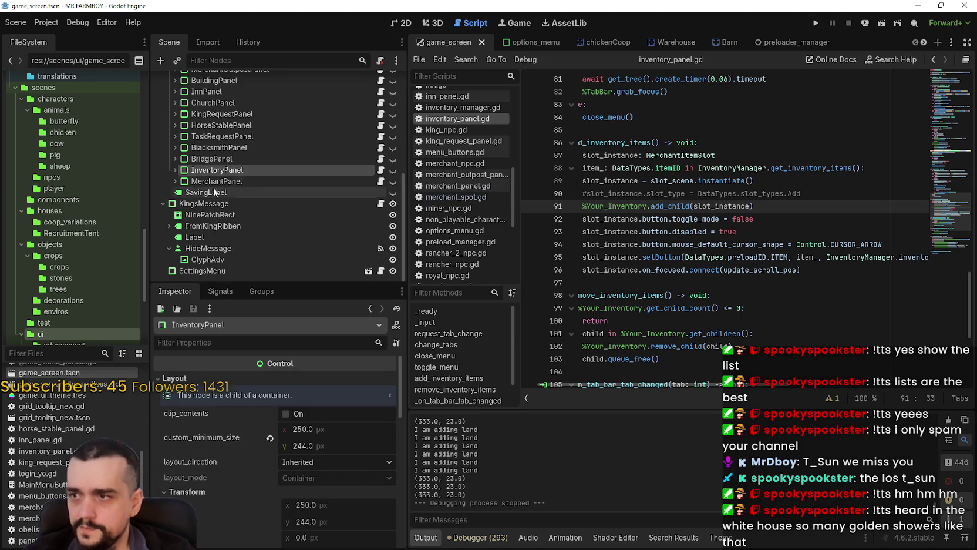
right_click(203, 172)
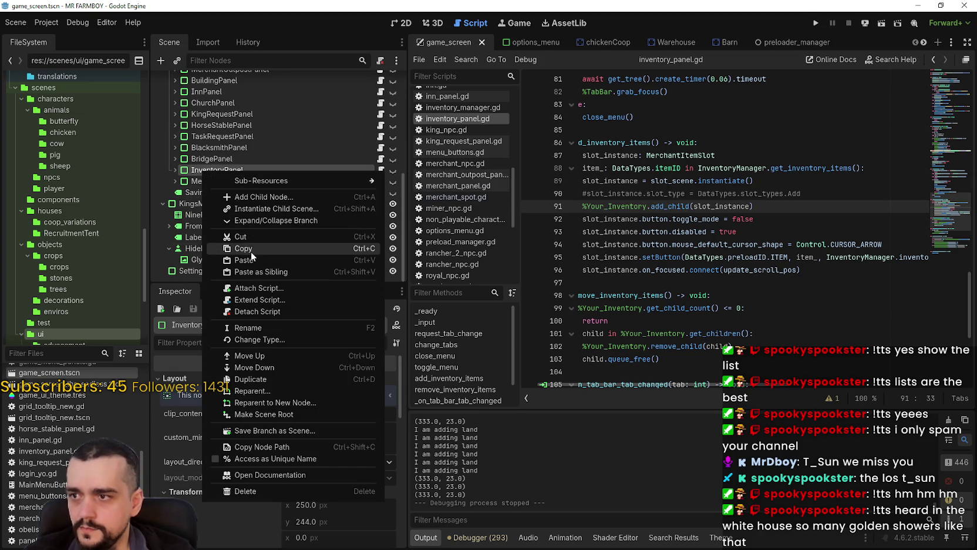
left_click(250, 251)
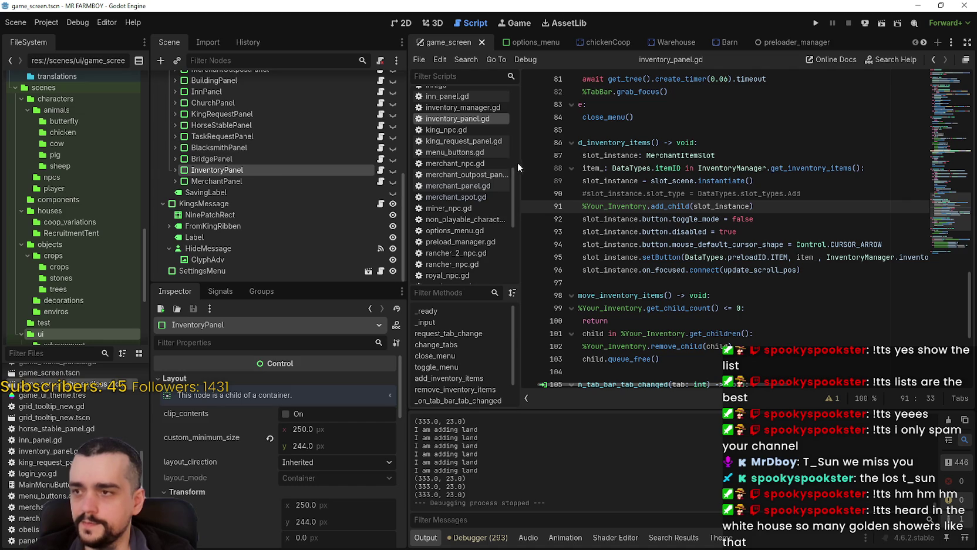
key("ctrl+s")
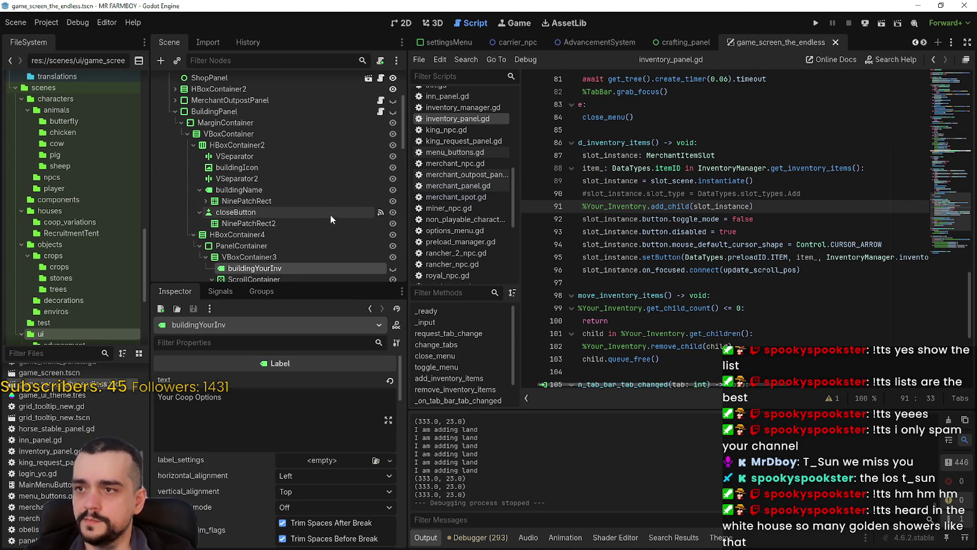
Paste InventoryPanel as a child of GameMenuPanels and save the scene.
scroll(269, 215, "up", 3)
left_click(174, 111)
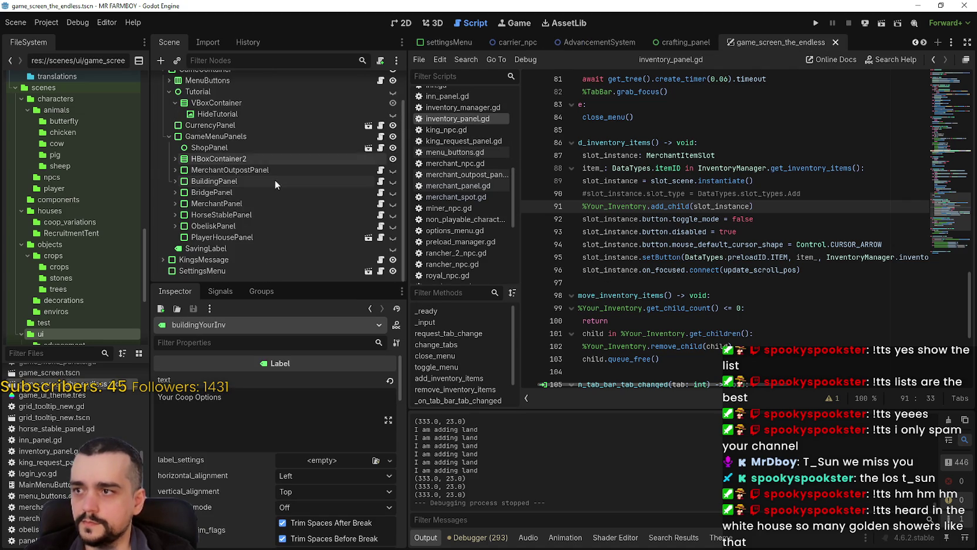
left_click(200, 136)
right_click(187, 136)
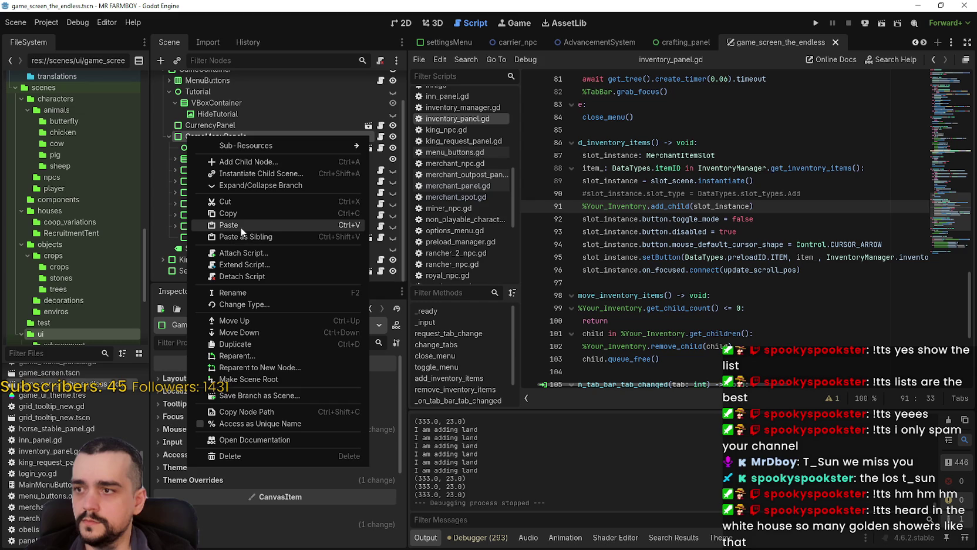
key("Escape")
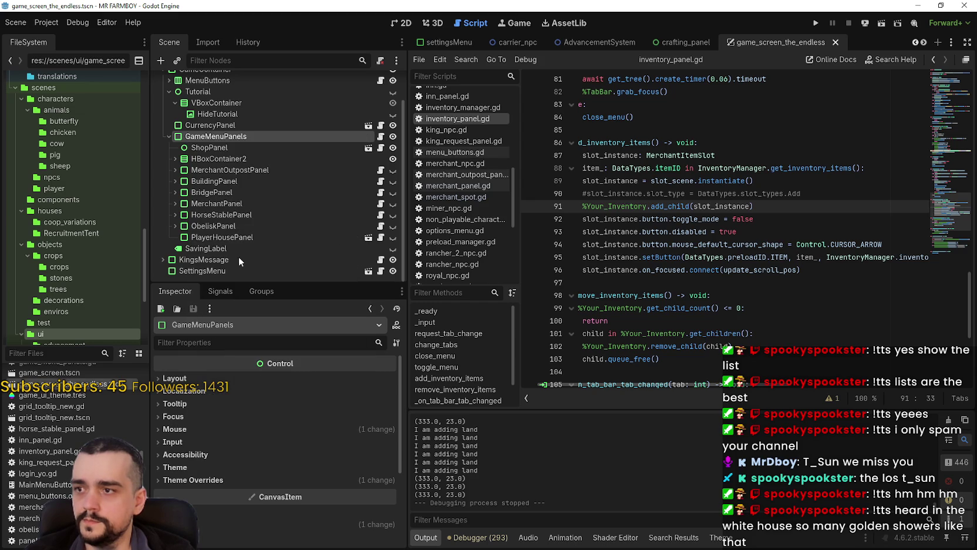
key("ctrl+v")
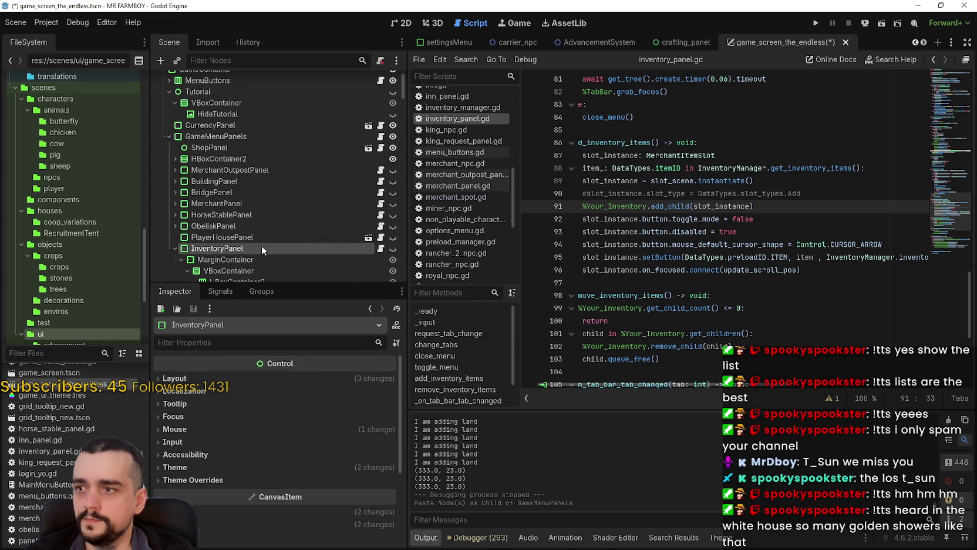
left_click(171, 246)
key("ctrl+s")
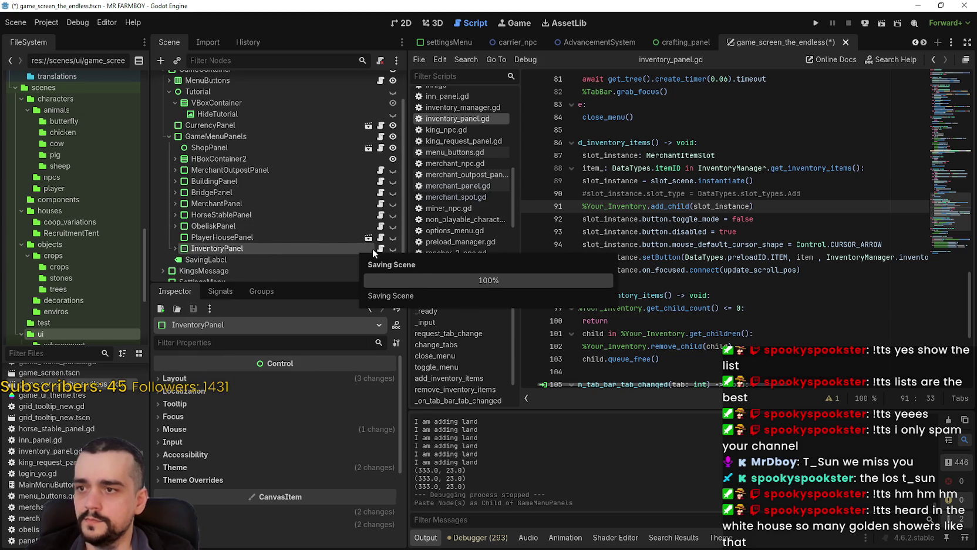
Open inventory_panel.gd, scroll to its top, and launch the game to test the panel.
left_click(381, 249)
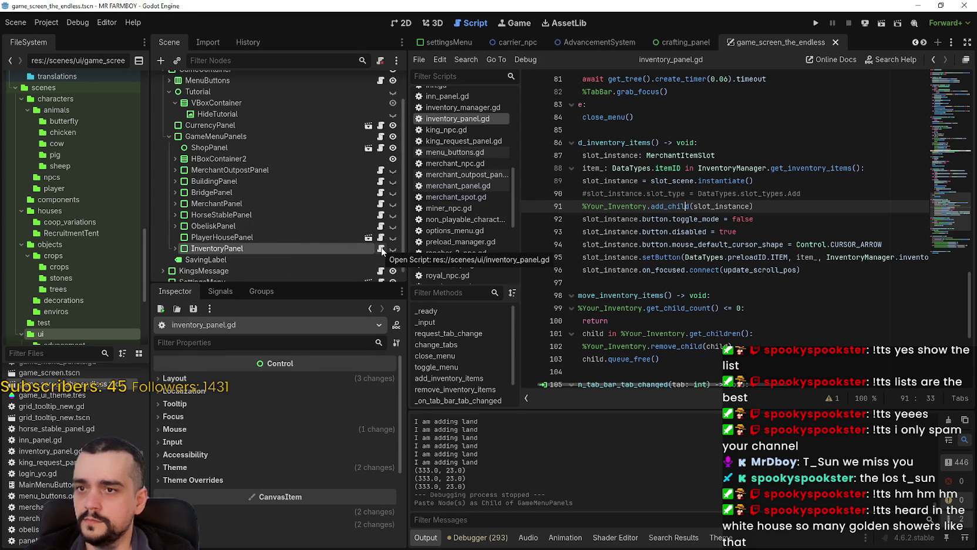
left_click_drag(670, 121, 579, 104)
scroll(693, 235, "up", 5)
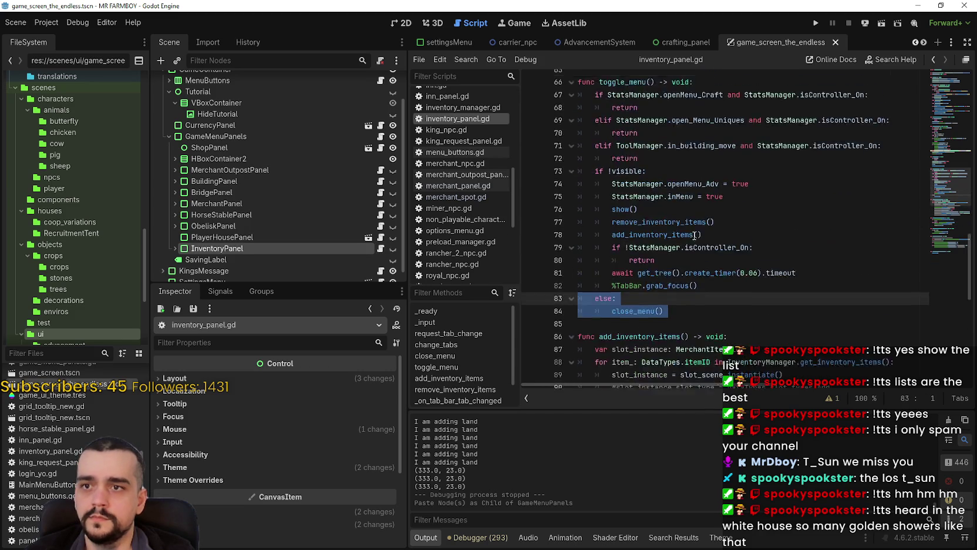
scroll(693, 235, "up", 3)
left_click(694, 169)
scroll(694, 168, "up", 17)
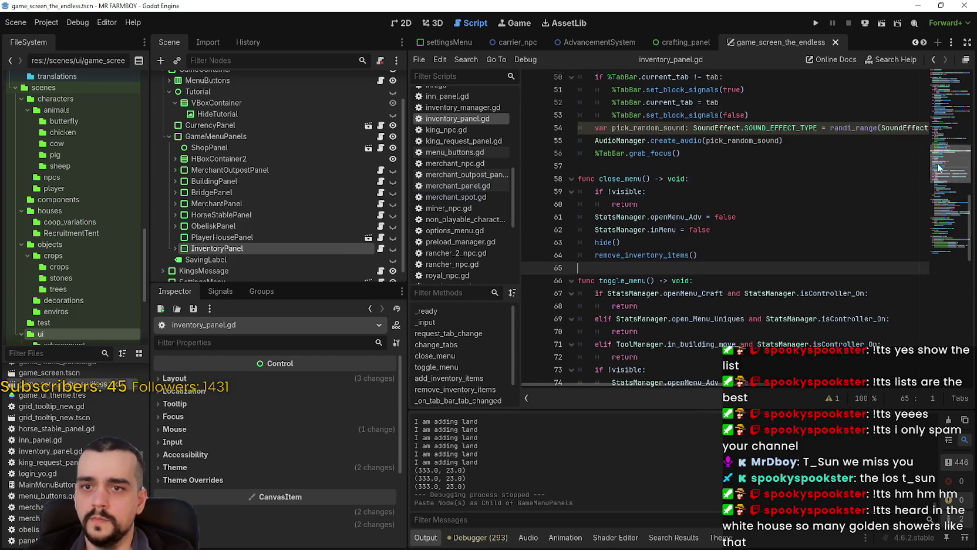
left_click_drag(939, 101, 940, 76)
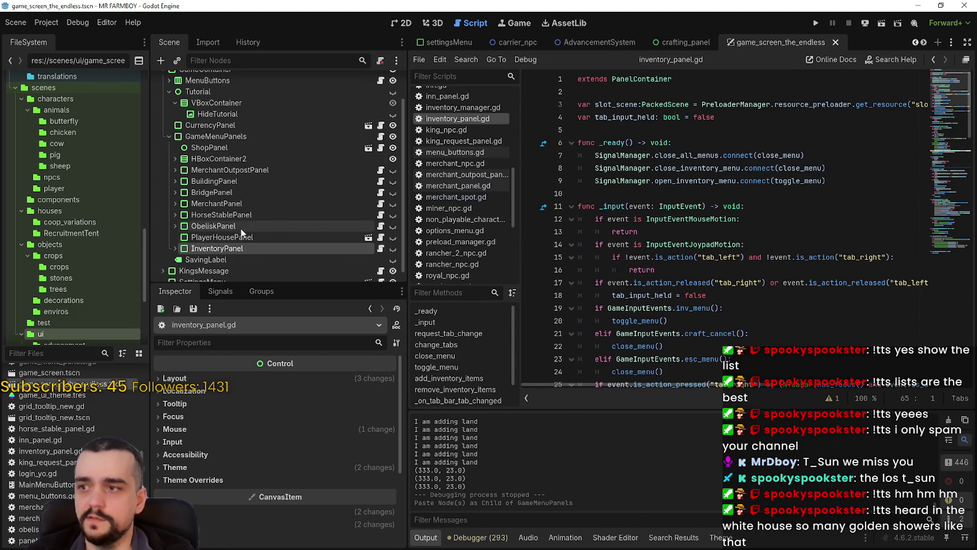
left_click(770, 92)
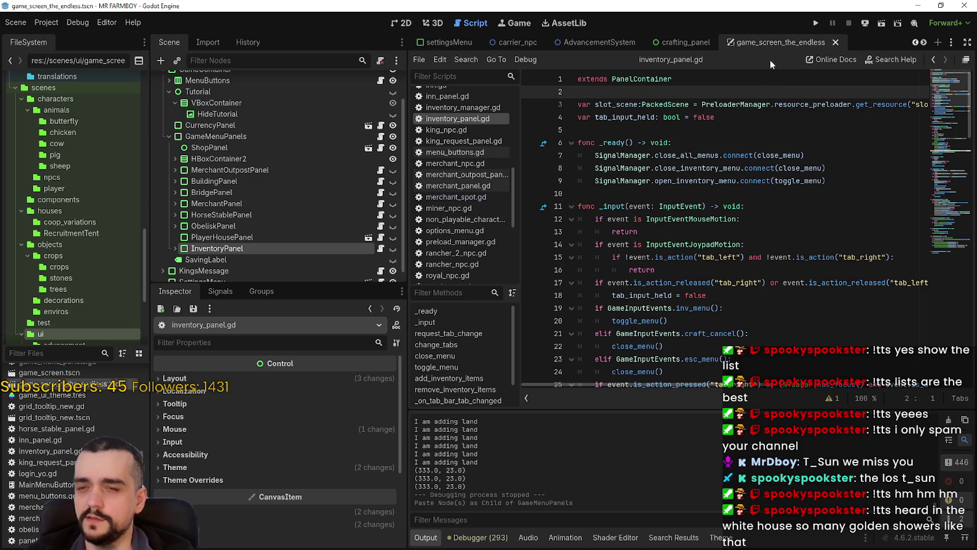
left_click(815, 24)
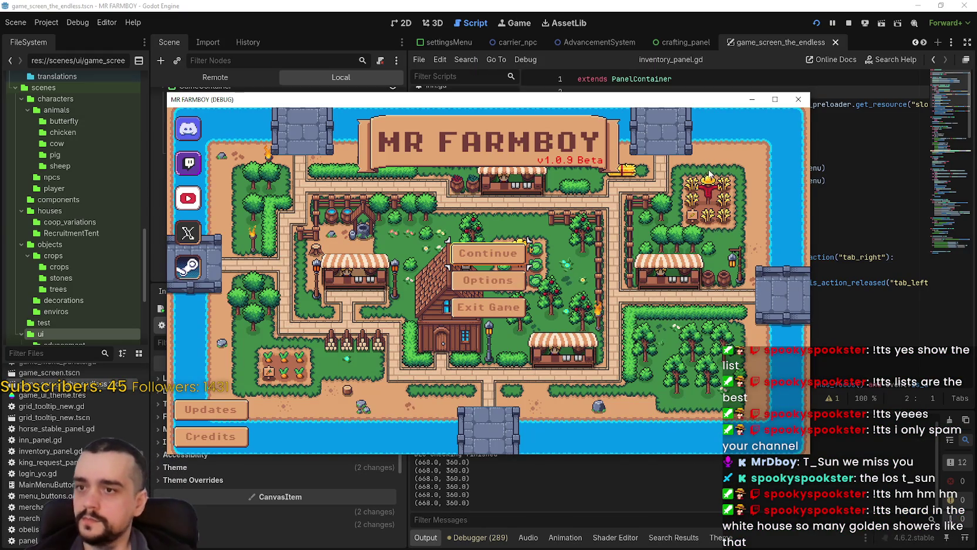
Enlarge the MR FARMBOY game window and load a saved farm from the save list.
left_click(775, 100)
left_click(486, 236)
scroll(464, 289, "down", 2)
scroll(464, 289, "down", 2)
left_click(464, 284)
left_click(426, 307)
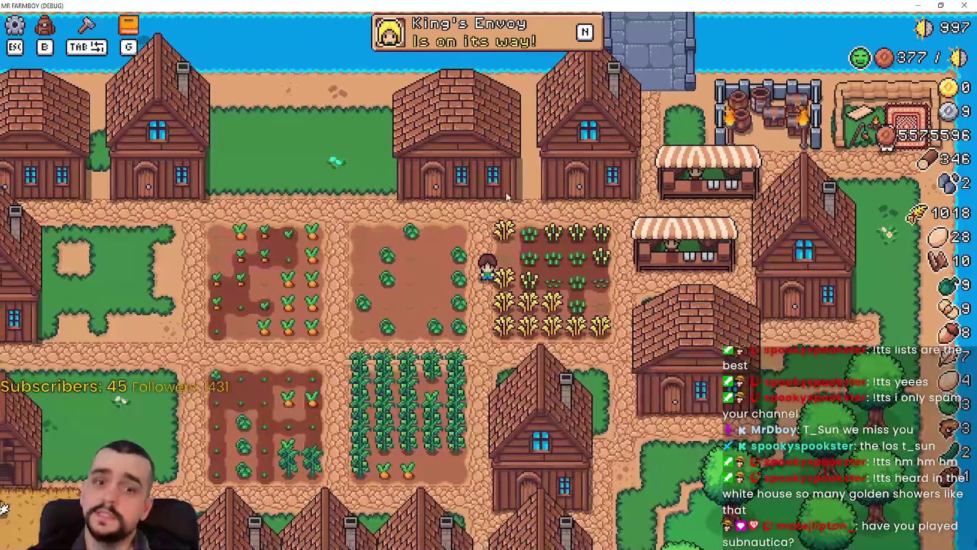
Check the Advancements panel in-game with G, then bring up the Steam store.
key("g")
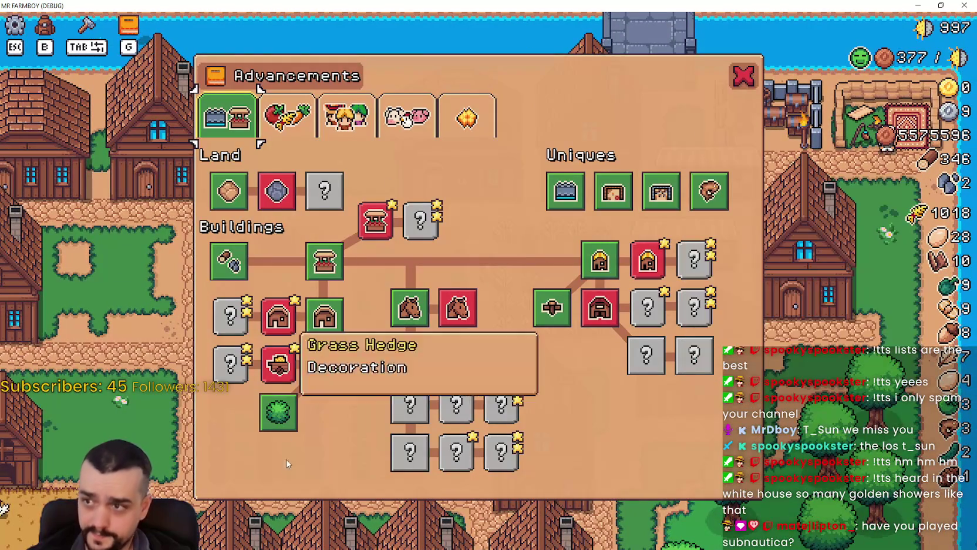
left_click(744, 75)
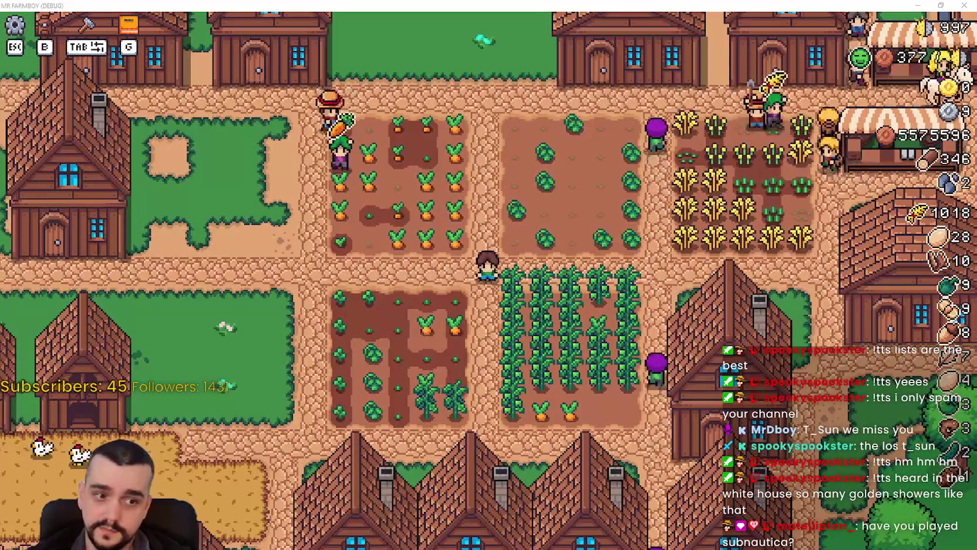
key("alt+Tab")
left_click(318, 35)
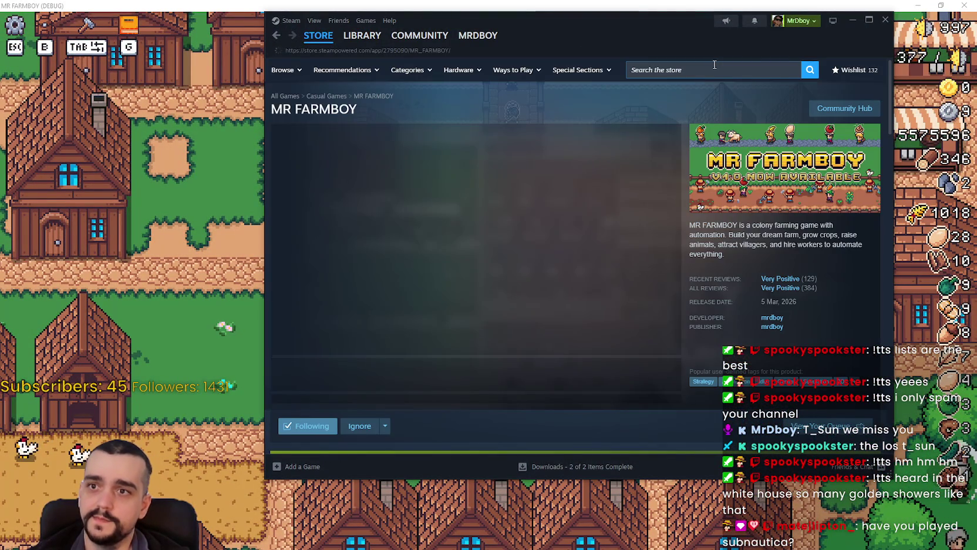
Open the Subnautica 2 store page from the Steam store search dropdown.
left_click(715, 66)
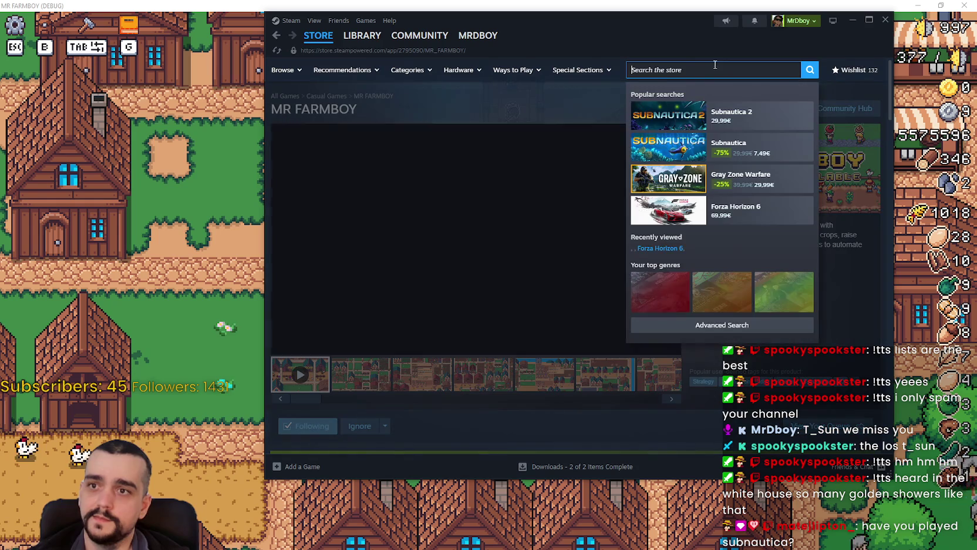
type("s")
key("BackSpace")
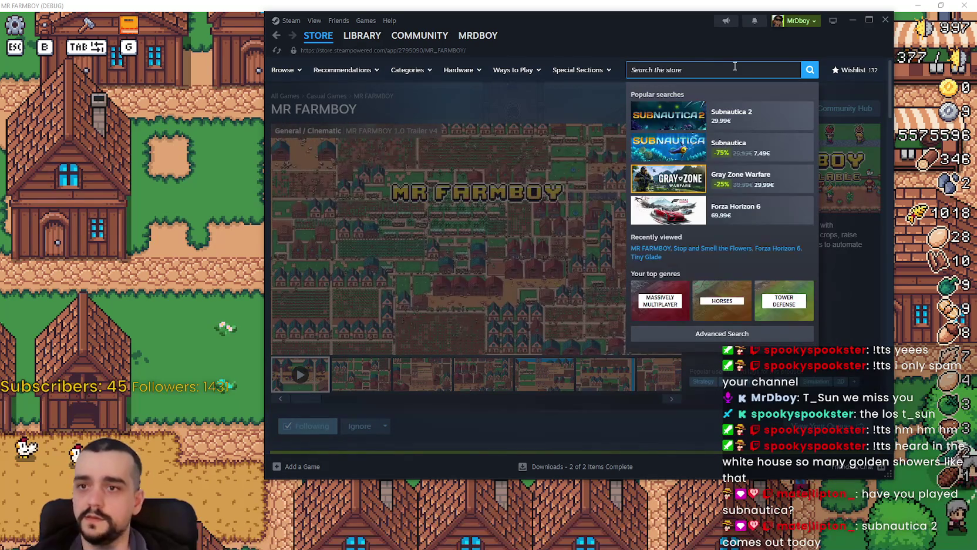
left_click(762, 112)
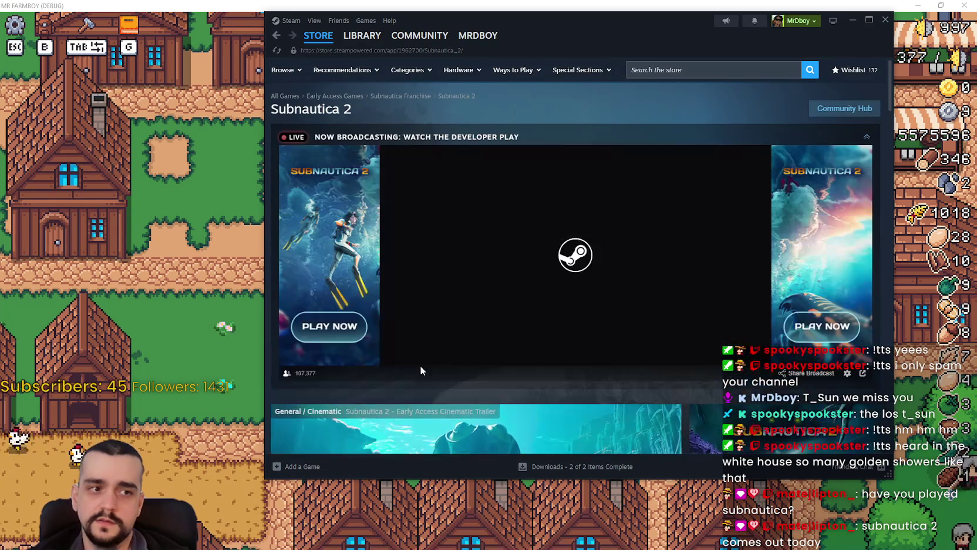
Read the Early Access Released announcement on the page, close it, and scroll back up.
scroll(420, 367, "down", 3)
scroll(409, 350, "down", 5)
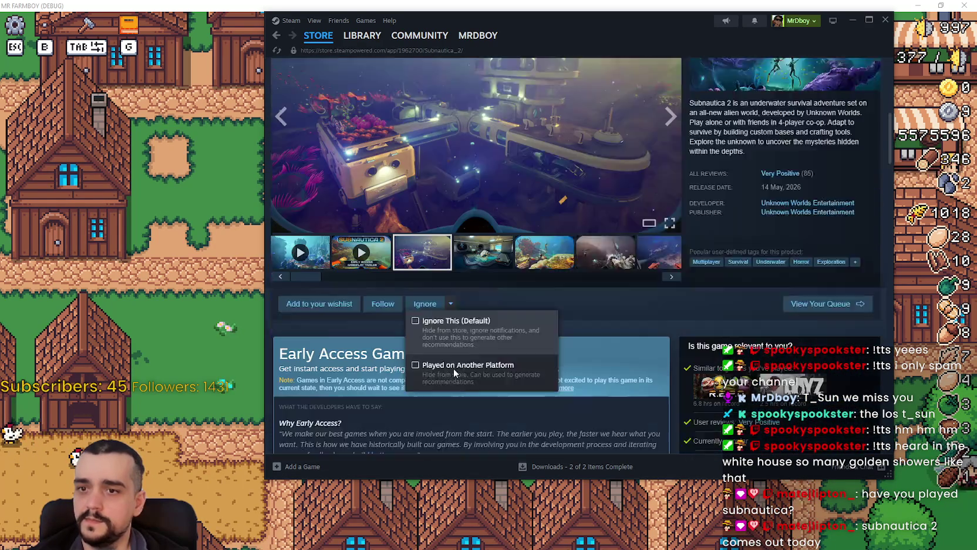
scroll(473, 353, "down", 3)
scroll(529, 370, "down", 3)
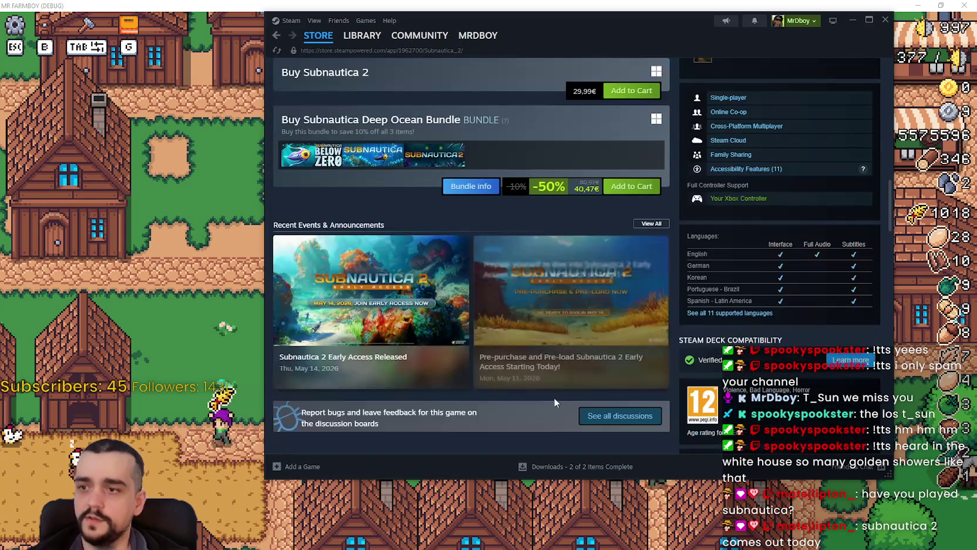
left_click(598, 376)
scroll(598, 372, "down", 4)
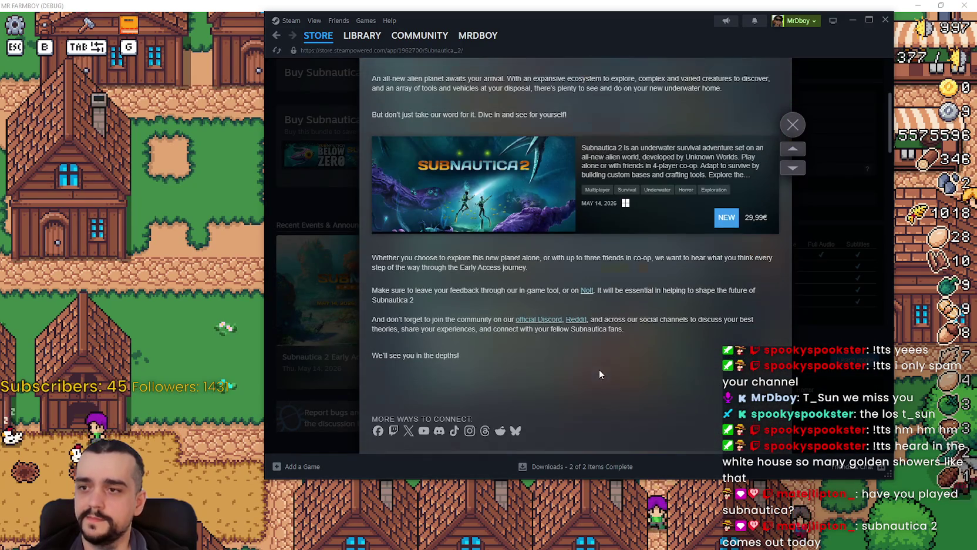
left_click(793, 125)
scroll(727, 323, "up", 10)
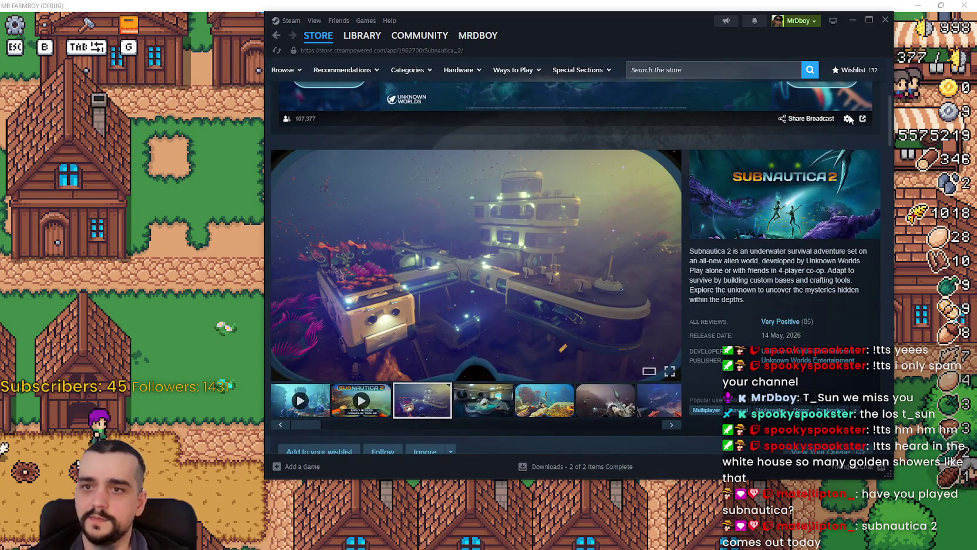
scroll(842, 137, "up", 3)
scroll(843, 136, "up", 2)
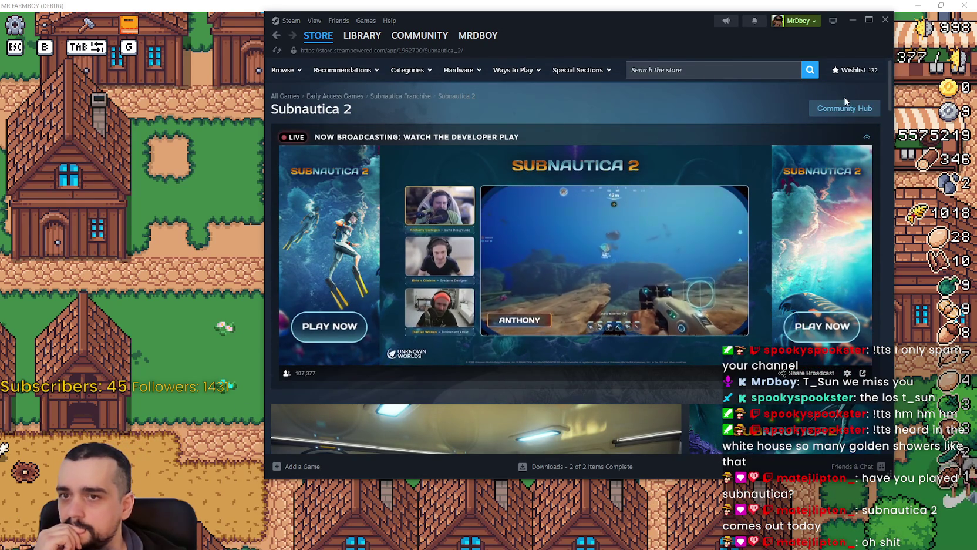
Open the Subnautica 2 Community Hub, then switch to the SteamDB browser window.
left_click(835, 112)
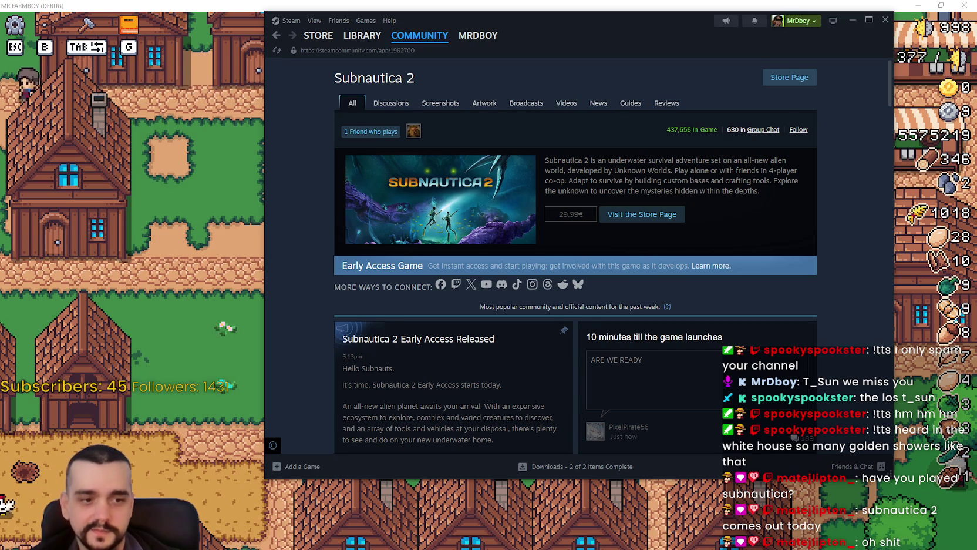
key("alt+Tab")
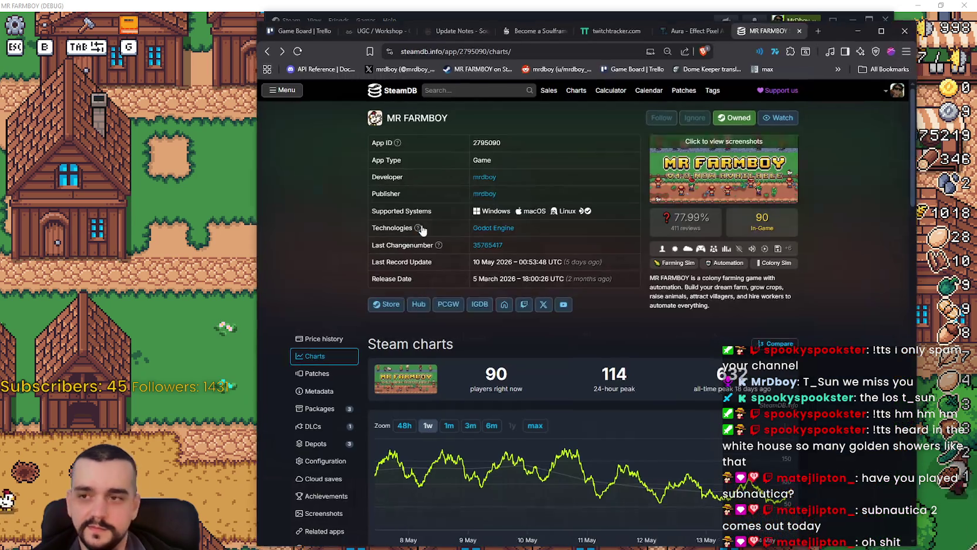
Search SteamDB for 'subnau' and open the Subnautica 2 charts page.
left_click(469, 97)
type("sub")
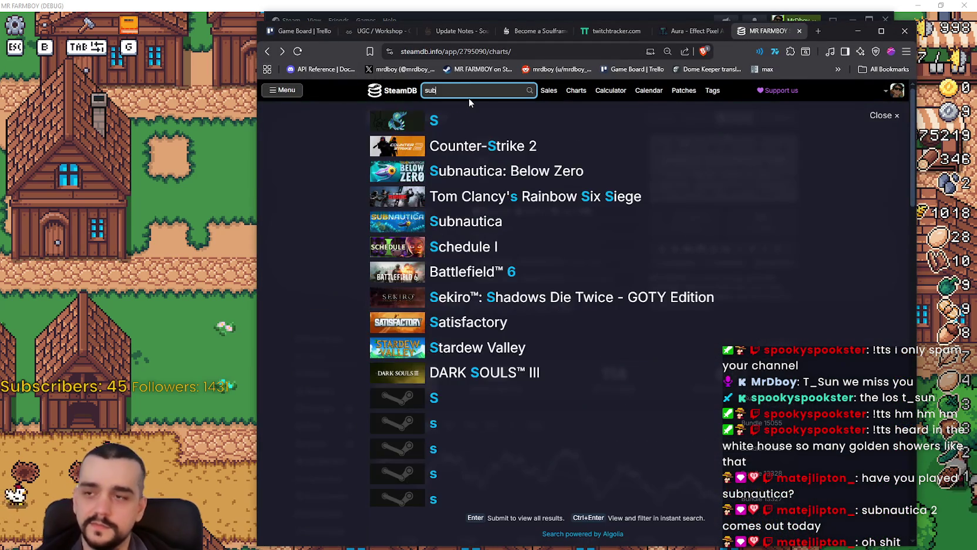
type("nau")
left_click(464, 171)
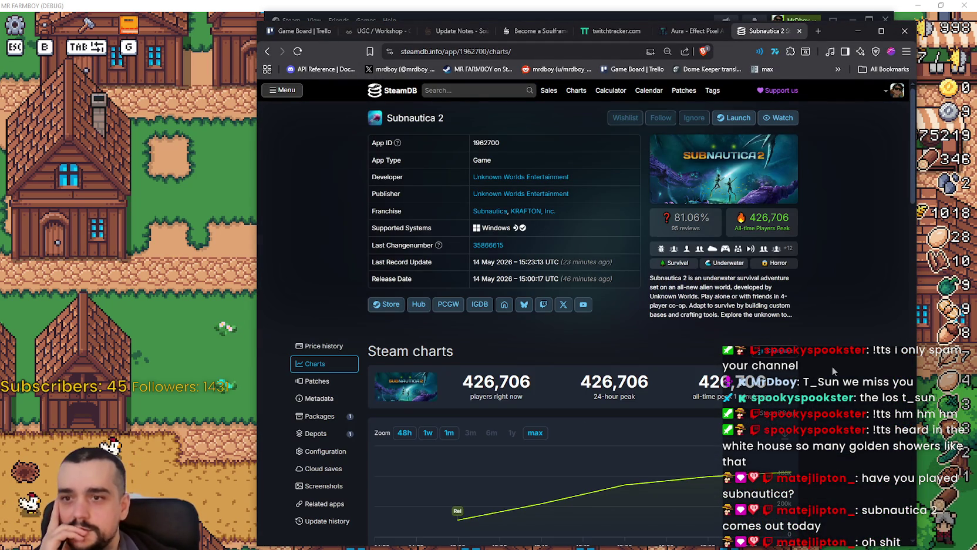
scroll(833, 366, "down", 1)
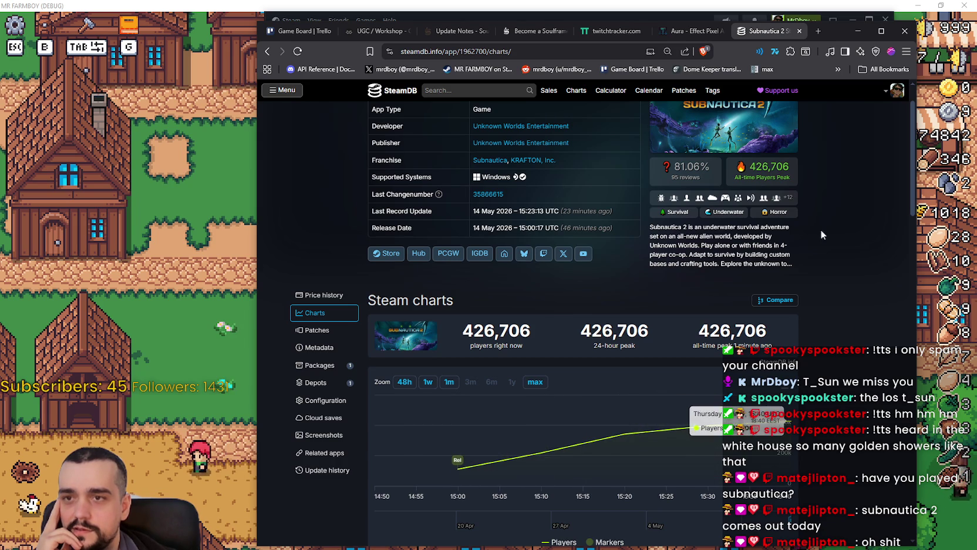
Back in Steam, browse the Subnautica 2 discussions forum.
key("alt+Tab")
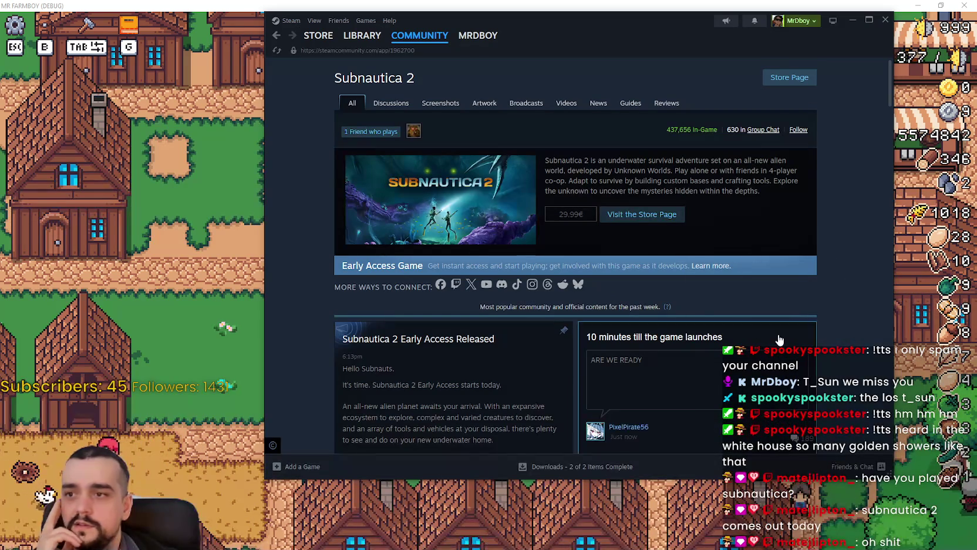
left_click(391, 103)
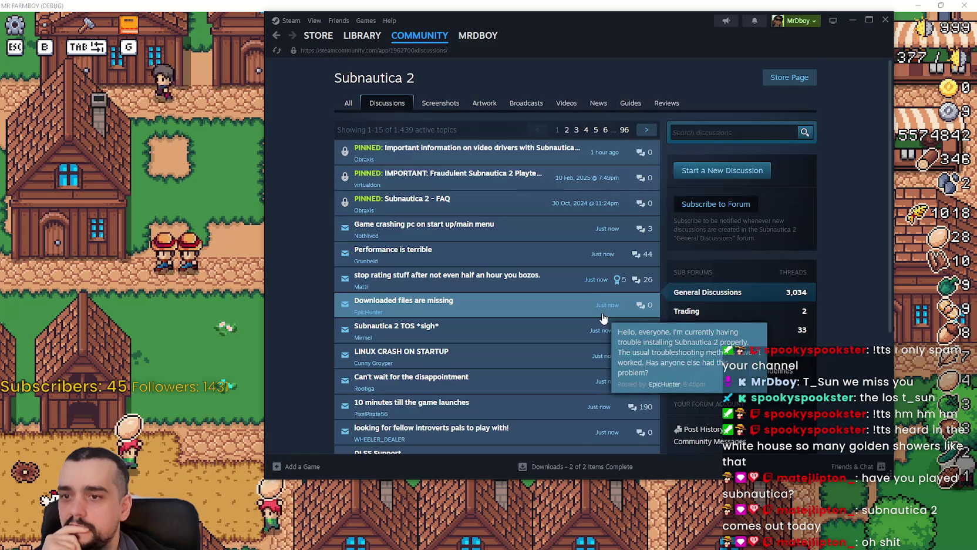
scroll(605, 321, "down", 2)
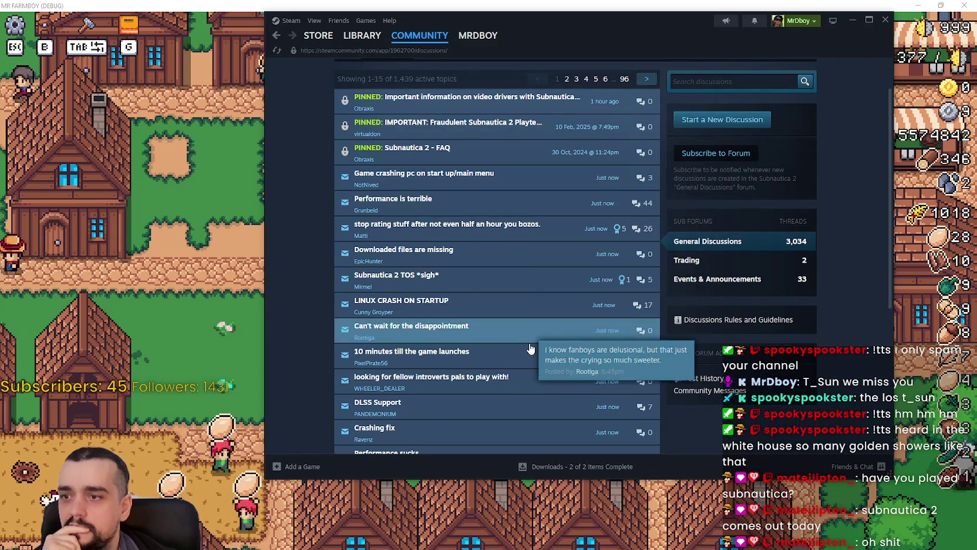
scroll(590, 297, "up", 1)
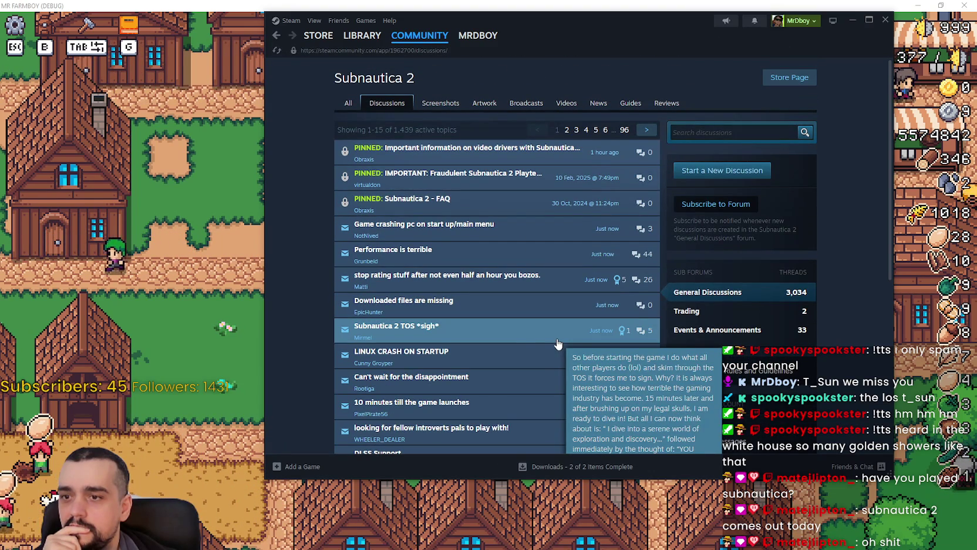
Open Subnautica 2's store page, pause its trailer, and scroll up to the live broadcast.
left_click(787, 77)
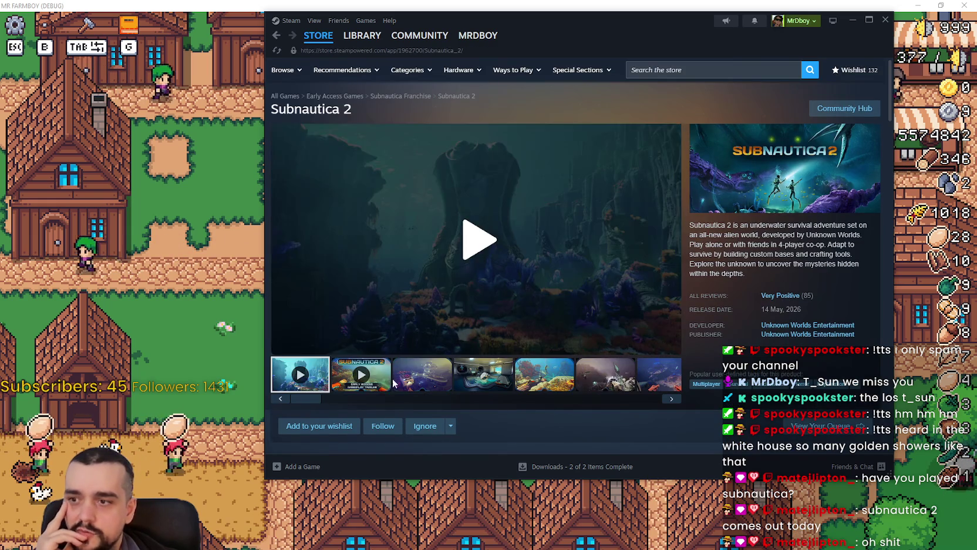
scroll(407, 383, "down", 3)
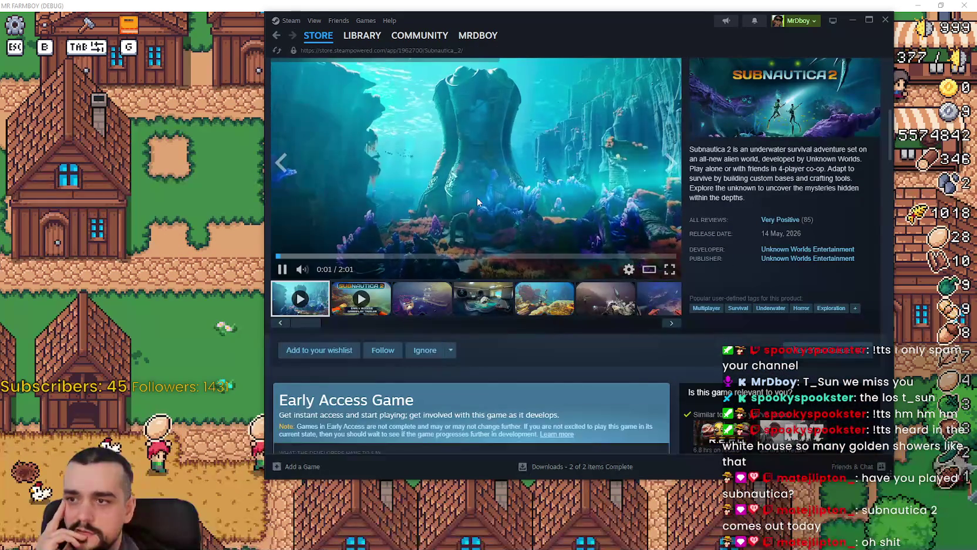
scroll(471, 288, "up", 2)
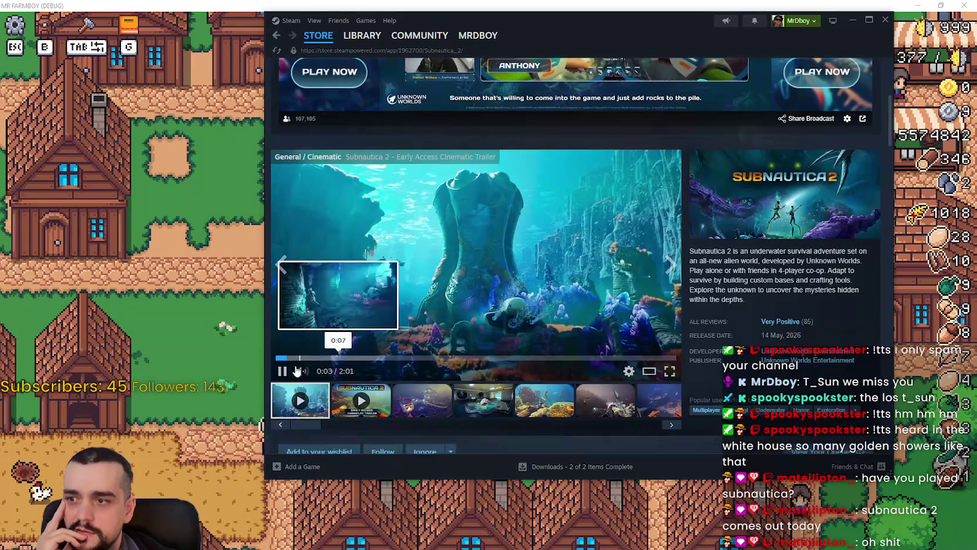
left_click(414, 332)
scroll(602, 293, "up", 4)
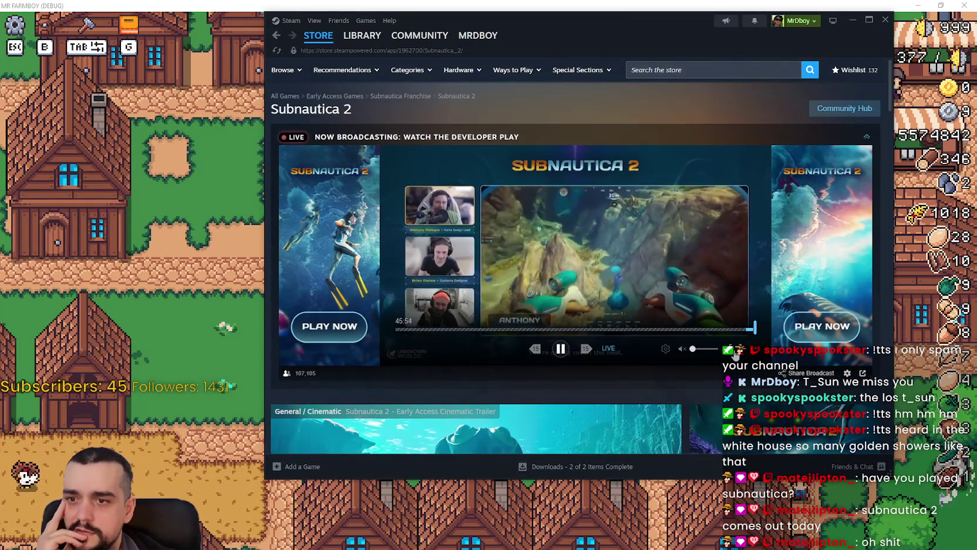
double_click(658, 336)
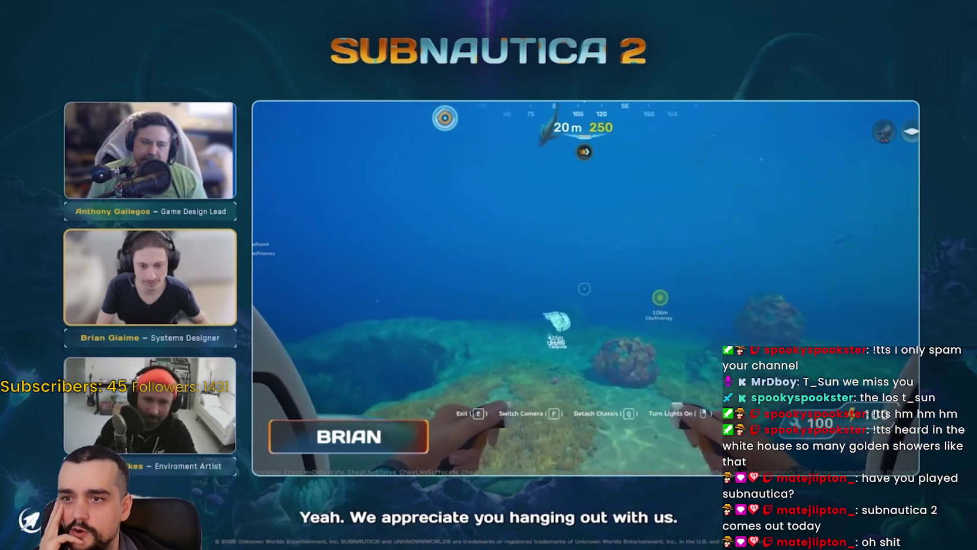
mouse_move(634, 323)
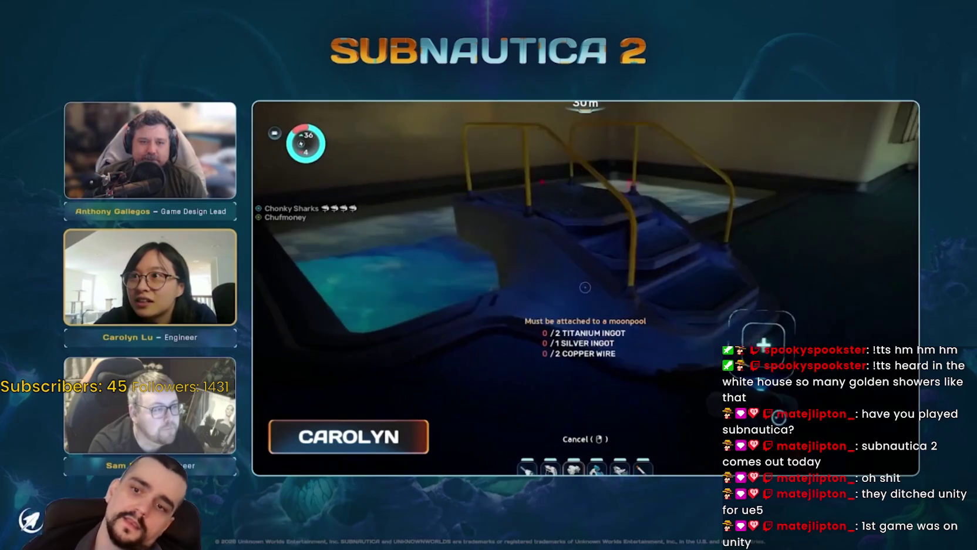
mouse_move(507, 303)
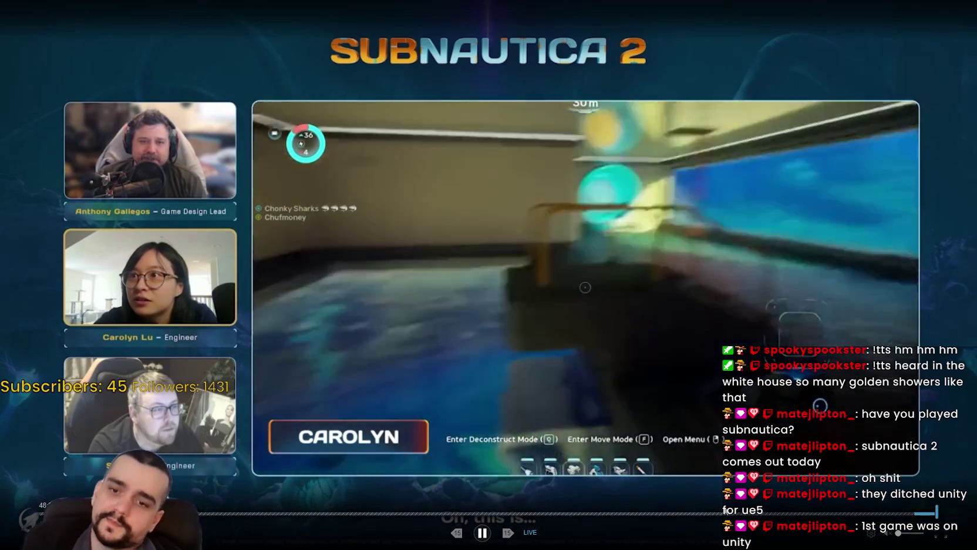
key("Escape")
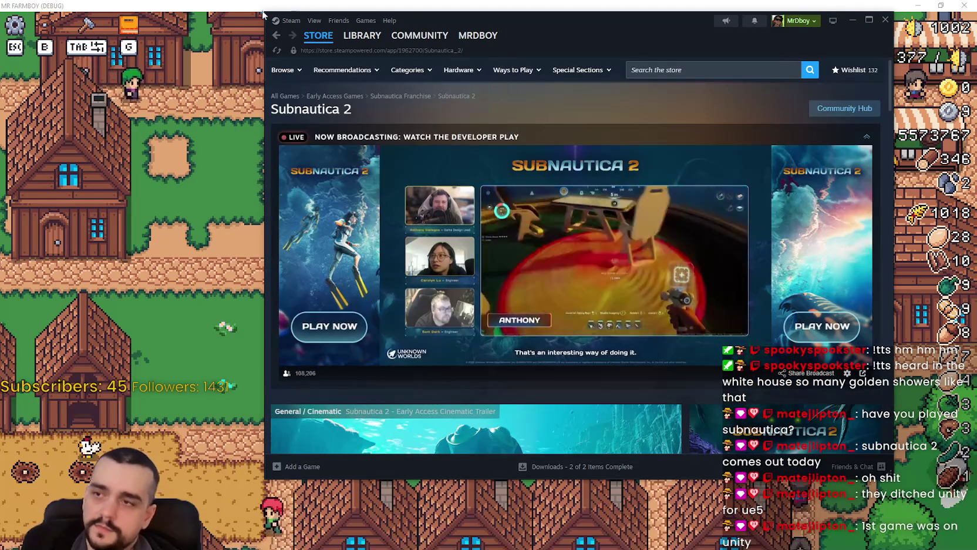
Open the Steam store front and select the featured Alabaster Dawn banner to play its trailer.
left_click(318, 36)
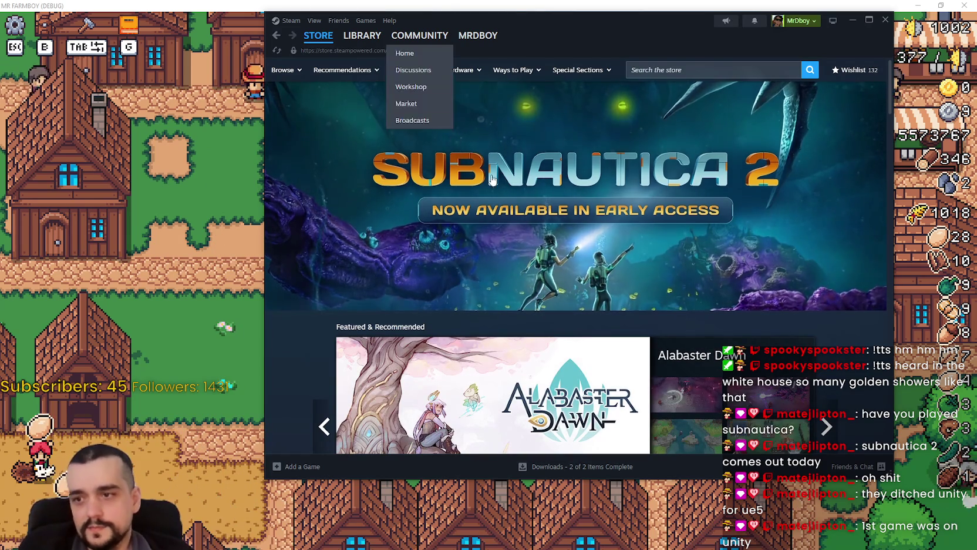
scroll(704, 279, "down", 2)
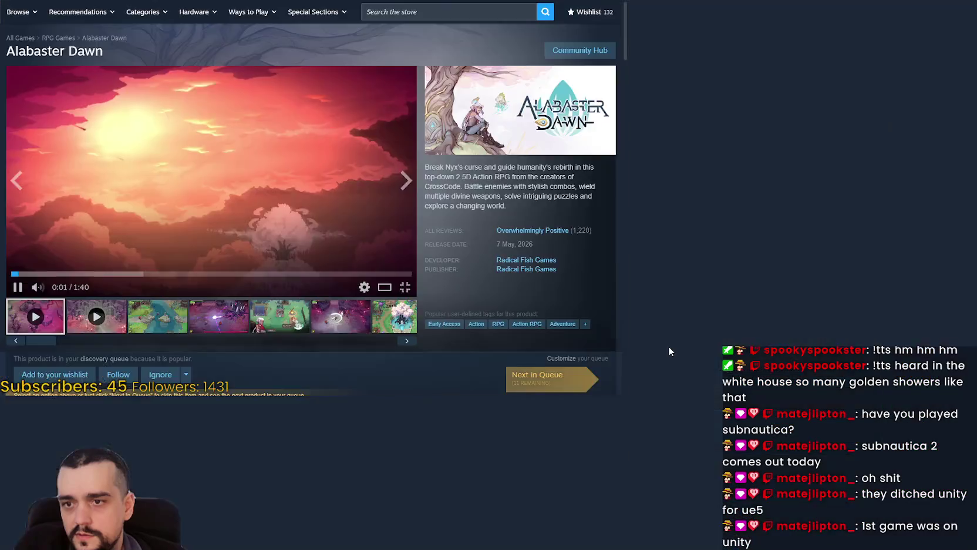
left_click(405, 287)
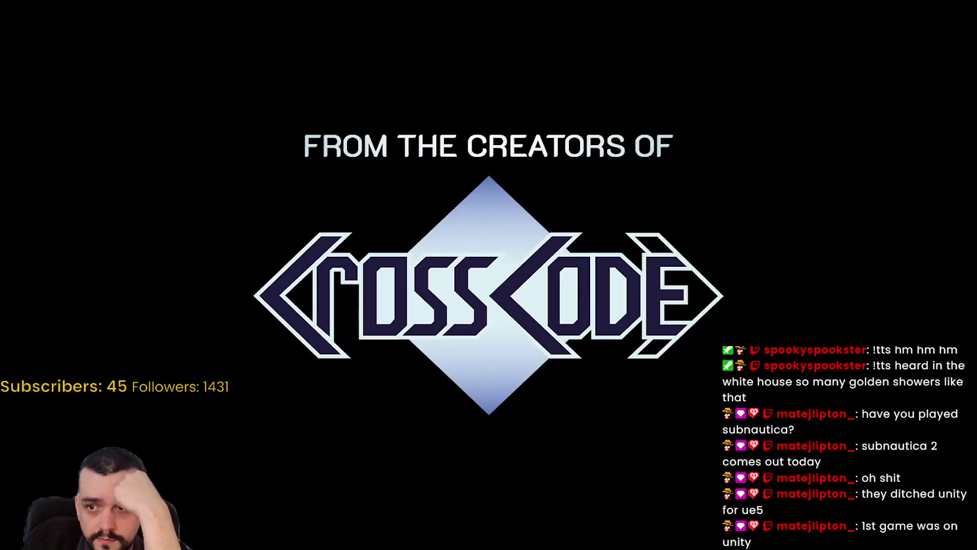
Watch the Alabaster Dawn trailer in fullscreen to the end, then leave fullscreen.
mouse_move(727, 172)
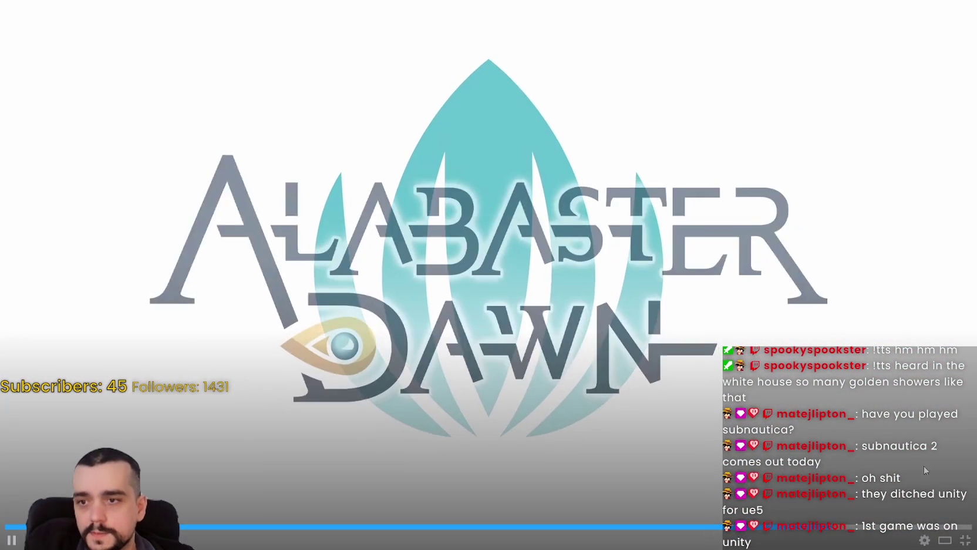
left_click(938, 541)
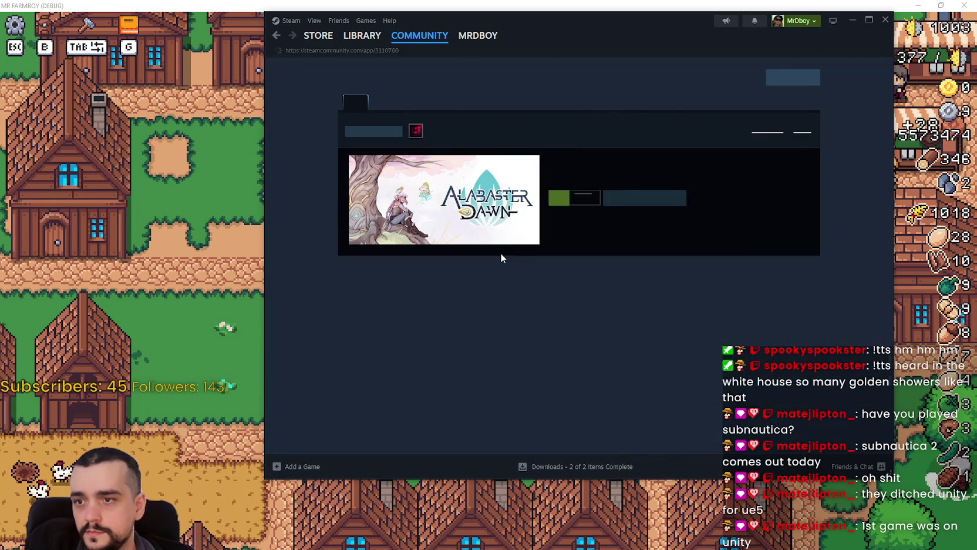
Scroll through the Alabaster Dawn community hub content.
scroll(753, 264, "down", 3)
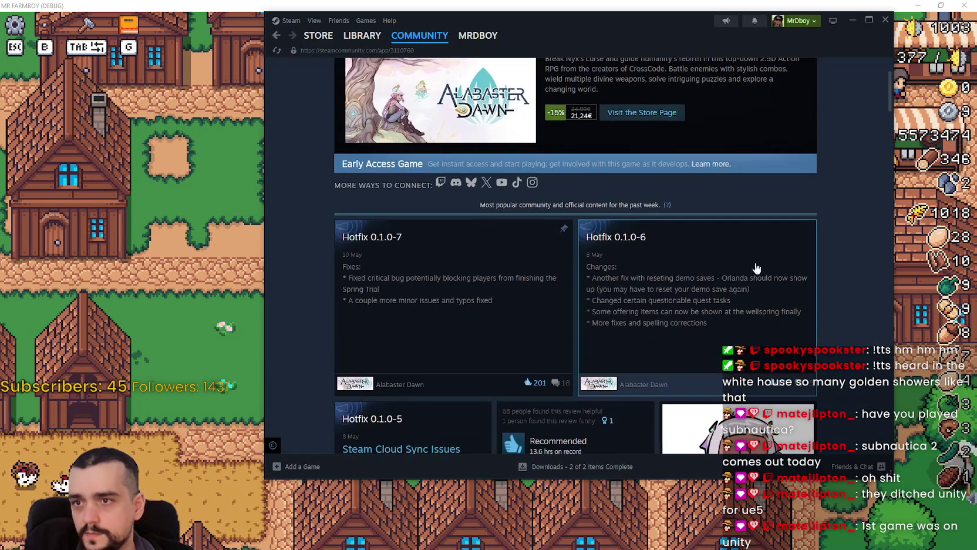
scroll(779, 310, "down", 5)
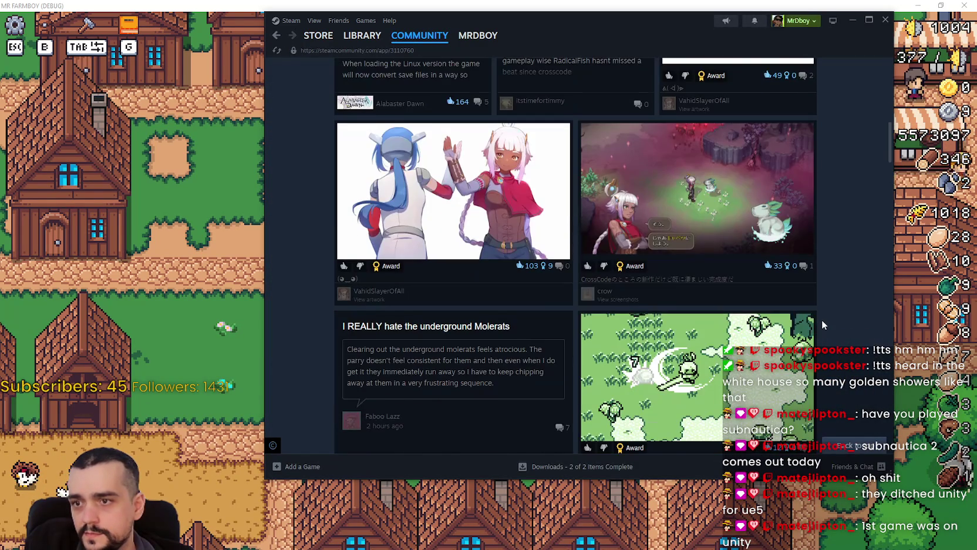
scroll(821, 313, "down", 2)
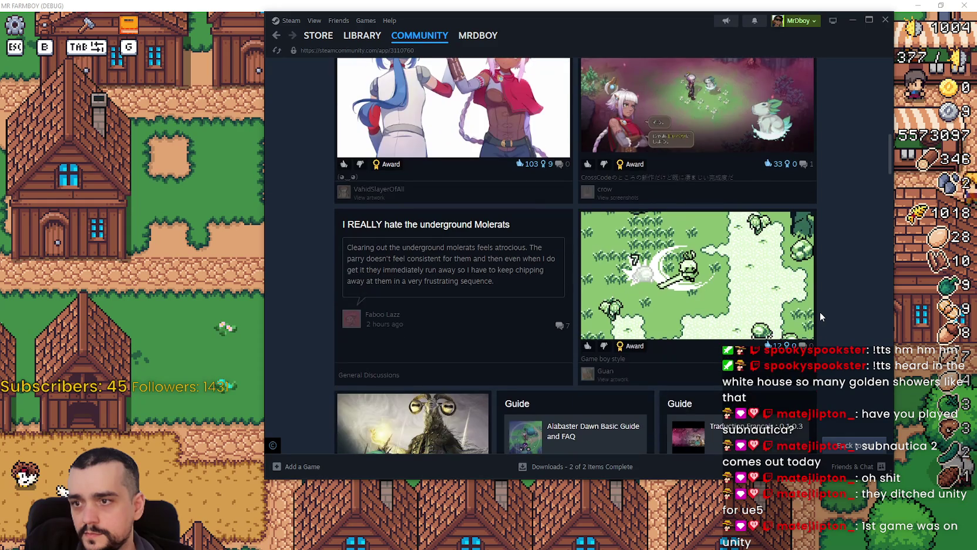
scroll(804, 322, "down", 2)
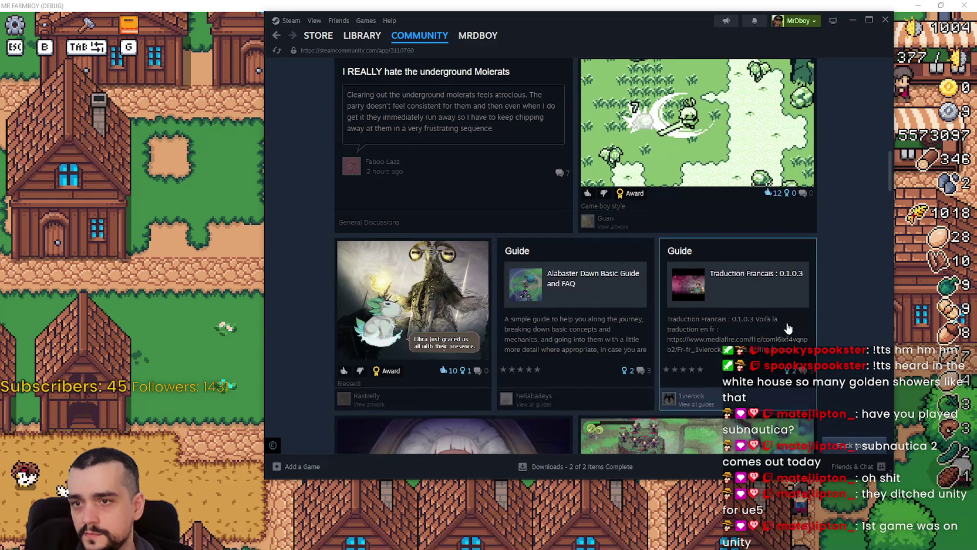
scroll(792, 327, "down", 4)
scroll(788, 328, "down", 2)
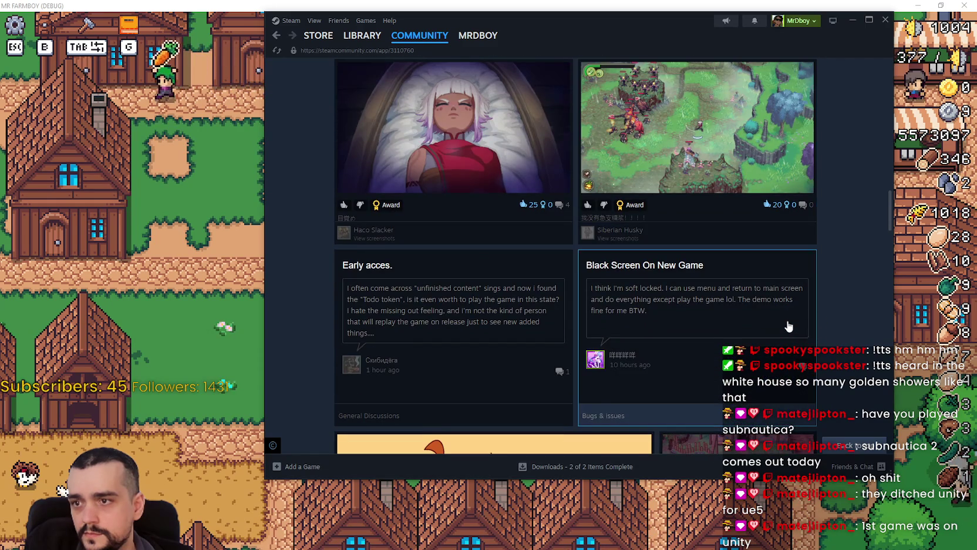
scroll(845, 320, "down", 2)
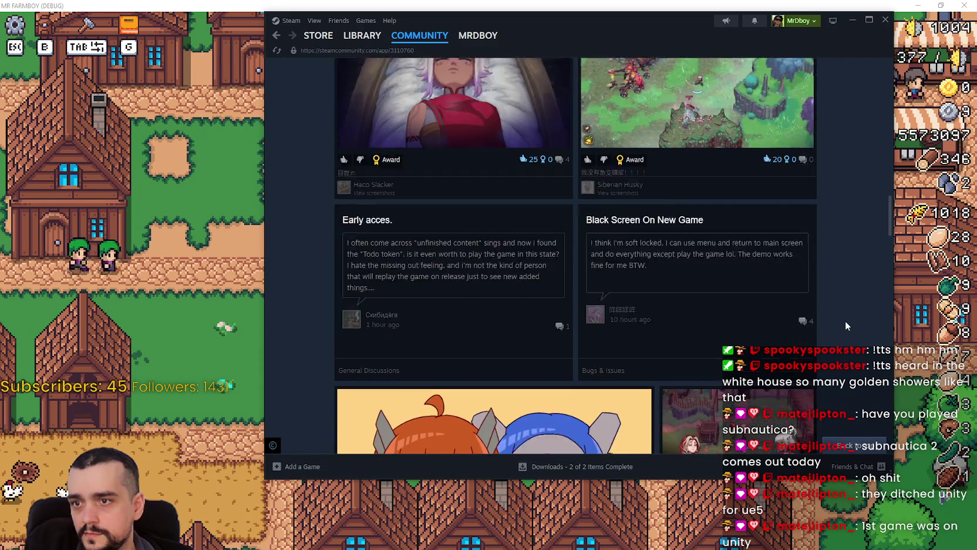
scroll(889, 233, "up", 20)
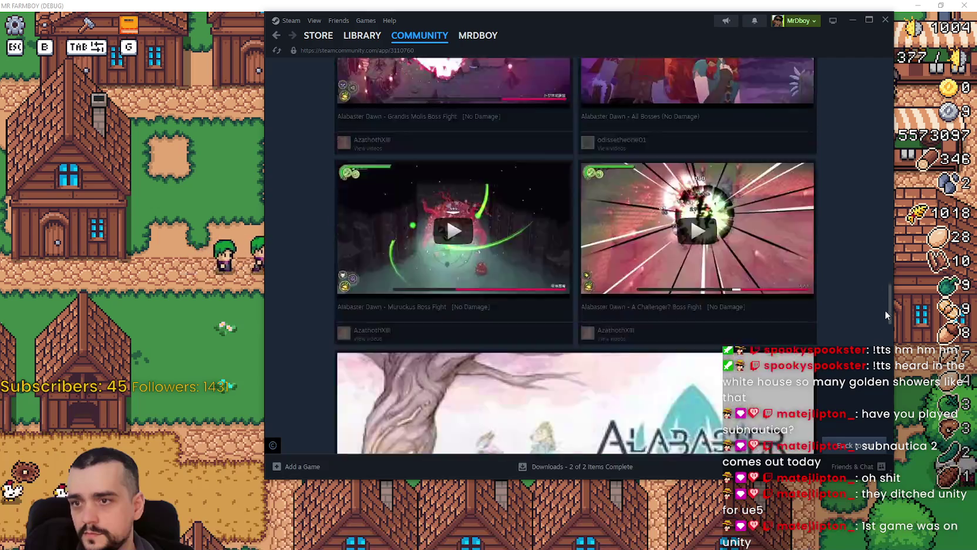
mouse_move(681, 132)
left_mouse_down()
mouse_move(712, 132)
mouse_move(693, 133)
left_mouse_up()
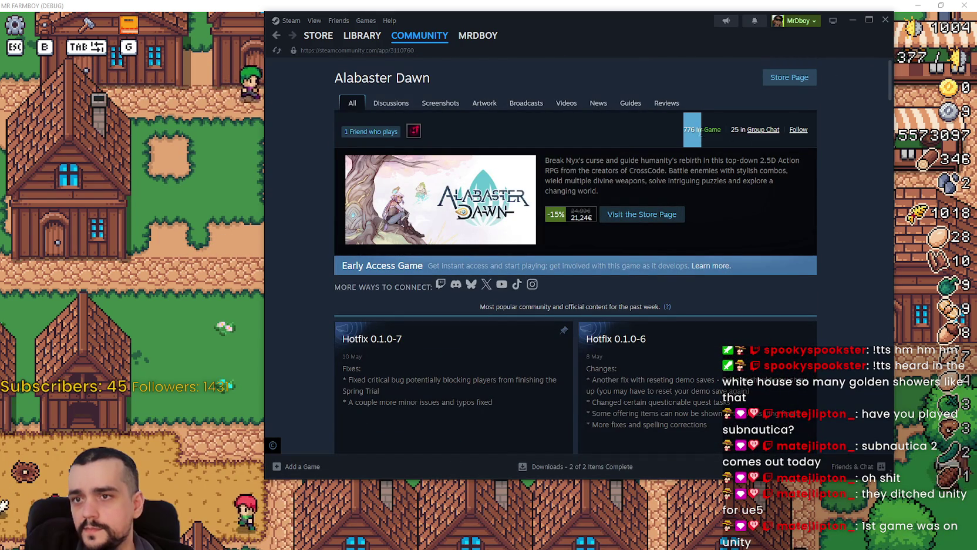
Open the Alabaster Dawn store page, view the river screenshot, then switch to SteamDB search.
left_click(624, 220)
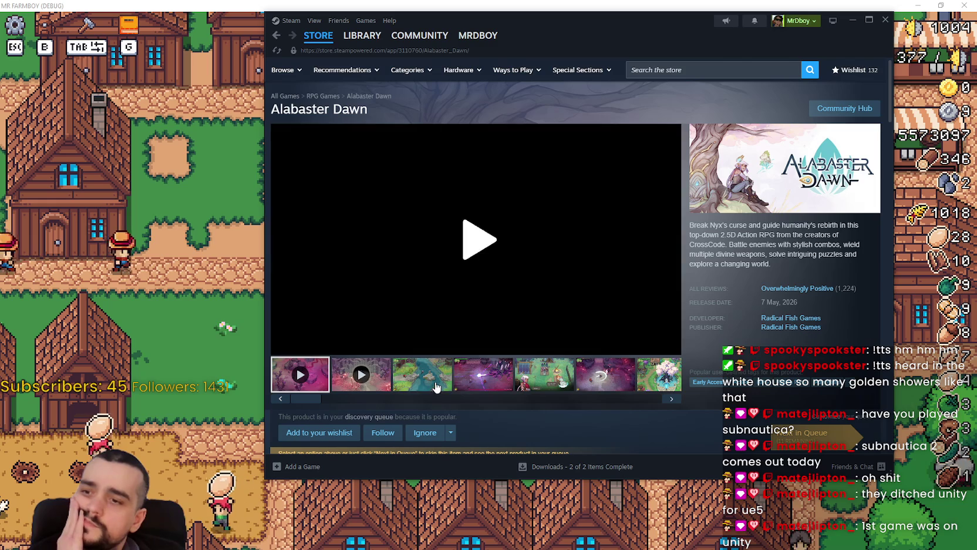
left_click(436, 381)
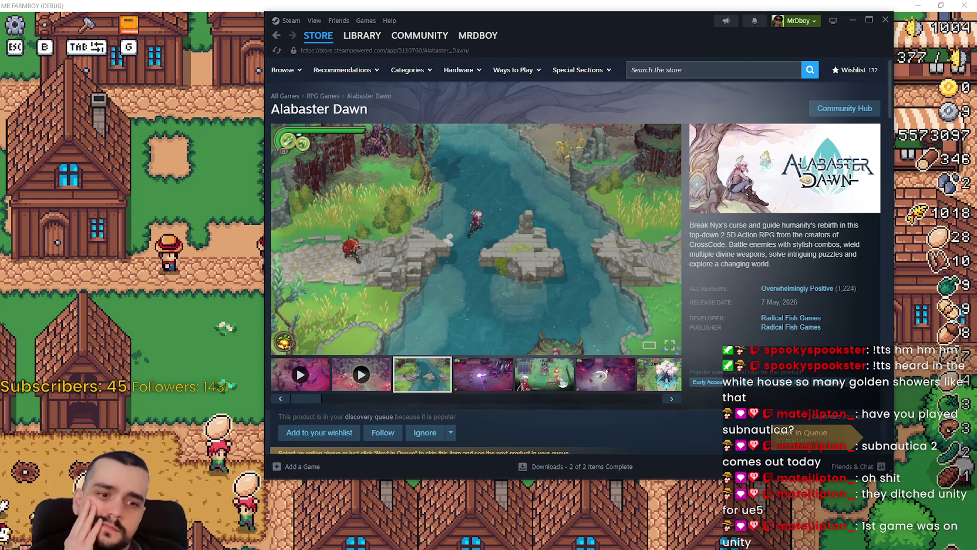
key("alt+Tab")
scroll(470, 135, "up", 1)
left_click(532, 91)
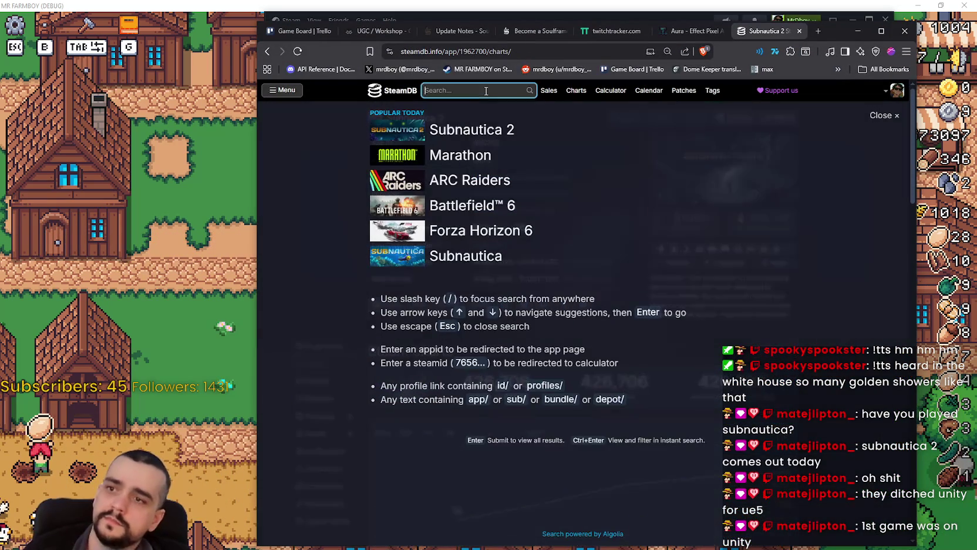
Search SteamDB for 'abas', open Alabaster Dawn's charts, then return to its Steam store page.
type("Alabas")
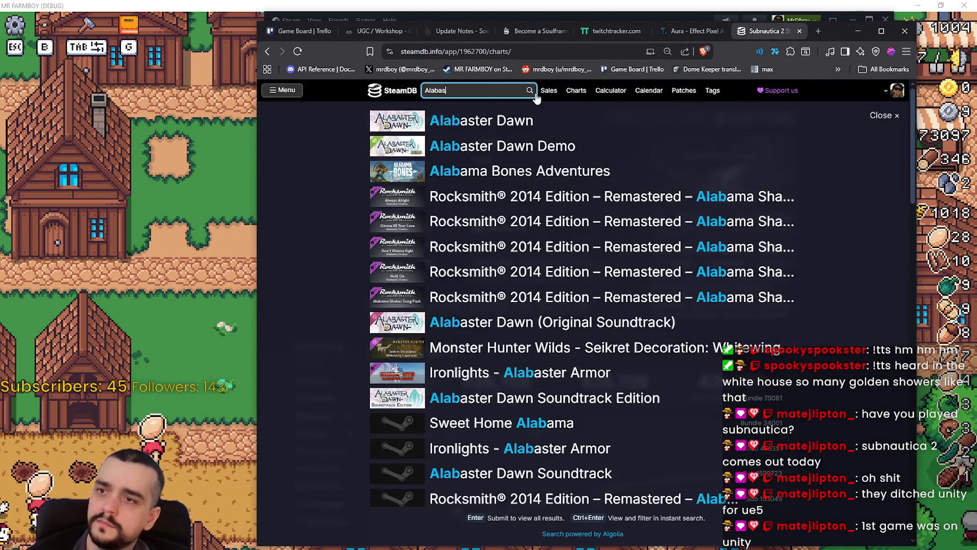
key("Down")
key("Return")
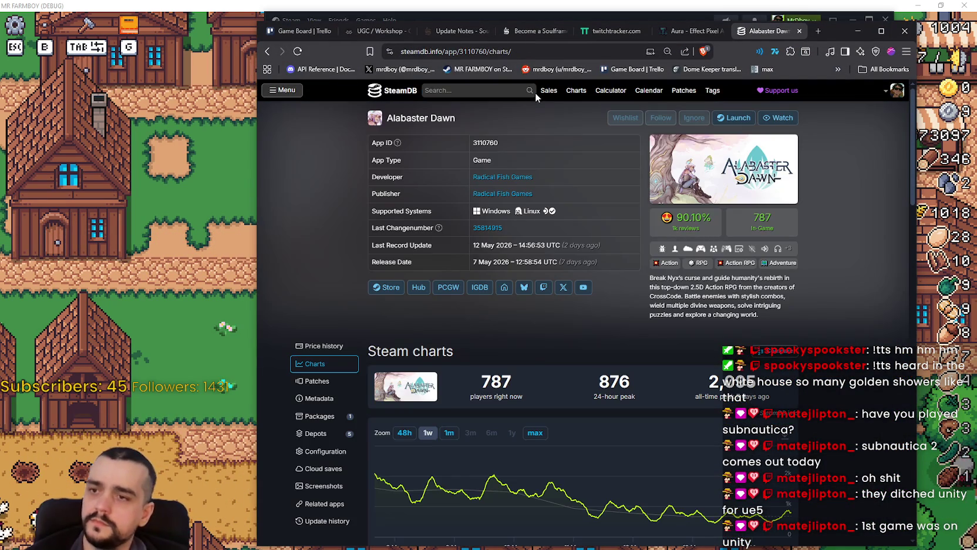
scroll(706, 435, "down", 1)
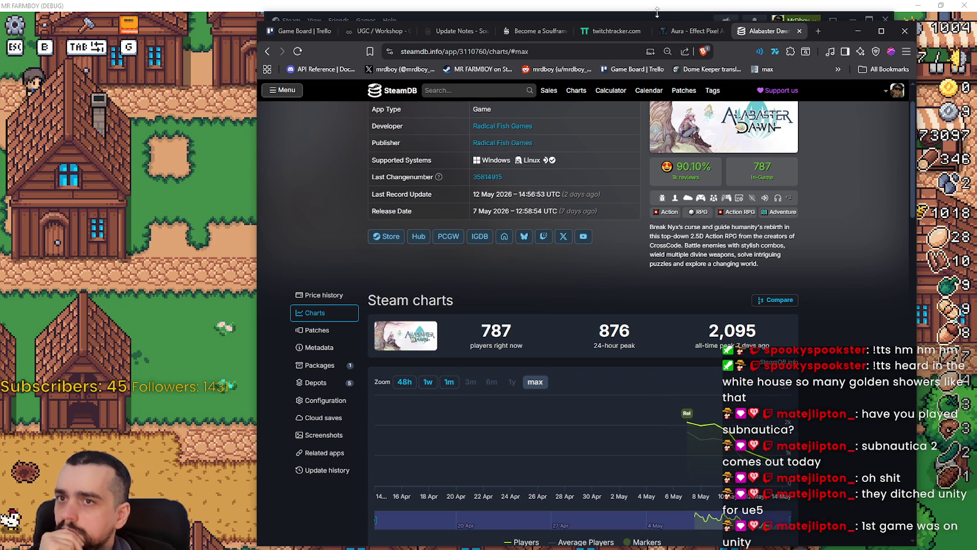
left_click(705, 19)
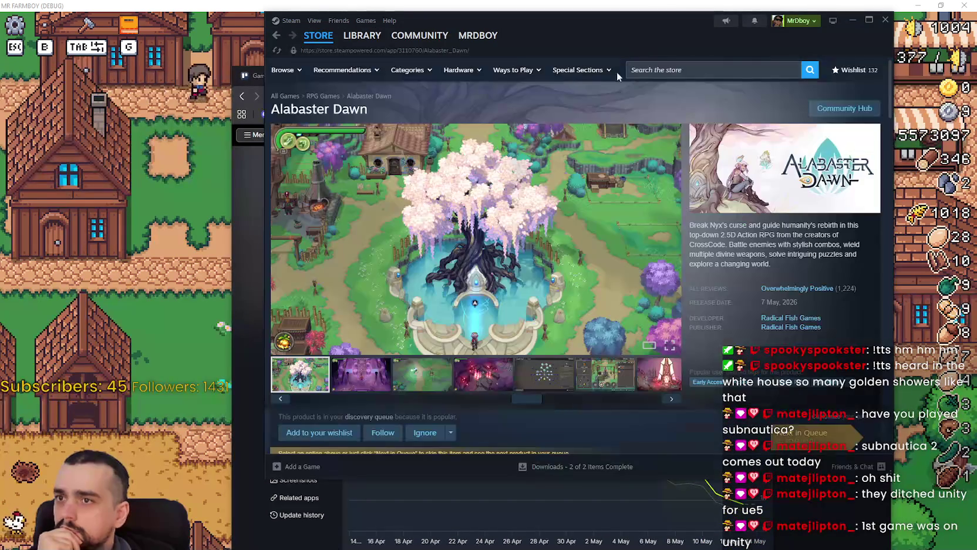
mouse_move(819, 292)
scroll(506, 358, "down", 15)
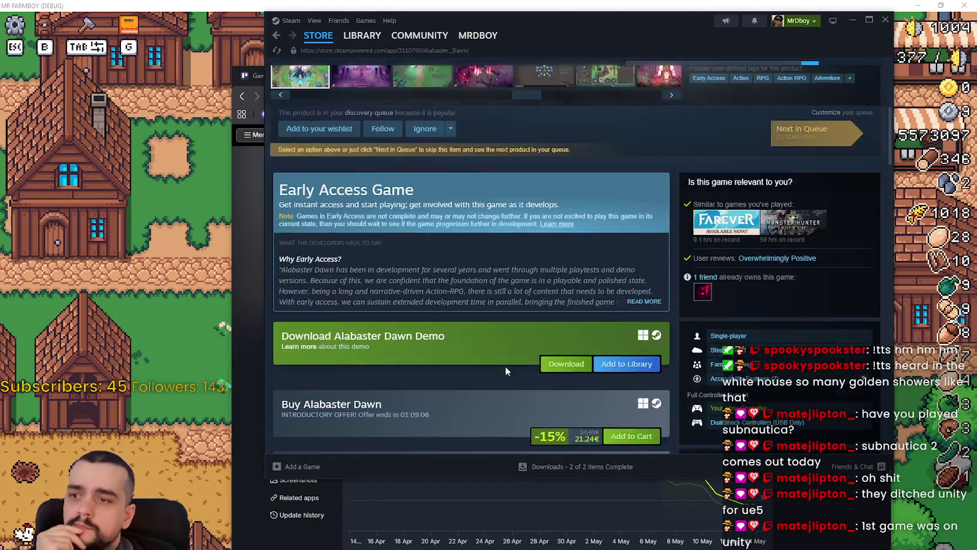
scroll(500, 318, "down", 10)
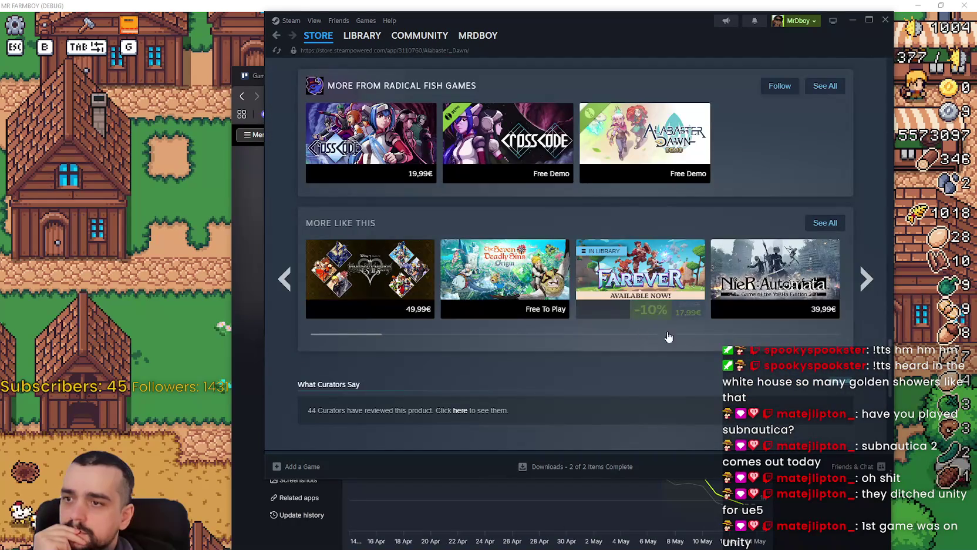
scroll(652, 332, "down", 9)
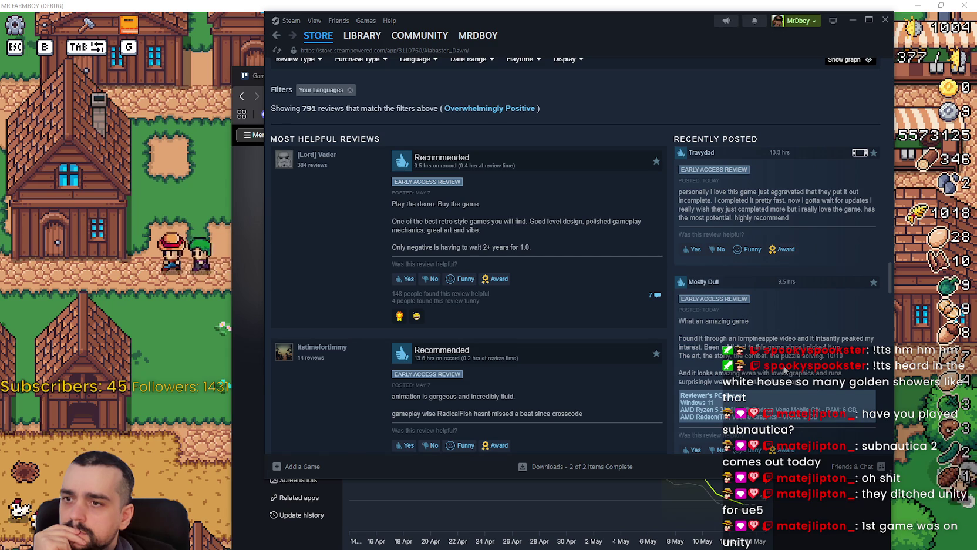
scroll(784, 368, "down", 3)
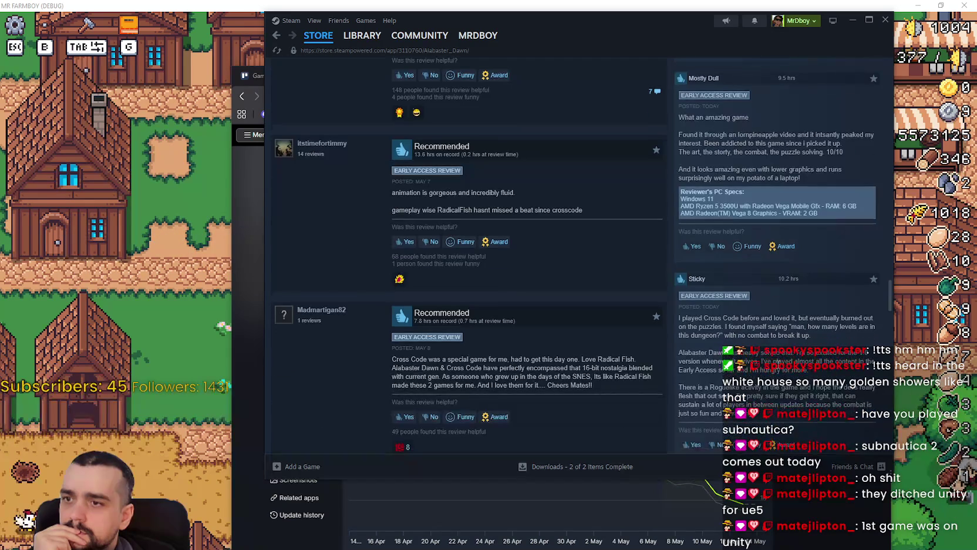
mouse_move(888, 286)
left_mouse_down()
mouse_move(888, 316)
mouse_move(892, 303)
left_mouse_up()
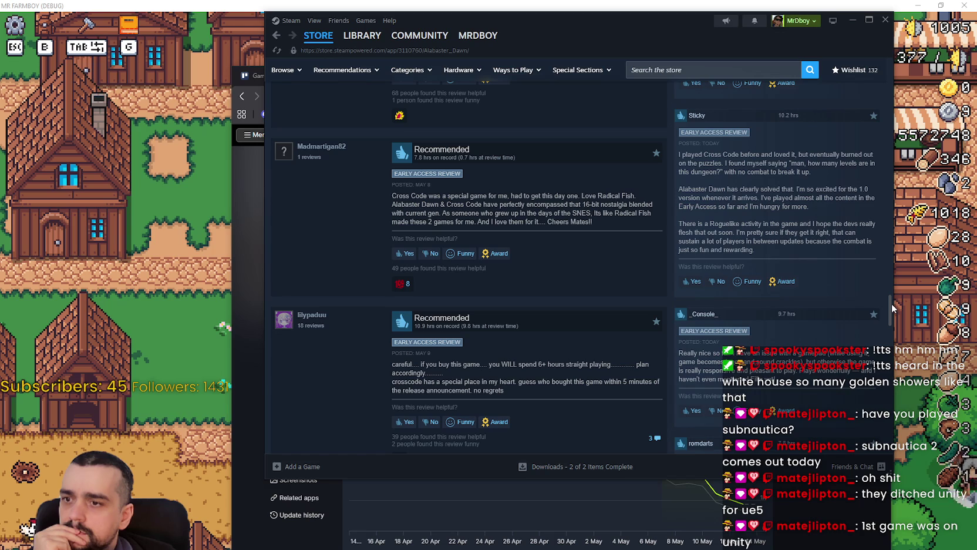
left_click_drag(892, 303, 884, 310)
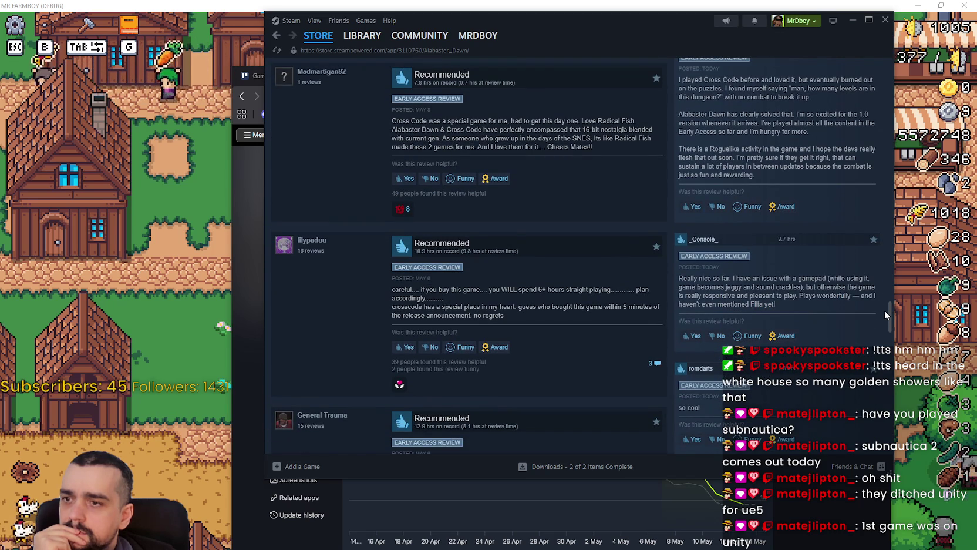
mouse_move(884, 310)
left_mouse_down()
mouse_move(881, 70)
mouse_move(863, 126)
left_mouse_up()
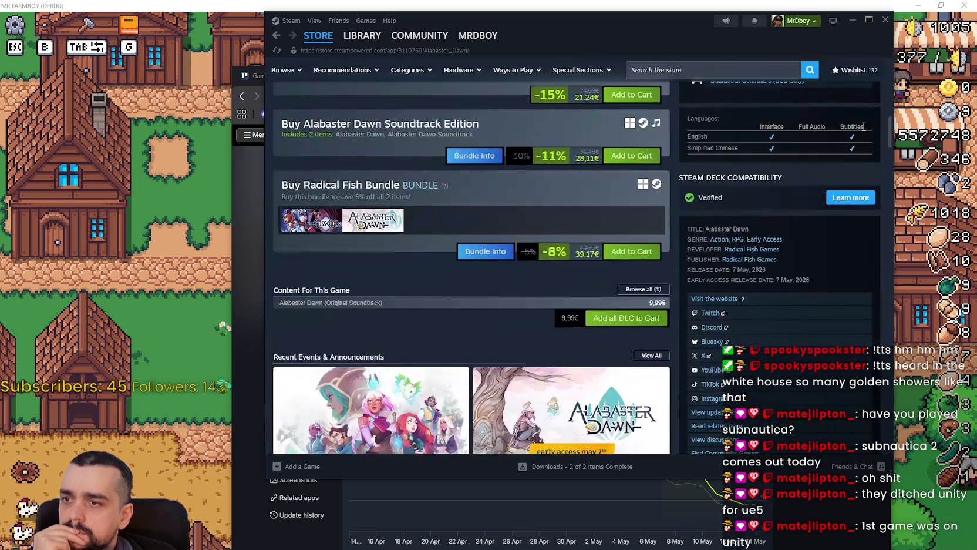
Open CrossCode from the Radical Fish Bundle, peek at its Community Hub, and return to view its fourth screenshot.
left_click(318, 229)
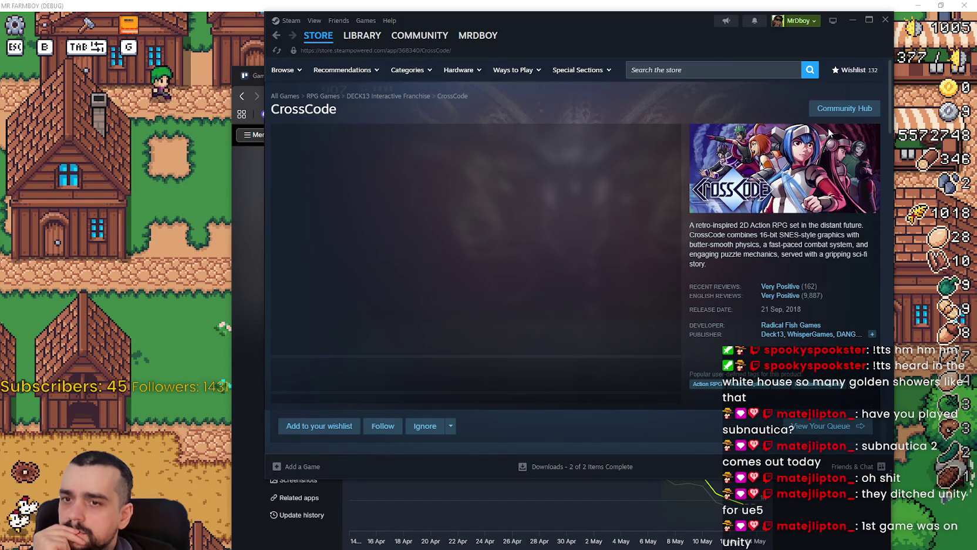
left_click(857, 110)
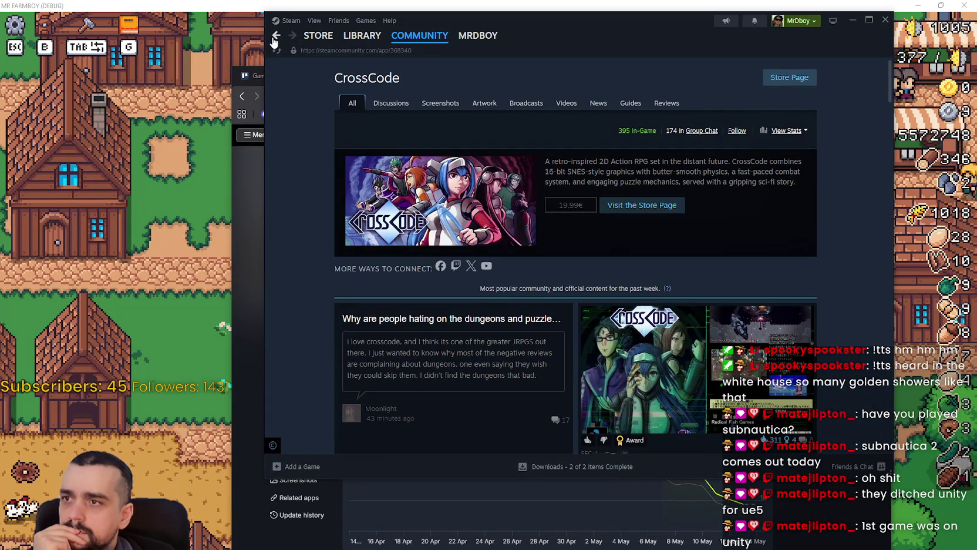
left_click(276, 37)
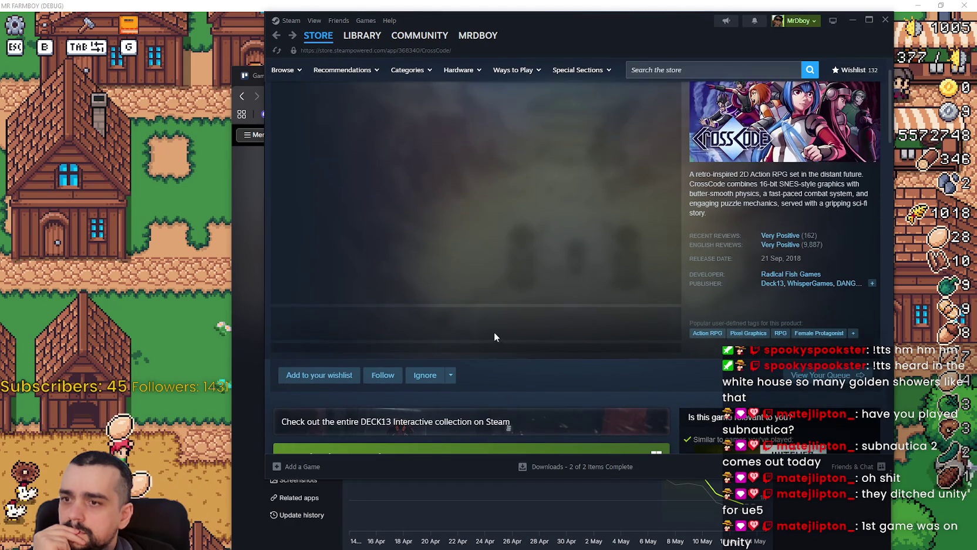
left_click(495, 336)
Scroll down the CrossCode store page through its bundle offers.
scroll(475, 325, "down", 5)
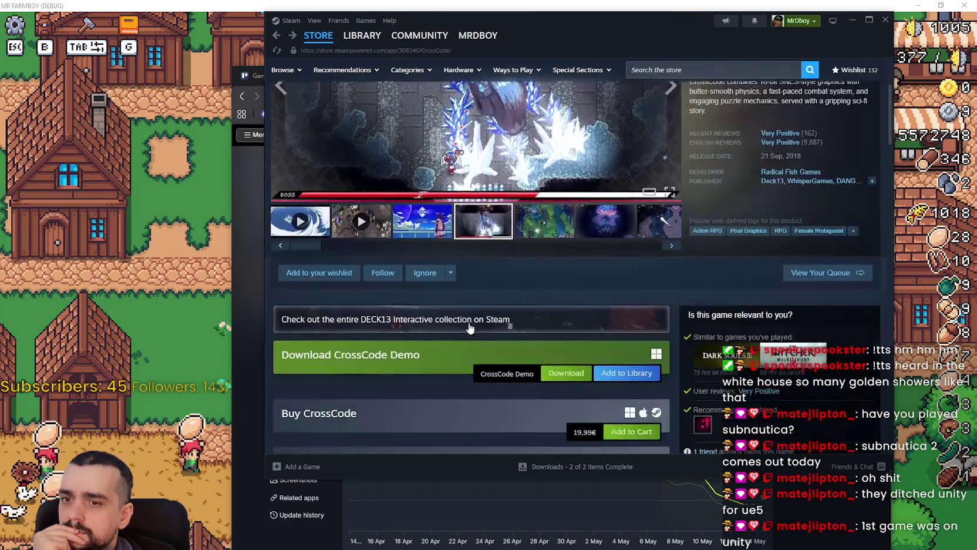
scroll(472, 319, "down", 4)
scroll(473, 321, "up", 4)
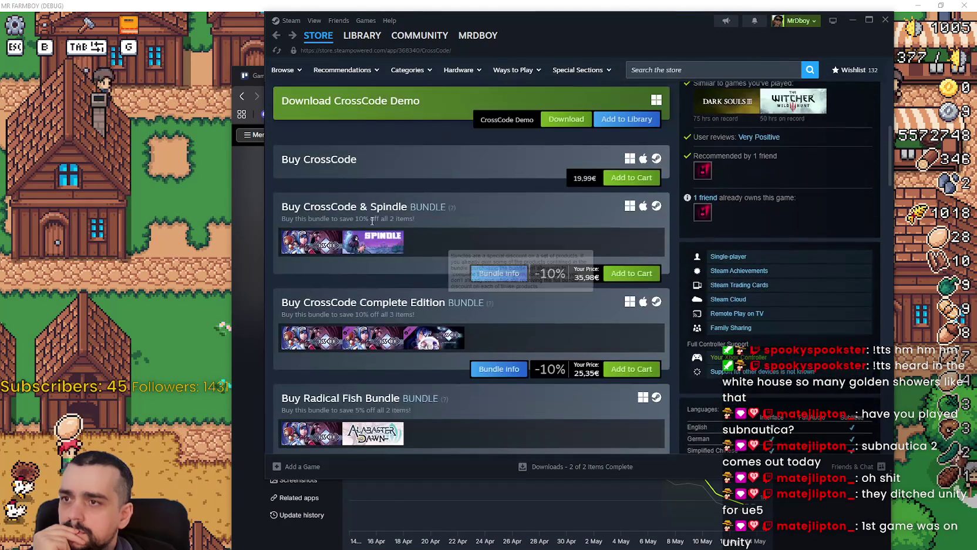
mouse_move(315, 243)
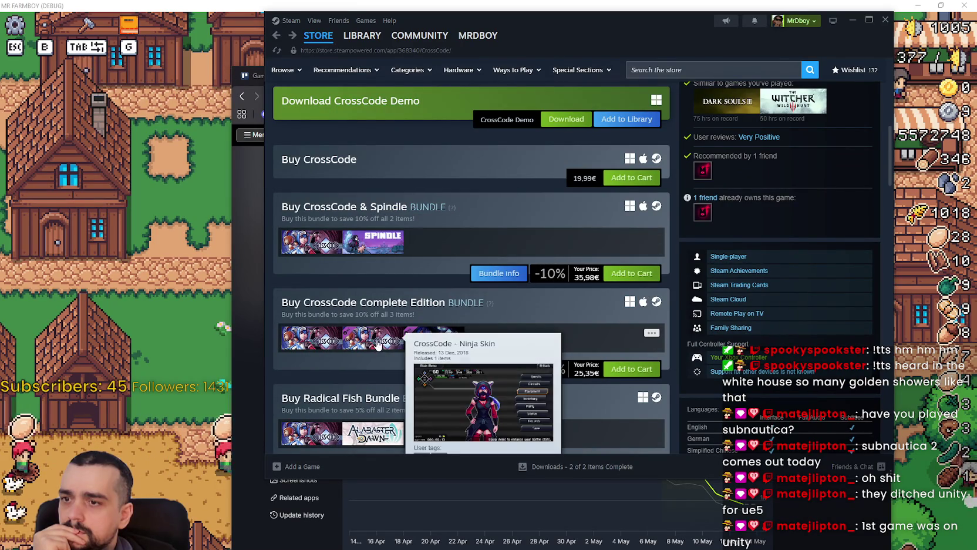
scroll(438, 259, "down", 2)
mouse_move(384, 339)
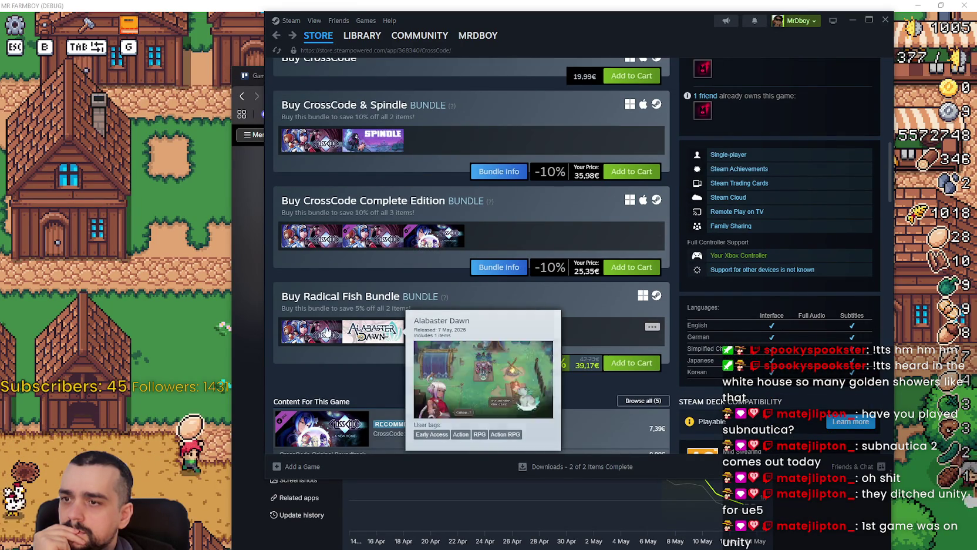
scroll(329, 324, "down", 2)
scroll(533, 429, "down", 3)
scroll(531, 427, "down", 5)
Switch to the SteamDB charts in the browser and go back to the Subnautica 2 charts.
mouse_move(419, 36)
left_click(852, 19)
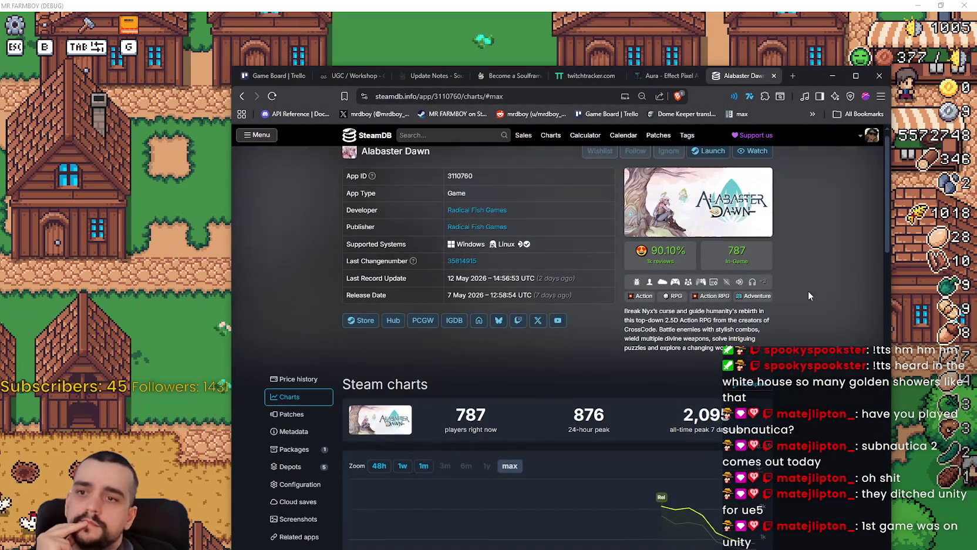
left_click(241, 96)
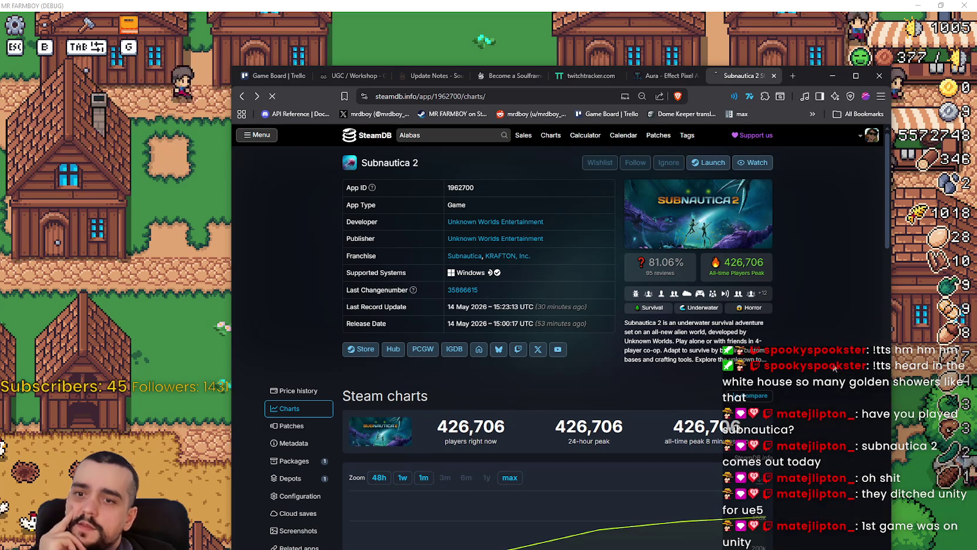
scroll(822, 354, "down", 1)
scroll(822, 354, "down", 1)
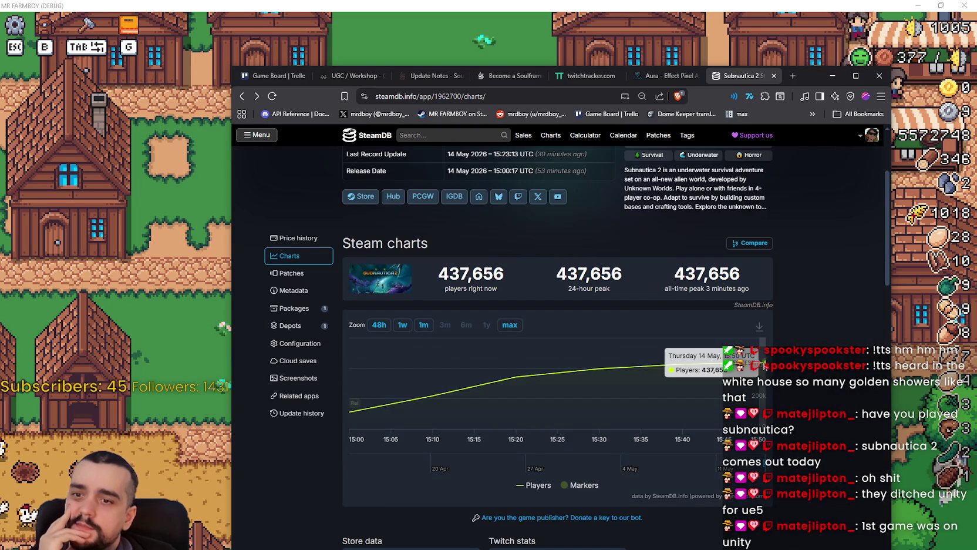
scroll(810, 305, "up", 2)
Step back and forward between the charts pages, dismiss search suggestions, and reload the page.
left_click(242, 96)
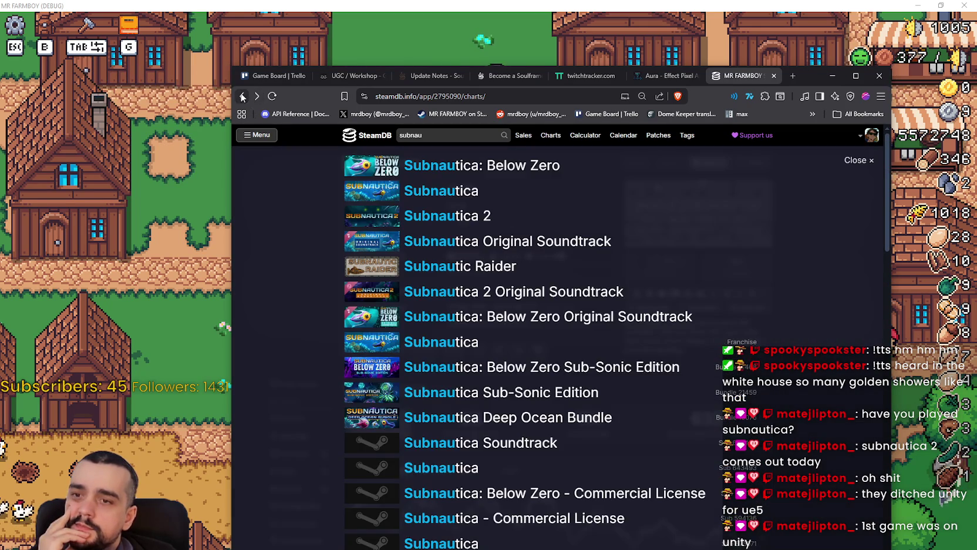
left_click(258, 96)
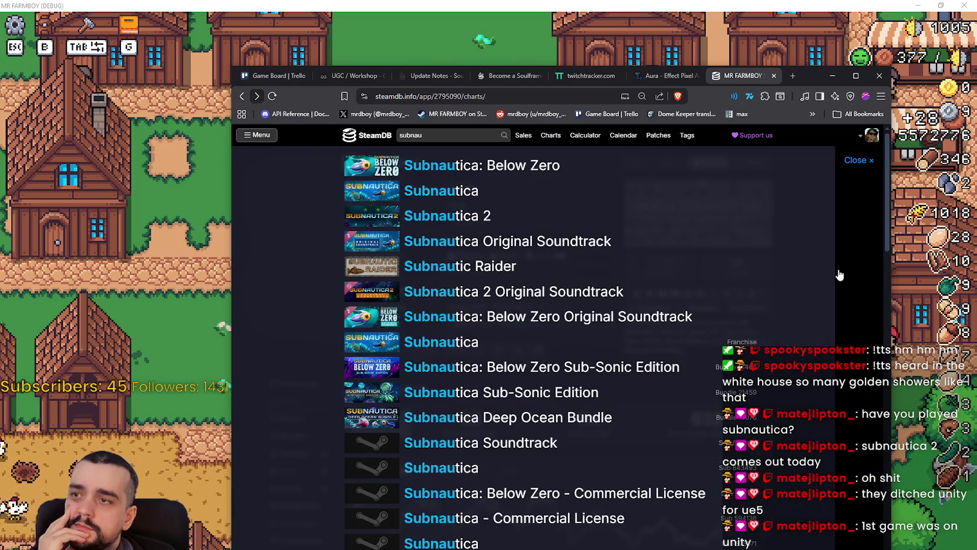
left_click(854, 270)
right_click(794, 263)
left_click(790, 304)
Return to the running MR FARMBOY game and walk the farmer toward the cabbage plot.
scroll(758, 288, "down", 3)
key("alt+Tab")
scroll(484, 276, "up", 3)
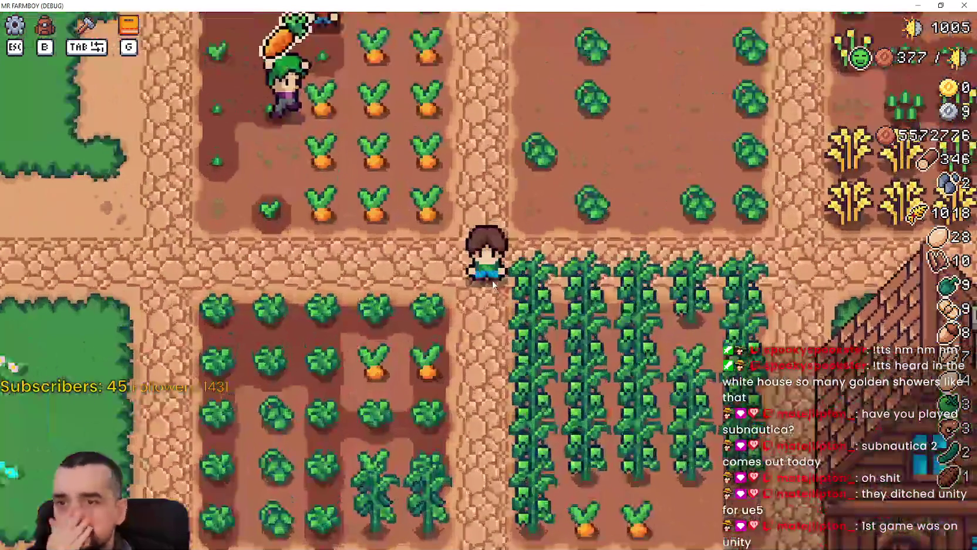
scroll(484, 276, "down", 3)
key("d")
key("w")
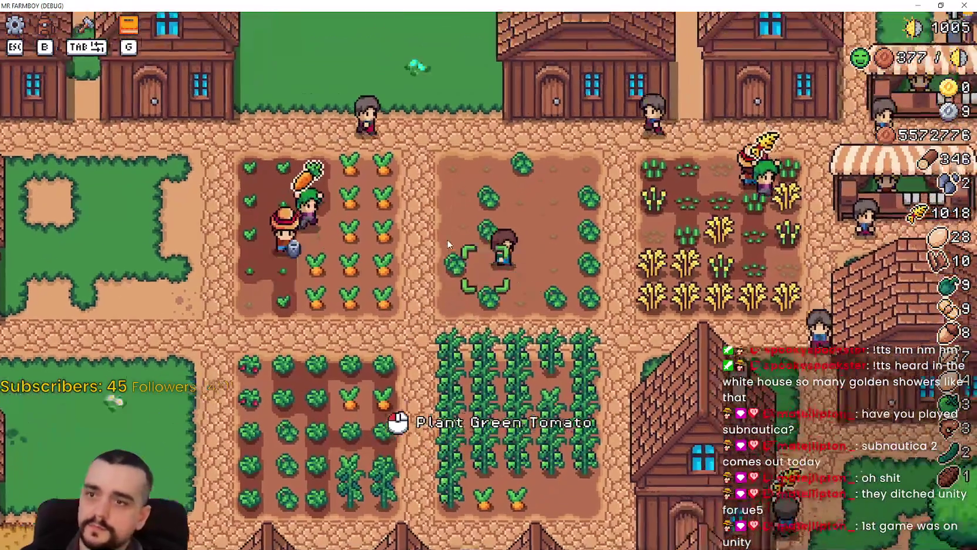
scroll(448, 244, "down", 5)
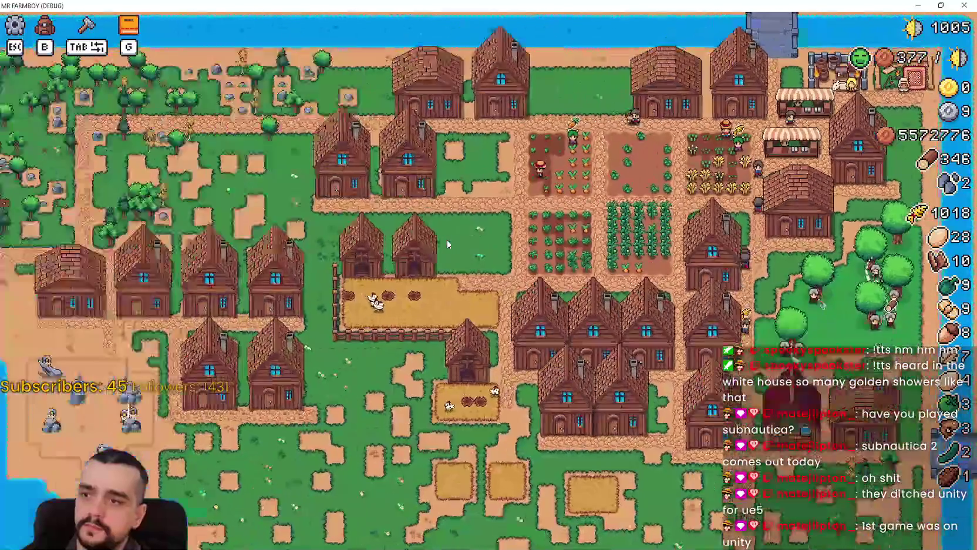
scroll(448, 244, "up", 5)
Pause, quit to the title screen, then choose and load Save 6 (Incremental).
key("Escape")
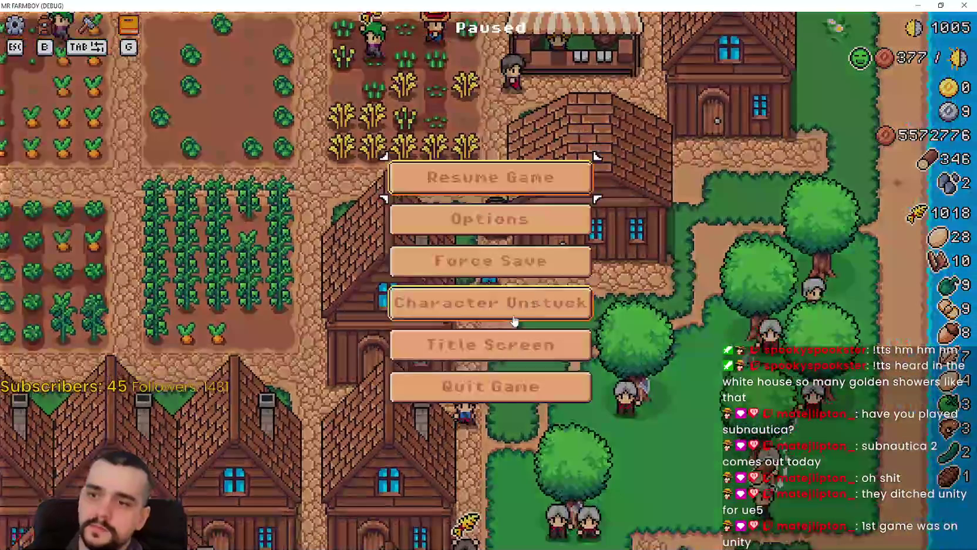
left_click(491, 344)
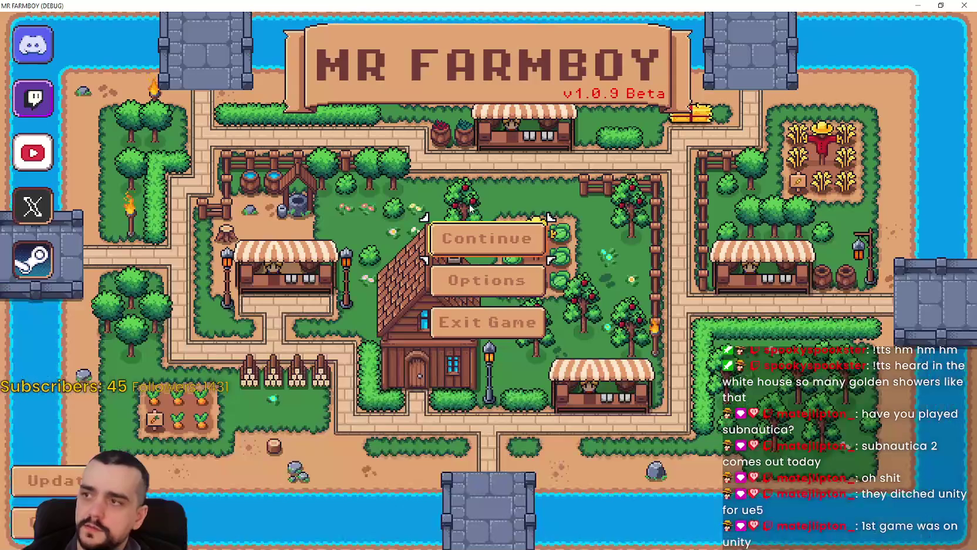
left_click(486, 235)
scroll(449, 302, "down", 4)
scroll(490, 335, "down", 2)
scroll(490, 335, "up", 2)
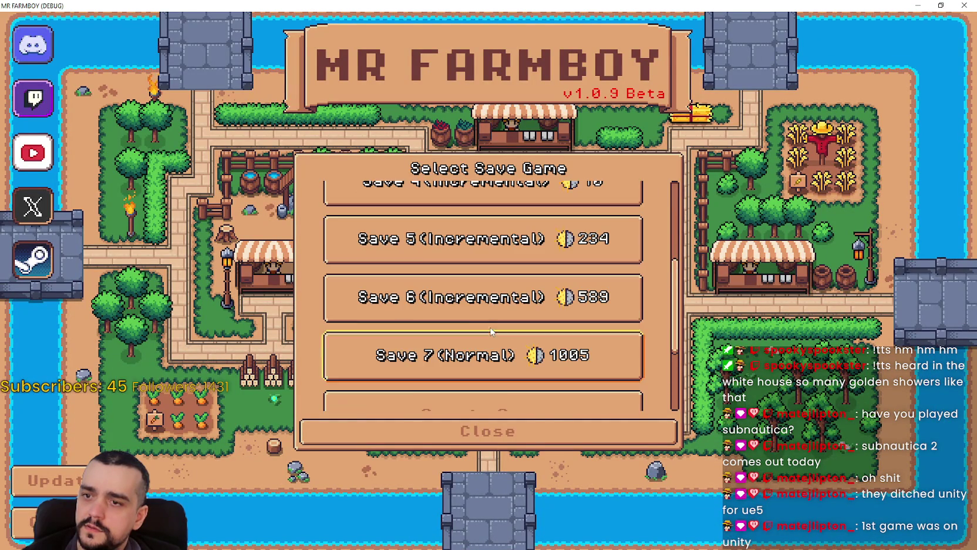
scroll(489, 332, "down", 2)
scroll(478, 268, "down", 1)
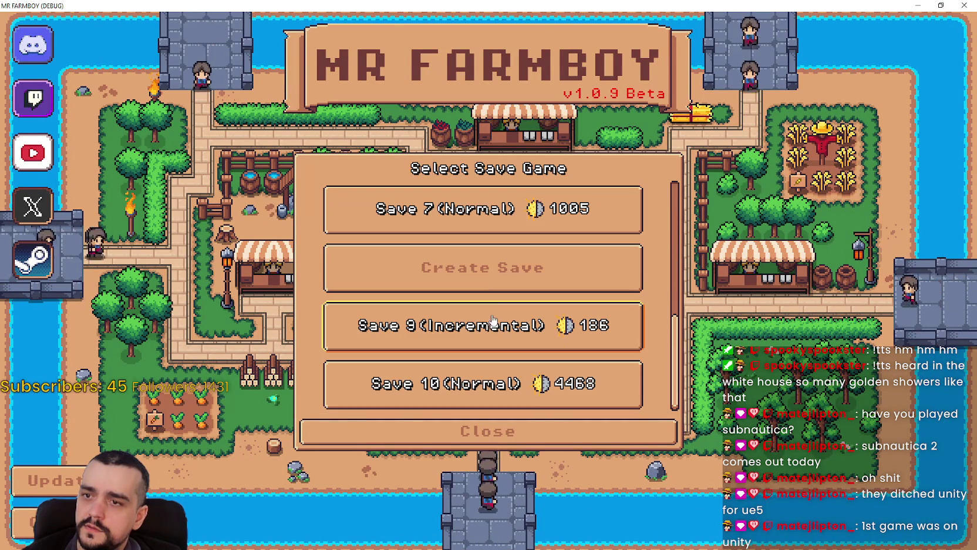
scroll(486, 296, "up", 2)
scroll(487, 297, "up", 2)
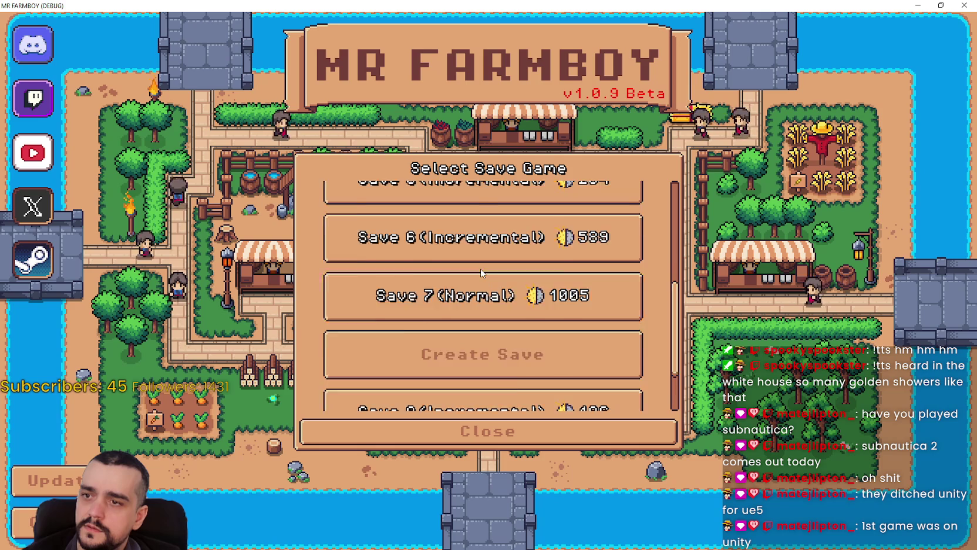
left_click(446, 276)
left_click(438, 281)
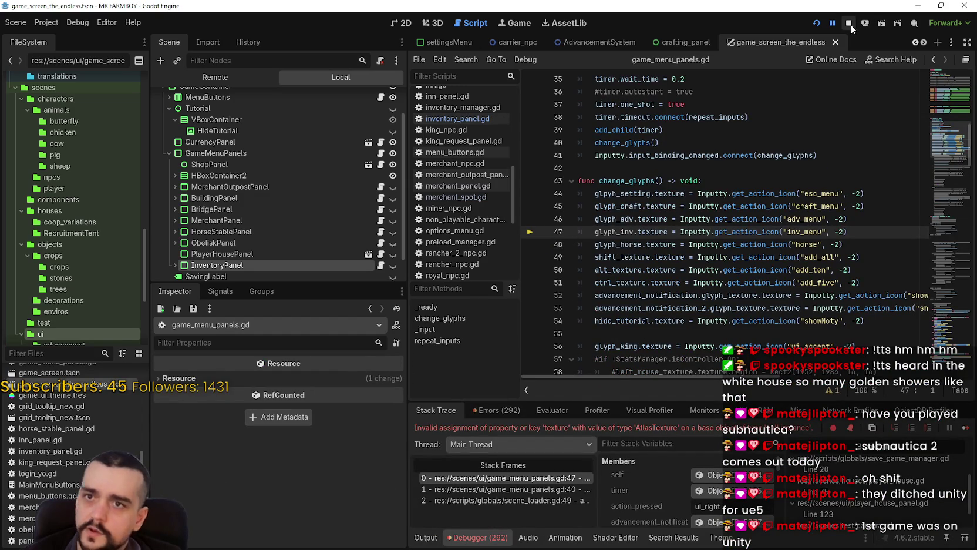
Stop the crashed game run and toggle the Tutorial node's children in the Scene dock.
left_click(850, 24)
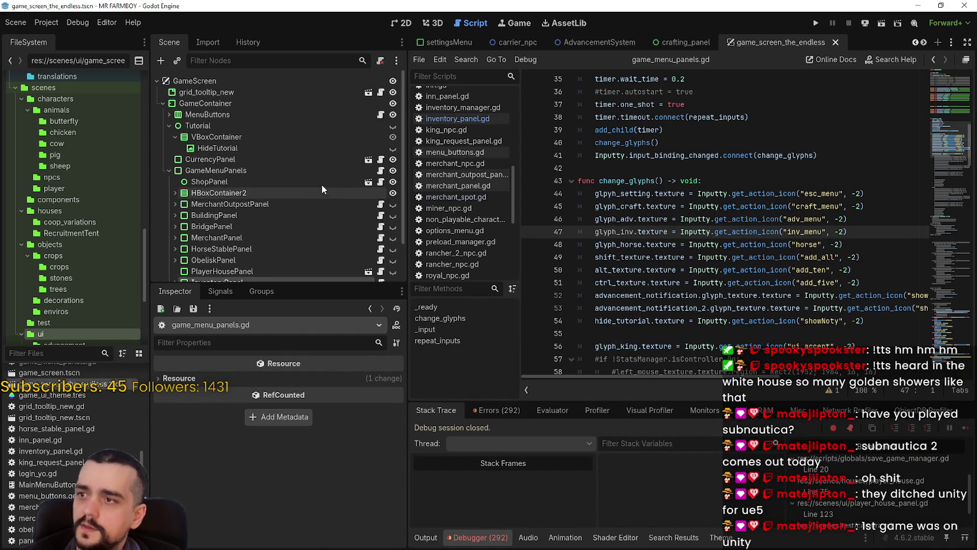
left_click(172, 124)
left_click(169, 124)
left_click(167, 125)
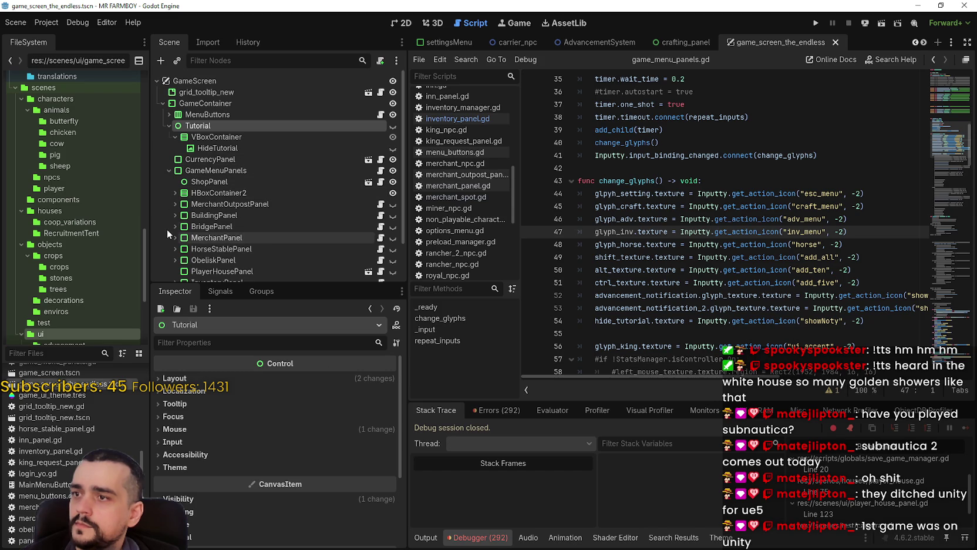
Expand MenuButtons, inspect SettingsContainer, and pick the game_screen.tscn scene file.
scroll(164, 94, "down", 2)
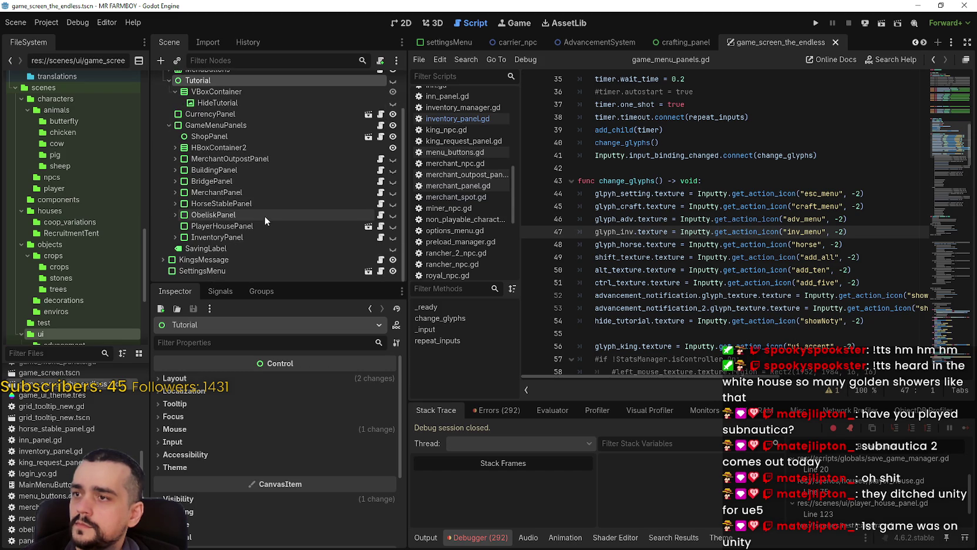
left_click(172, 148)
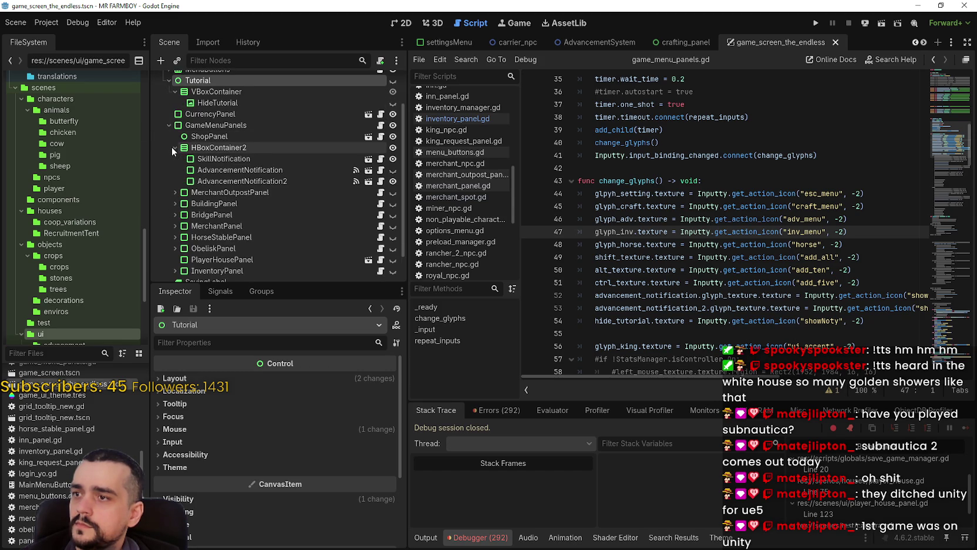
left_click(172, 148)
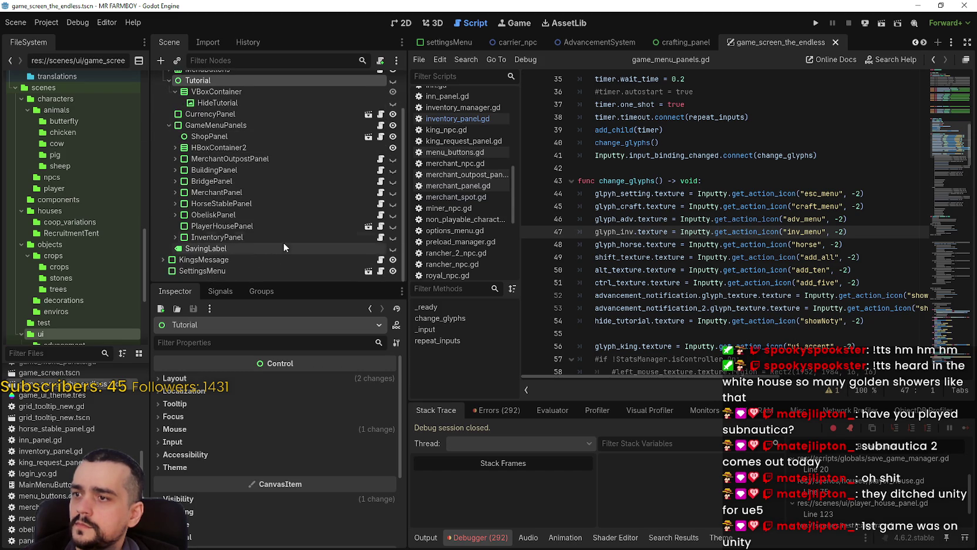
scroll(282, 246, "up", 2)
left_click(169, 114)
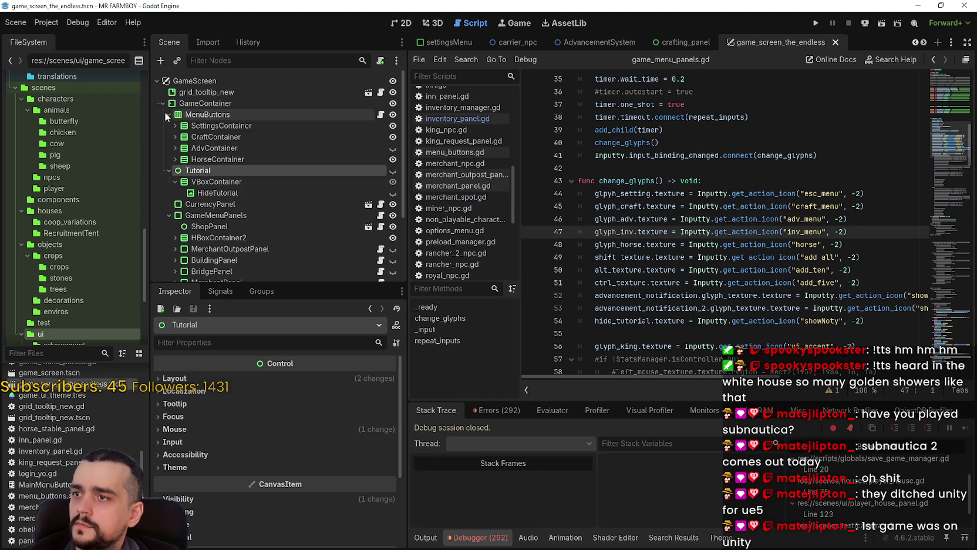
left_click(237, 126)
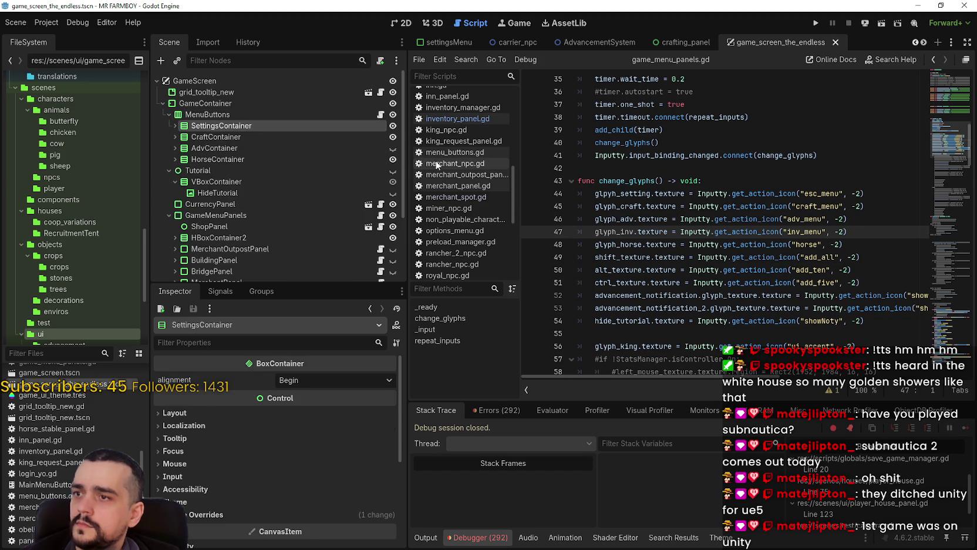
left_click(47, 373)
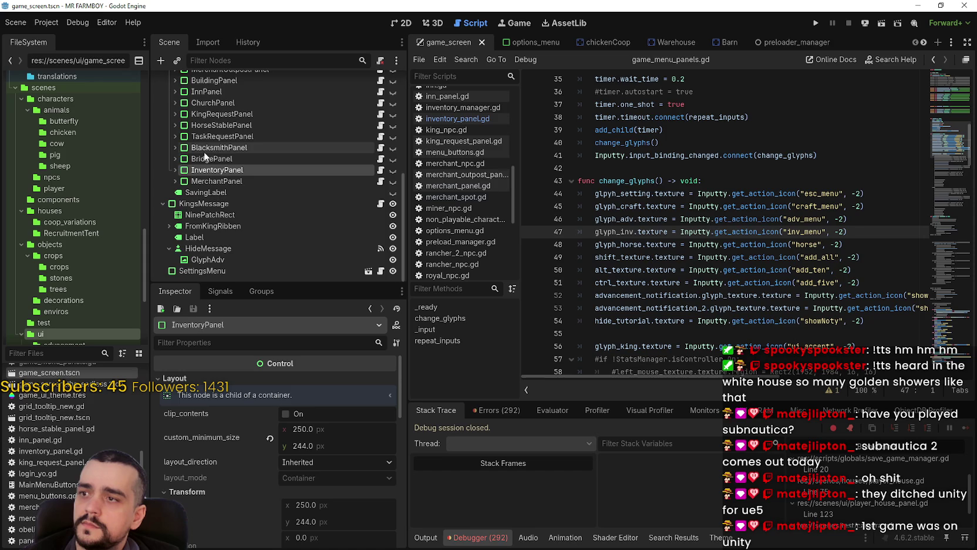
Copy InvContainer with its InvButton and GlyphInv children, then reopen the closed game_screen scene tab.
scroll(211, 171, "up", 5)
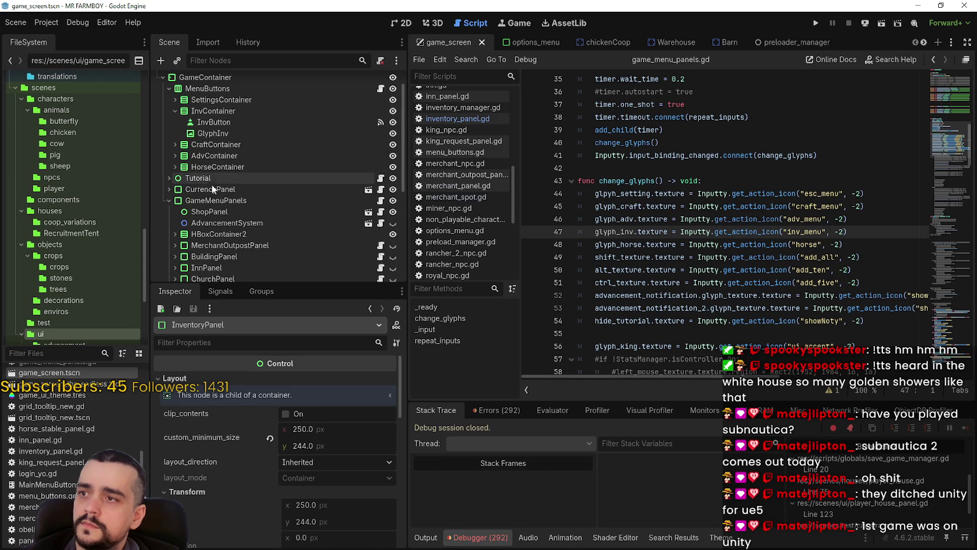
left_click(175, 111)
right_click(207, 111)
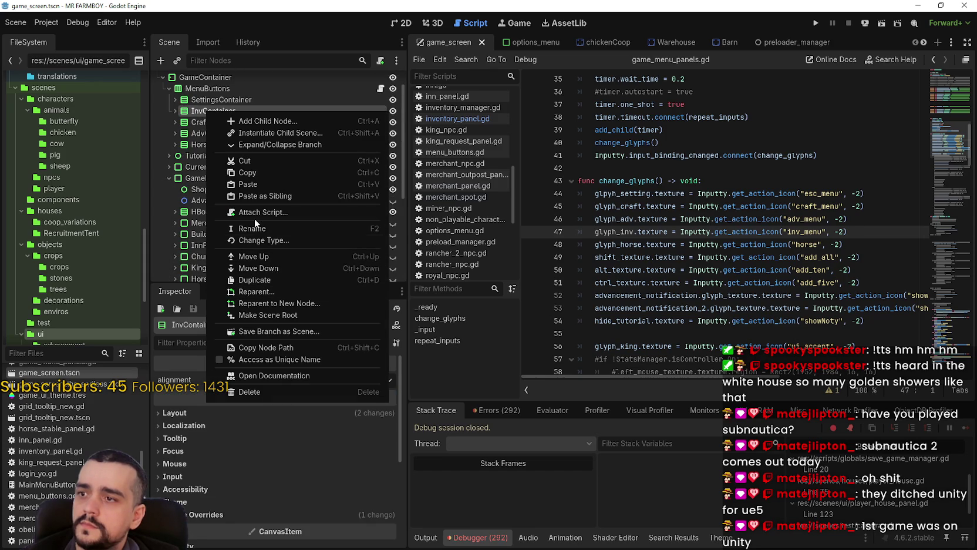
left_click(257, 171)
left_click(173, 110)
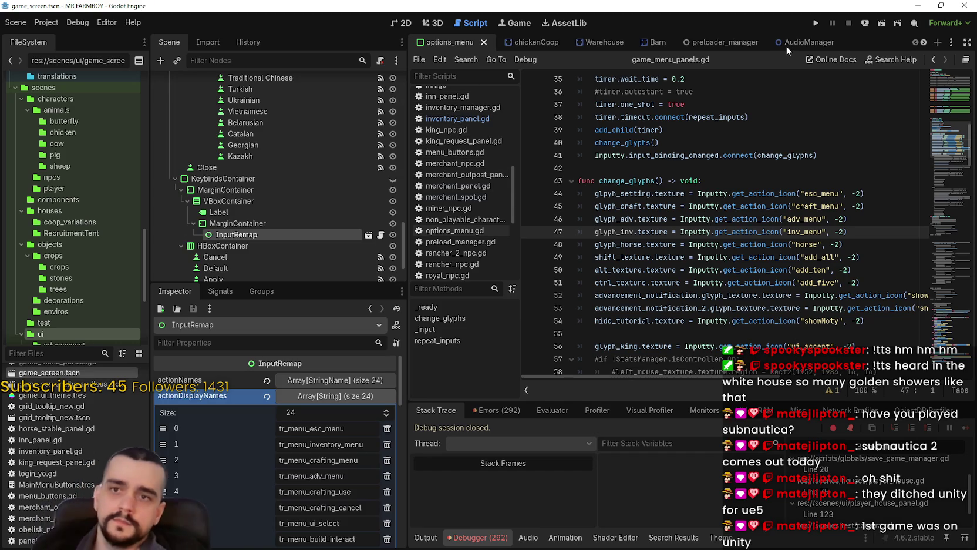
key("ctrl+shift+t")
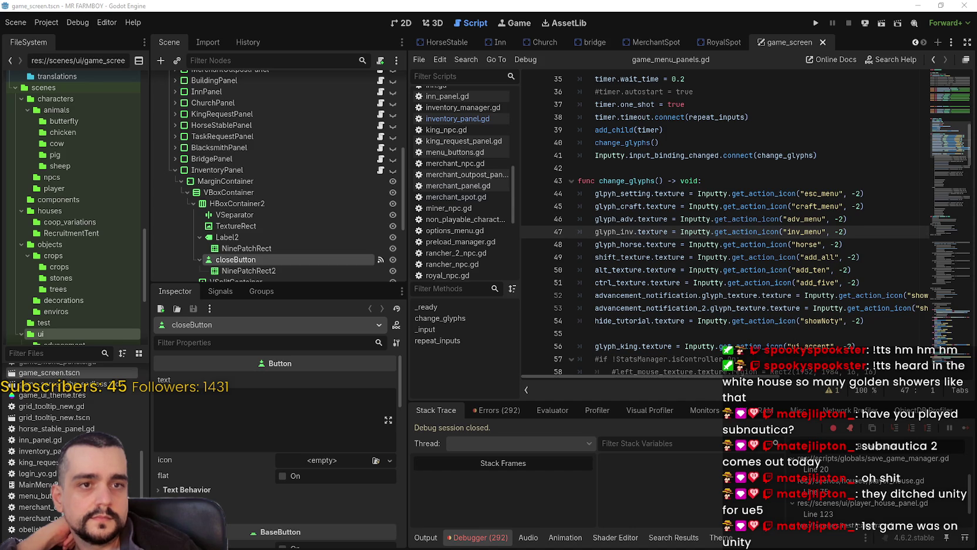
left_click(725, 219)
scroll(741, 218, "down", 1)
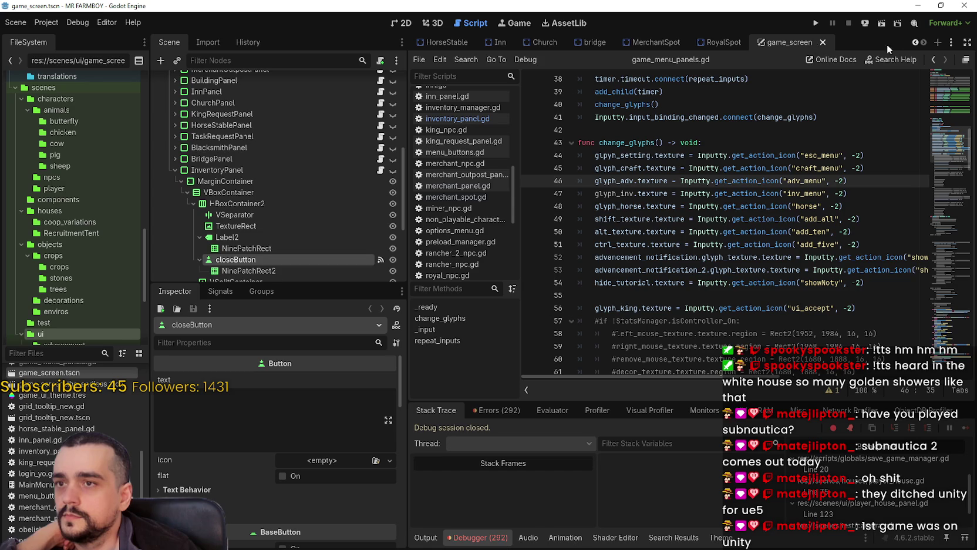
Open the game_screen_the_endless scene and move its tab after RoyalSpot.
left_click(915, 45)
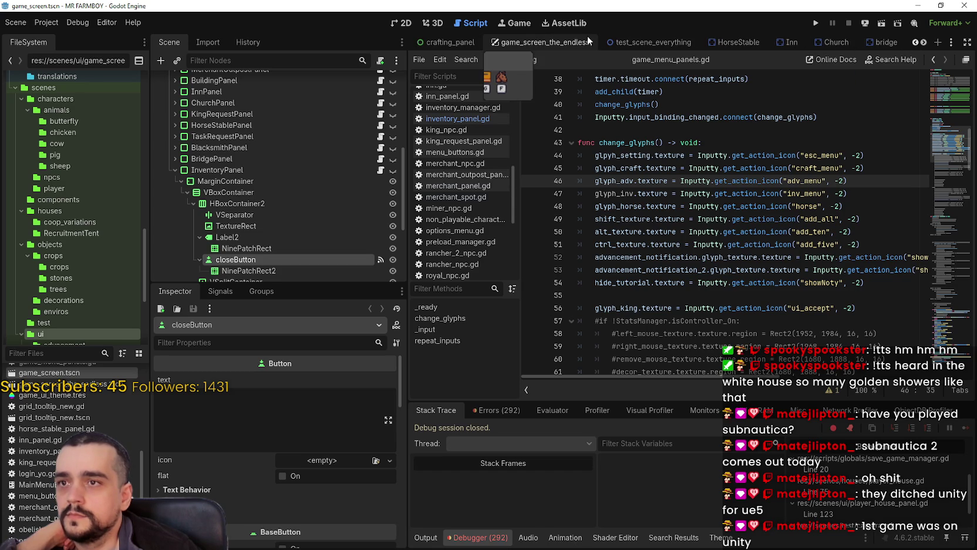
left_click_drag(893, 41, 893, 41)
left_click(923, 43)
left_click(923, 42)
left_click(923, 43)
left_click_drag(803, 47, 804, 47)
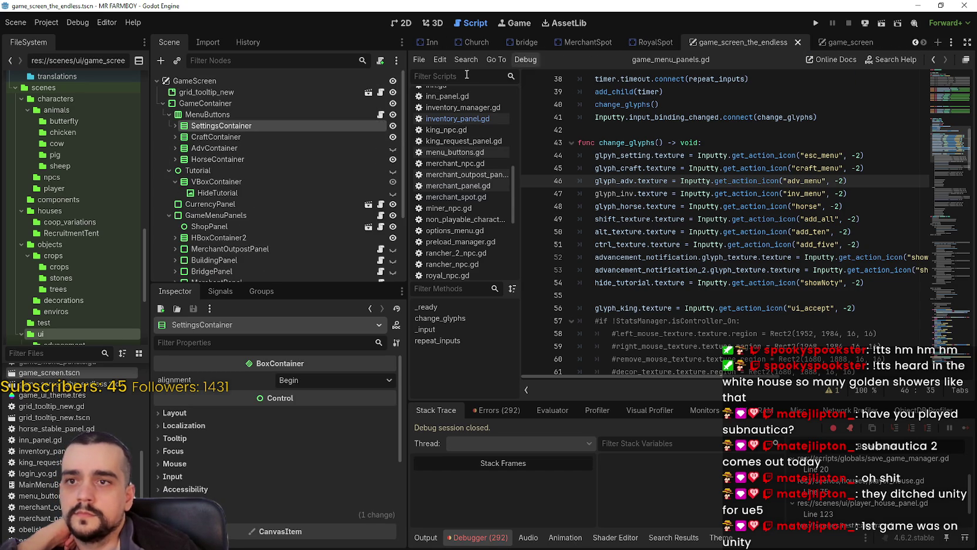
Paste InvContainer under MenuButtons between SettingsContainer and CraftContainer, then open the MenuButtons script.
left_click(205, 104)
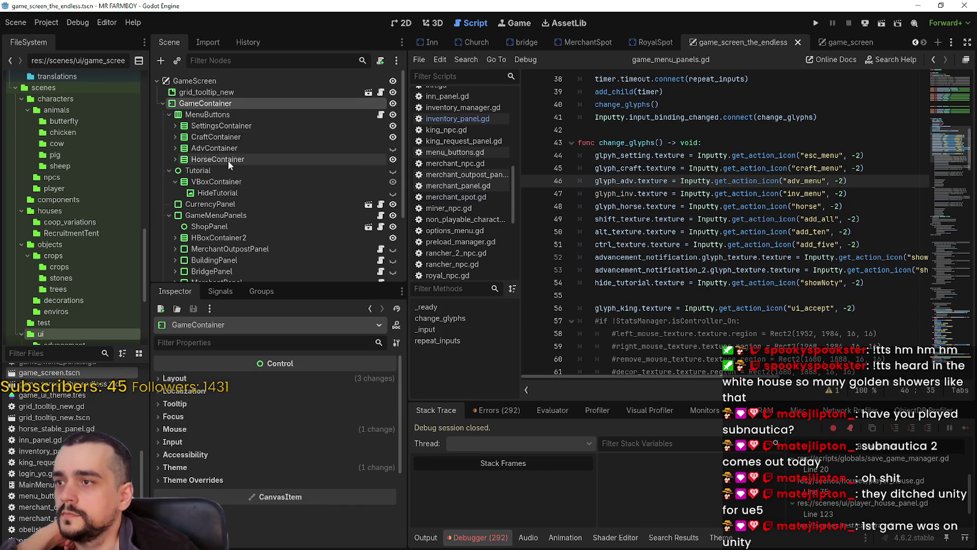
right_click(226, 114)
left_click(272, 206)
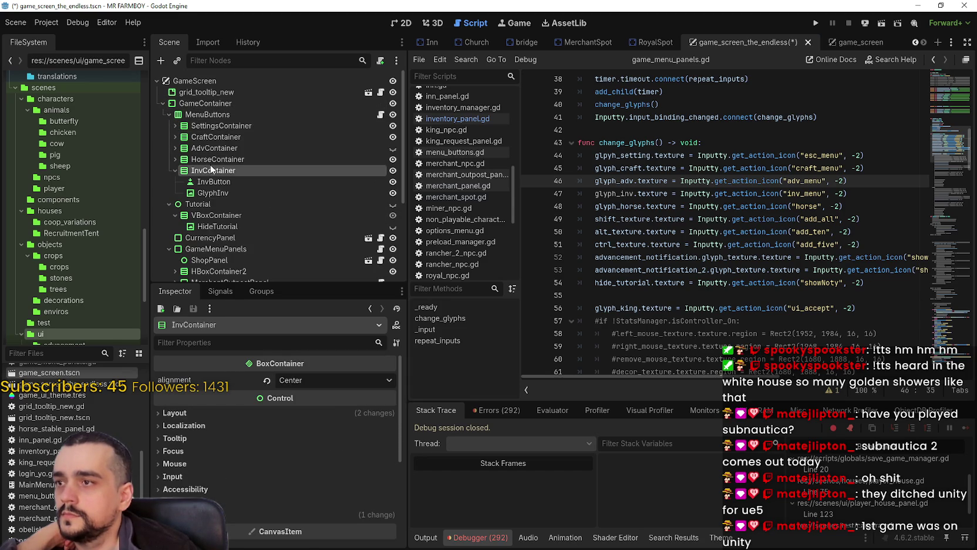
mouse_move(232, 138)
left_mouse_down()
mouse_move(233, 125)
mouse_move(234, 139)
left_mouse_up()
left_click(214, 159)
left_click(227, 147)
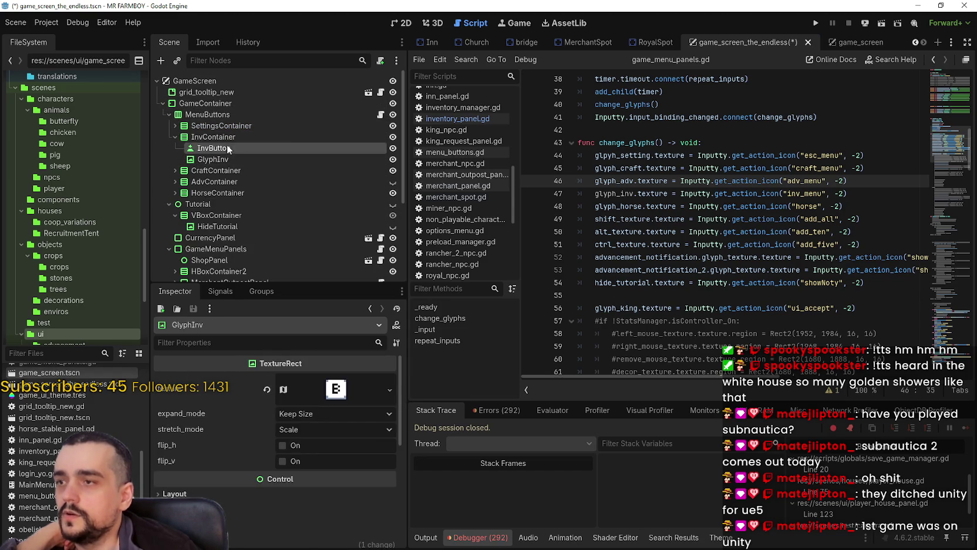
left_click(380, 117)
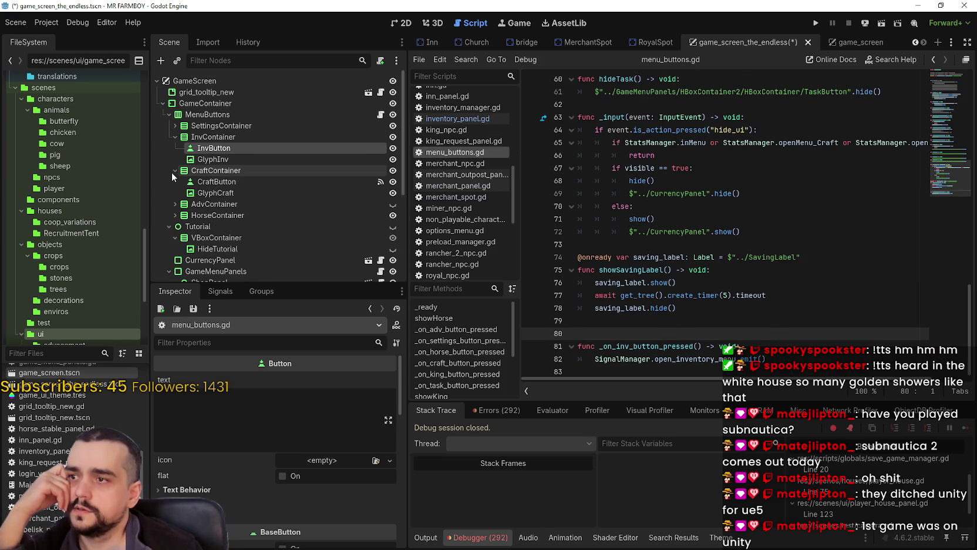
Connect InvButton's pressed signal to _on_inv_button_pressed in menu_buttons.gd.
left_click(215, 292)
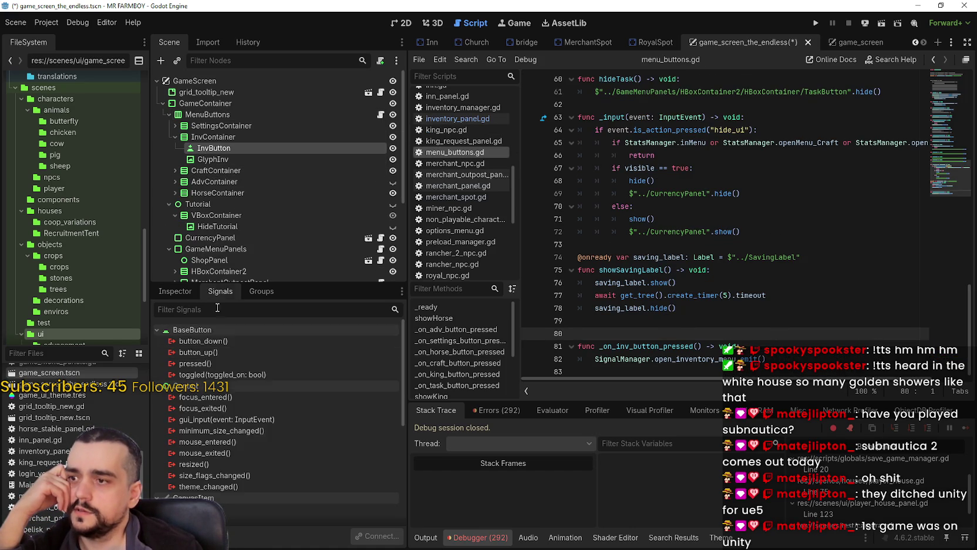
double_click(219, 362)
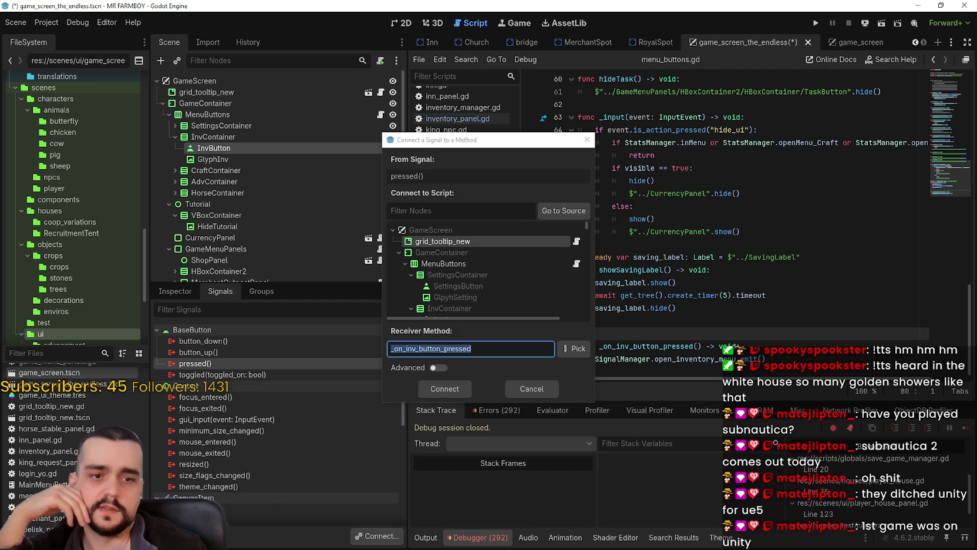
left_click(542, 266)
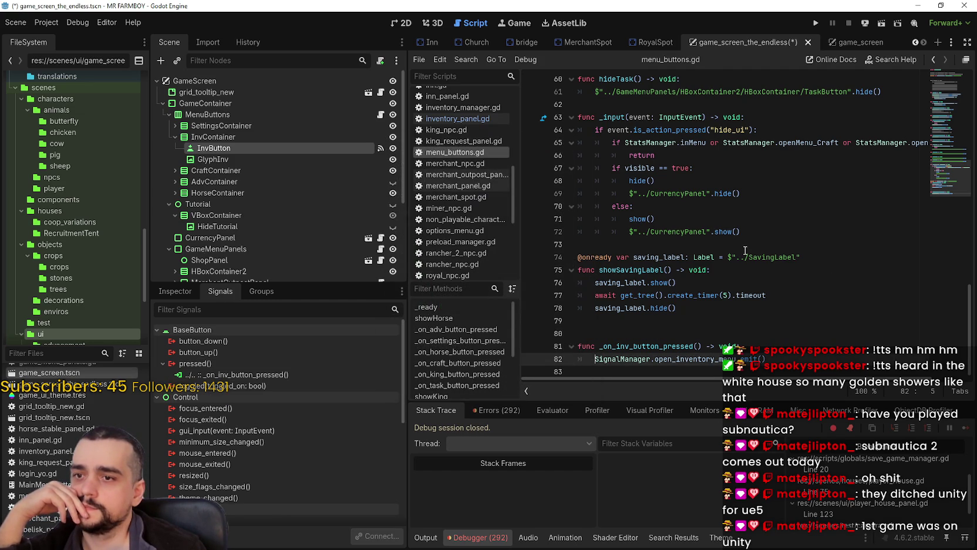
Save the scene and review the new handler in menu_buttons.gd.
left_click(728, 309)
left_click(726, 321)
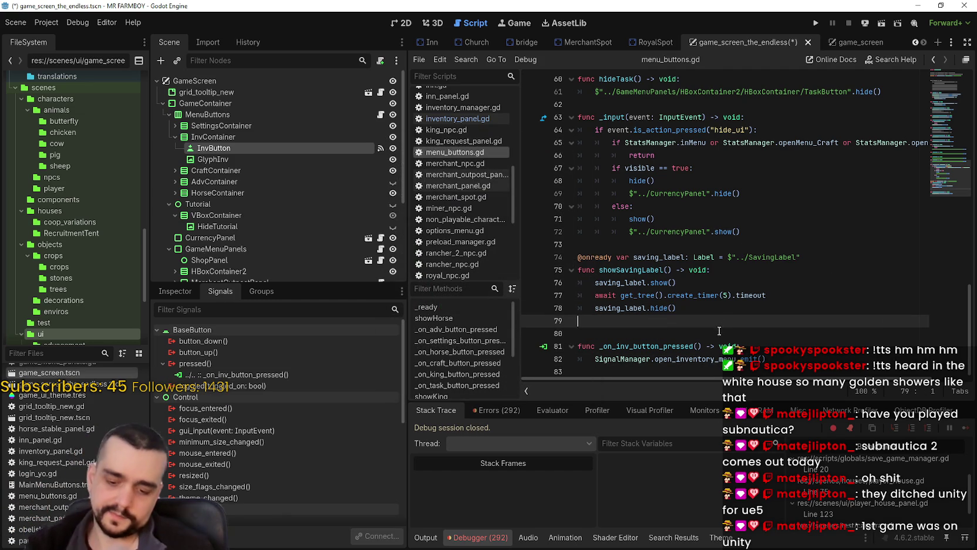
key("ctrl+s")
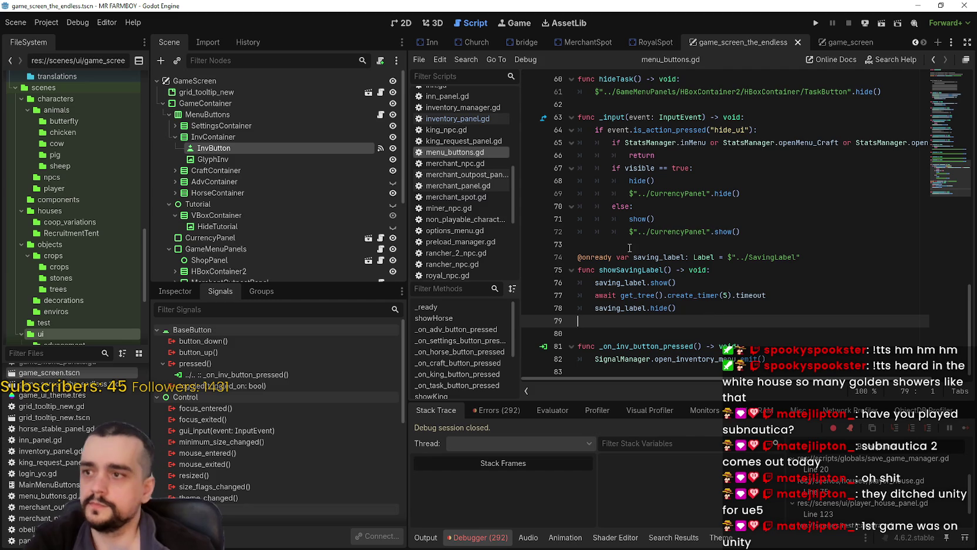
left_click(683, 334)
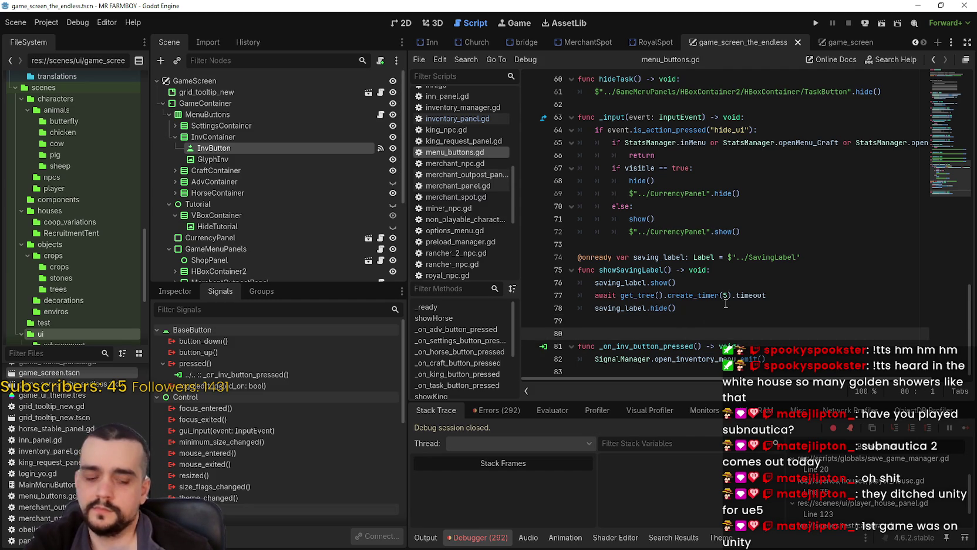
scroll(354, 208, "down", 3)
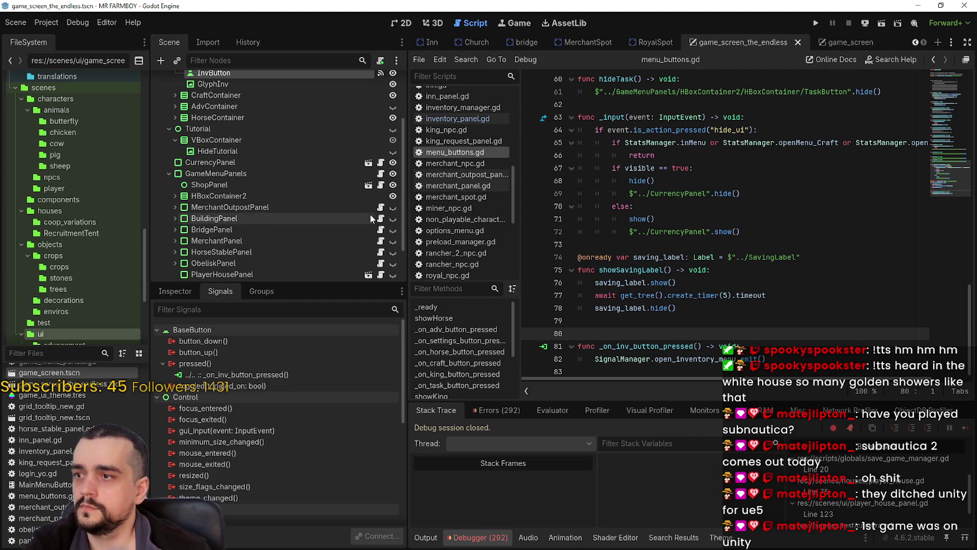
scroll(376, 212, "down", 1)
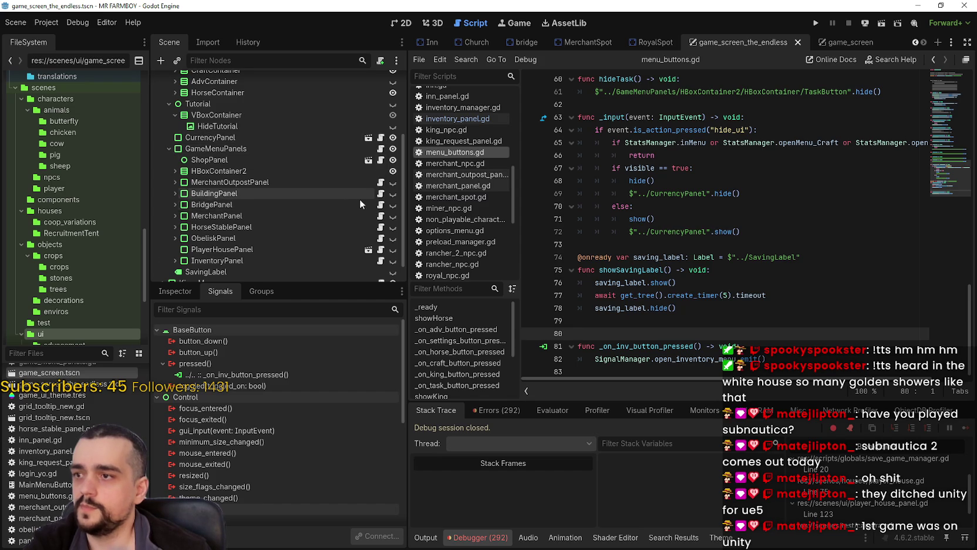
scroll(340, 191, "down", 1)
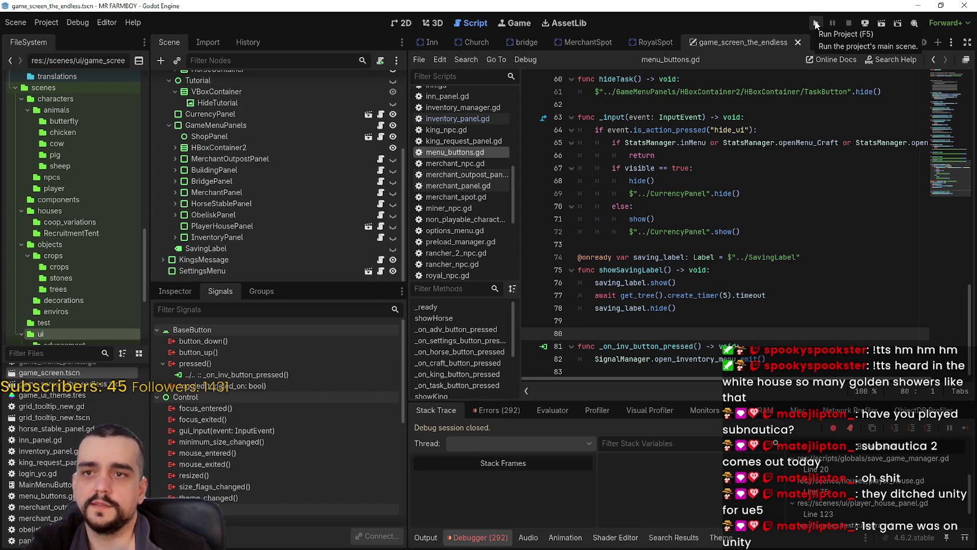
Run the MR FARMBOY project from the editor toolbar to test it.
left_click(815, 24)
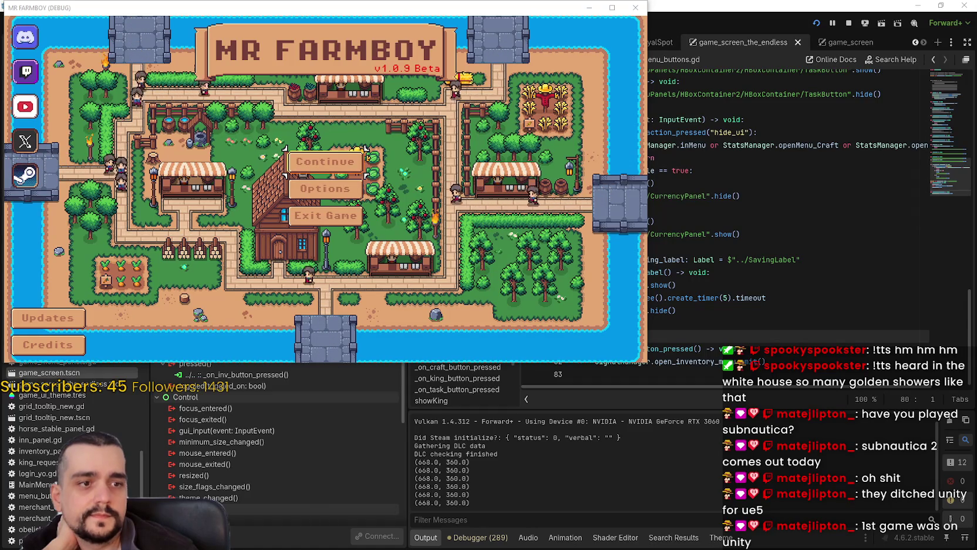
Continue from the main menu and load Save 6.
left_click(325, 161)
scroll(339, 220, "down", 5)
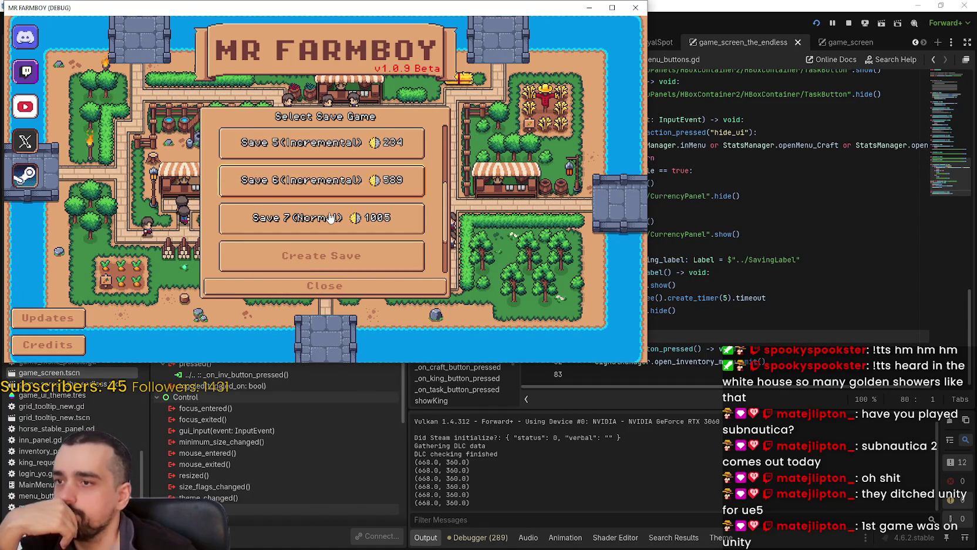
scroll(332, 206, "down", 2)
scroll(339, 170, "up", 2)
left_click(341, 147)
left_click(281, 149)
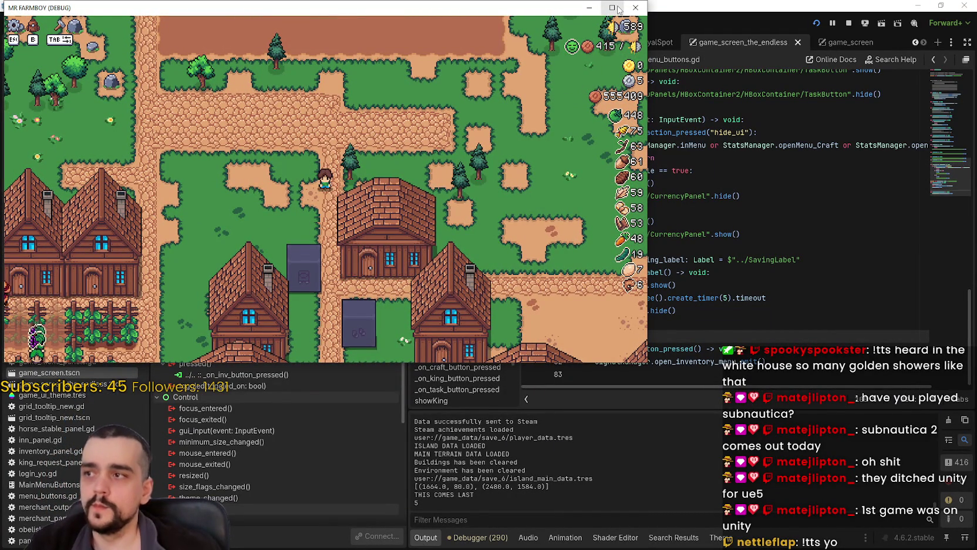
Open the Stats & Inventory panel with I, switch between inventory and stats views, then close it.
key("i")
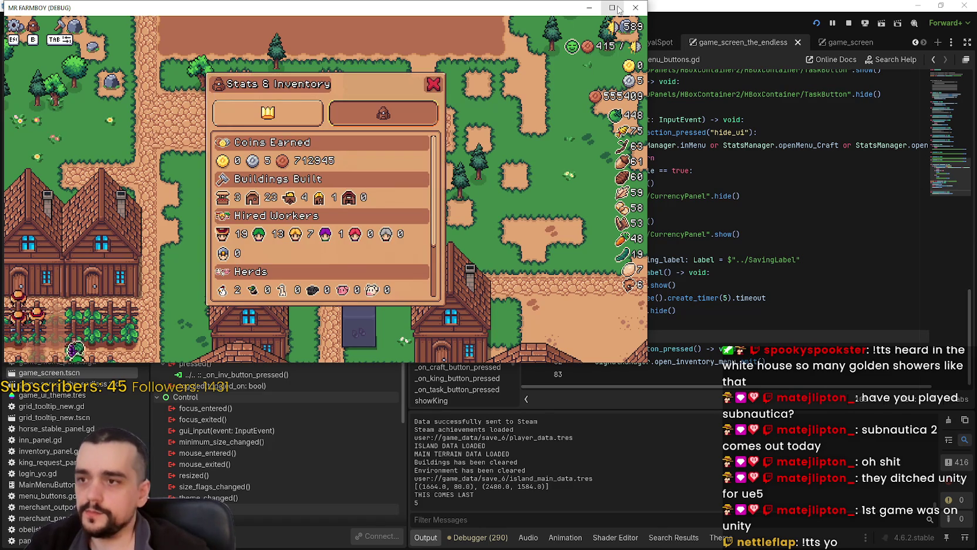
left_click(617, 7)
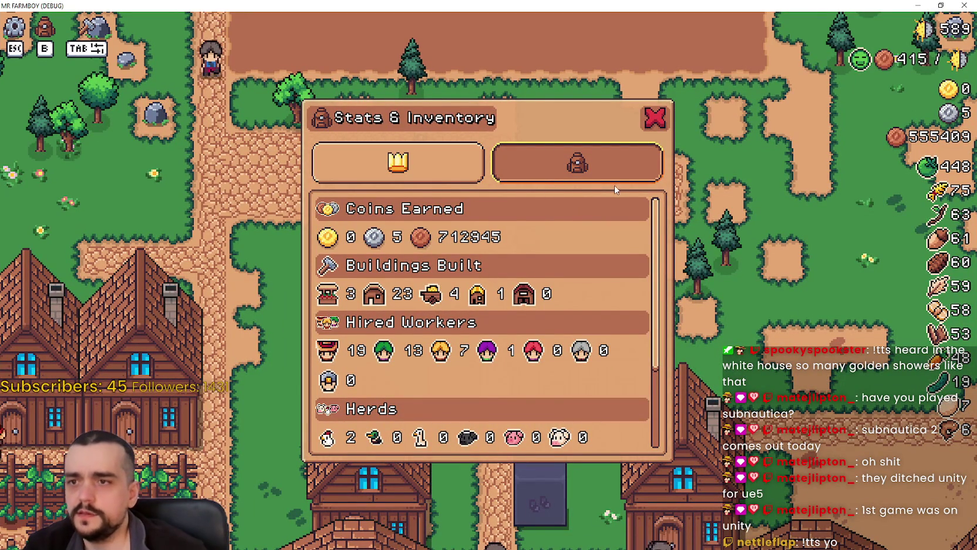
left_click(535, 169)
left_click(453, 180)
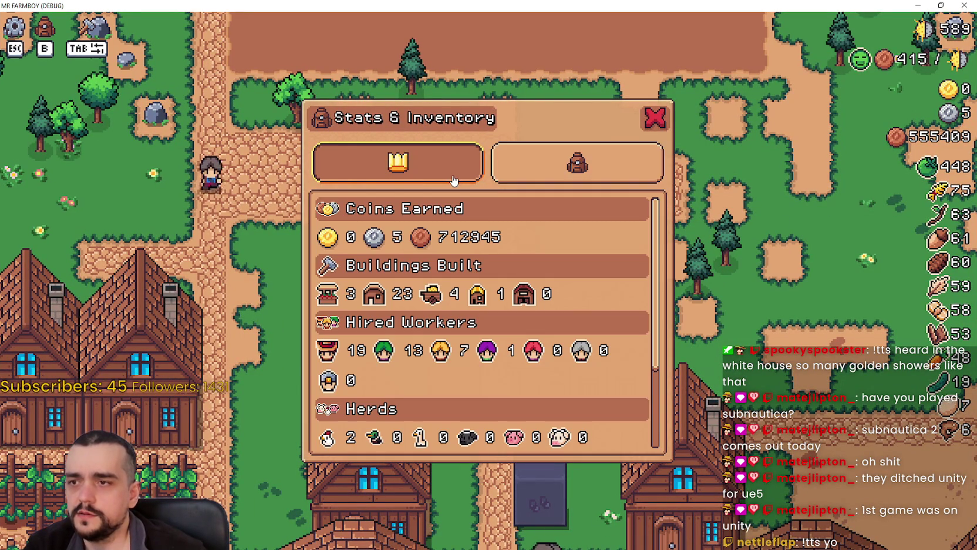
left_click(546, 173)
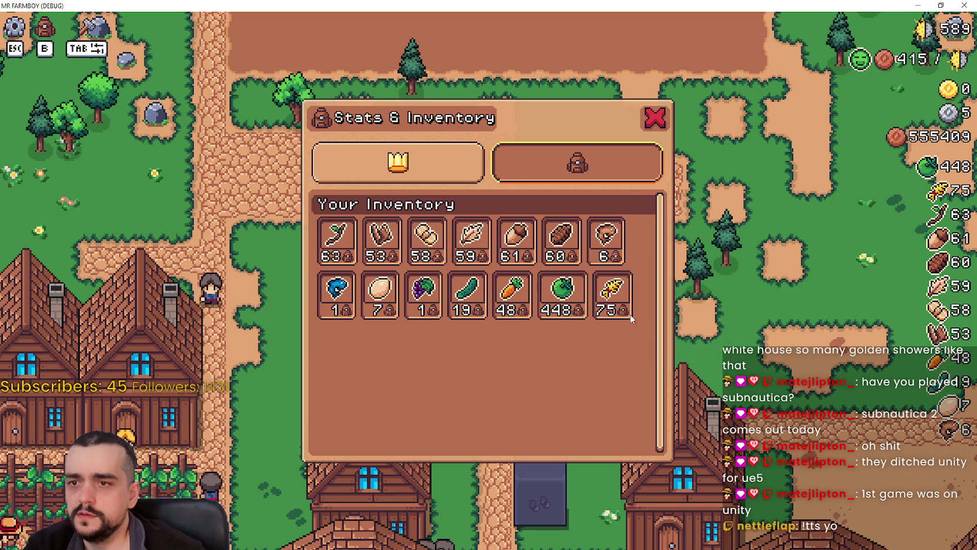
key("b")
key("b")
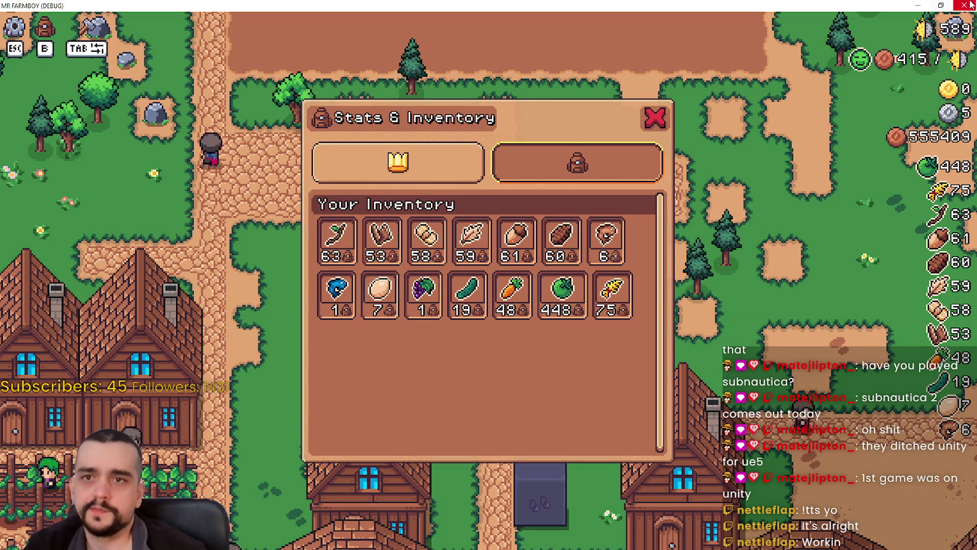
double_click(699, 7)
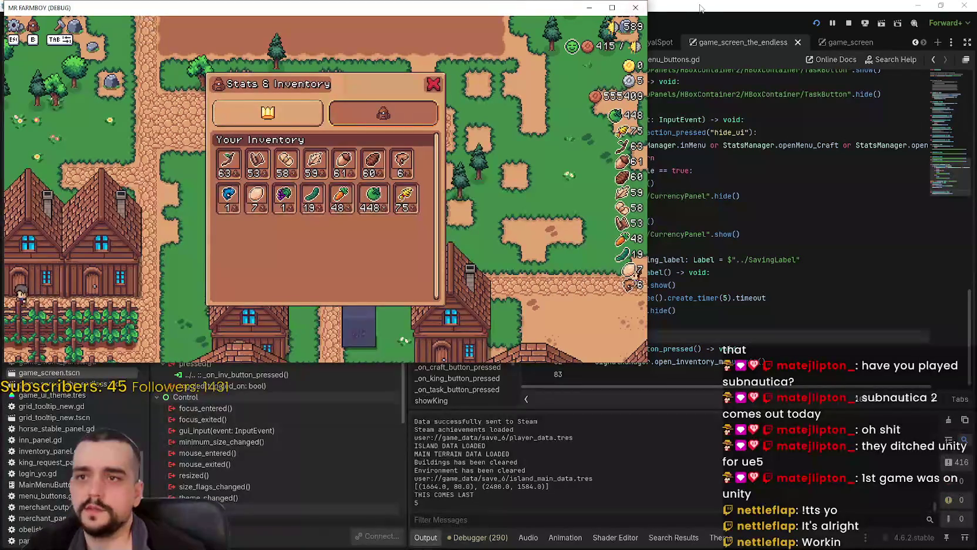
Back in the editor, expand InventoryPanel and its TabContainer in the Scene dock.
left_click(698, 7)
left_click(175, 253)
scroll(175, 253, "down", 4)
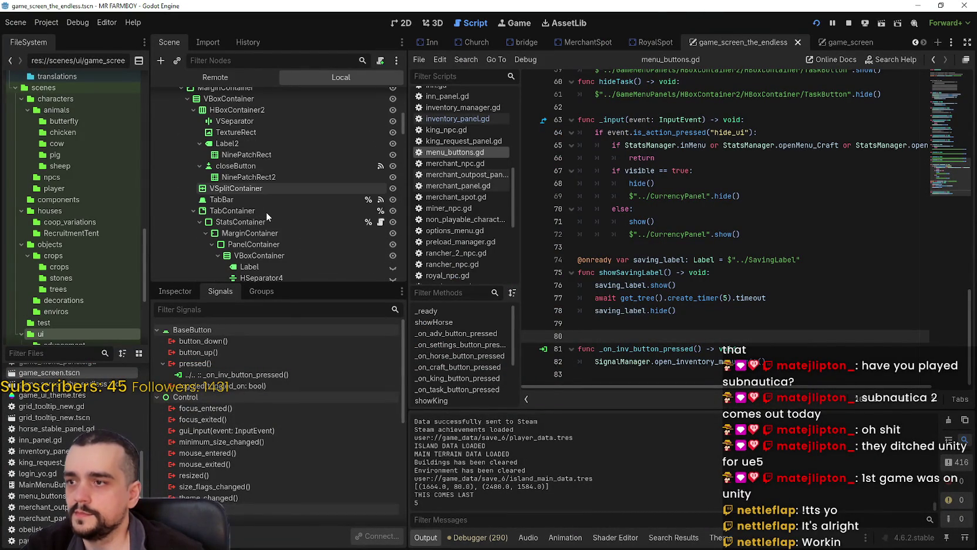
scroll(198, 220, "down", 5)
left_click(193, 237)
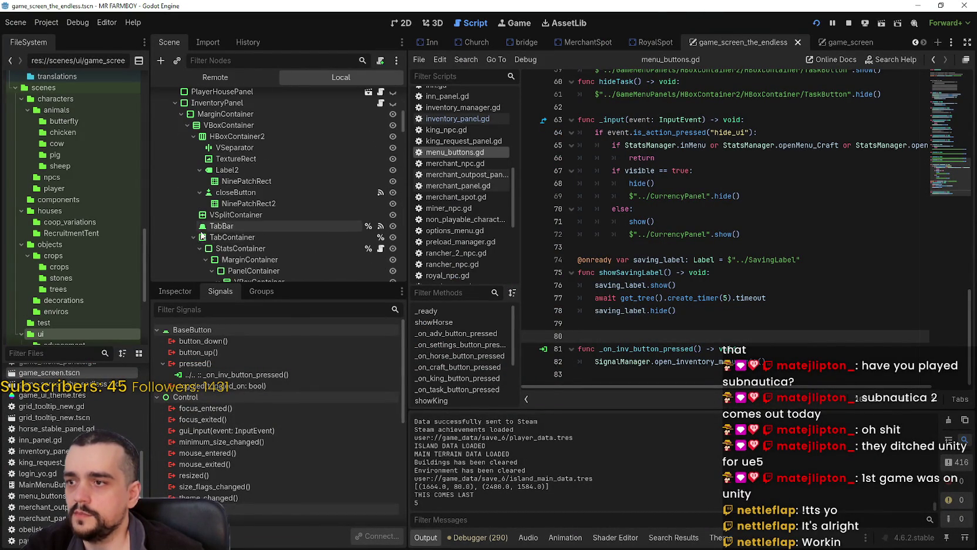
scroll(200, 218, "down", 5)
left_click(206, 167)
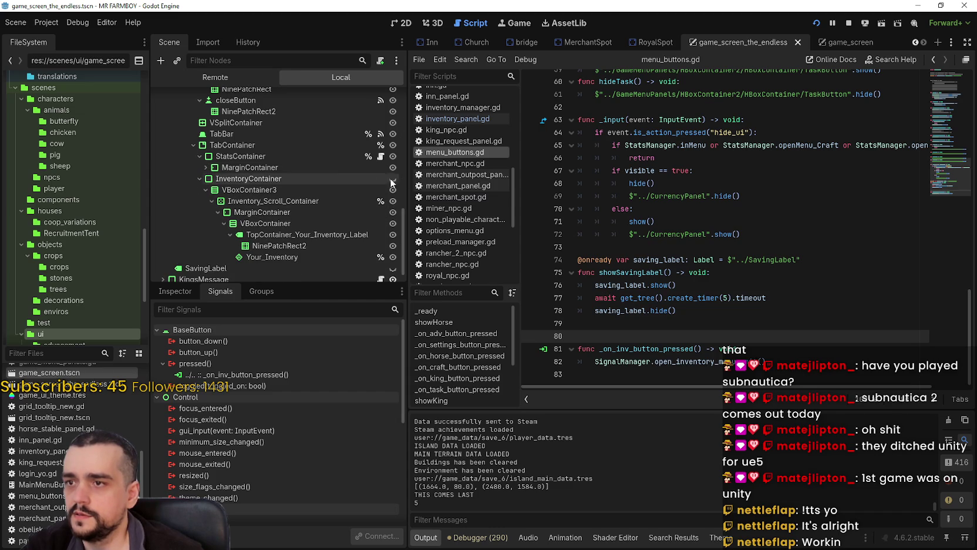
left_click(199, 178)
left_click(200, 215)
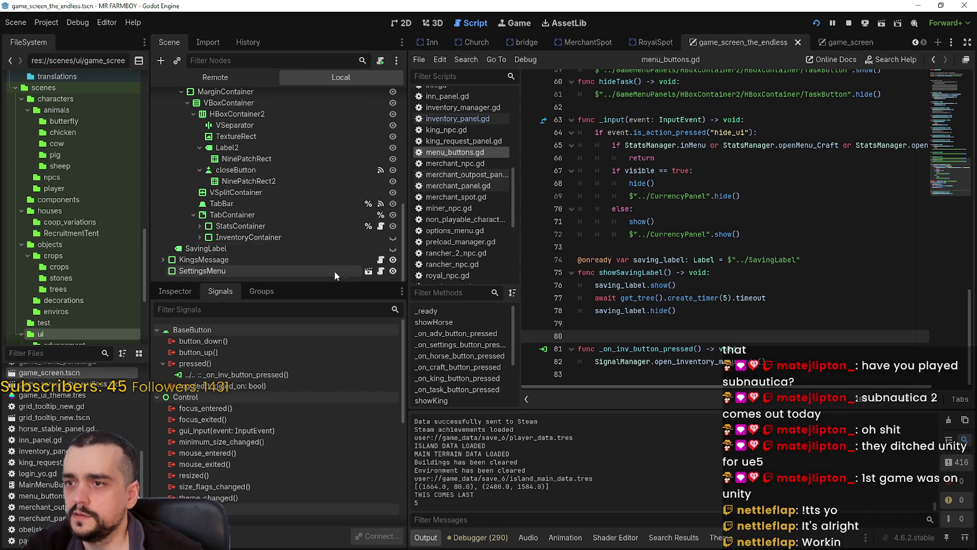
Make InventoryContainer visible instead of StatsContainer, save the scene, and stop the game with F8.
left_click(392, 238)
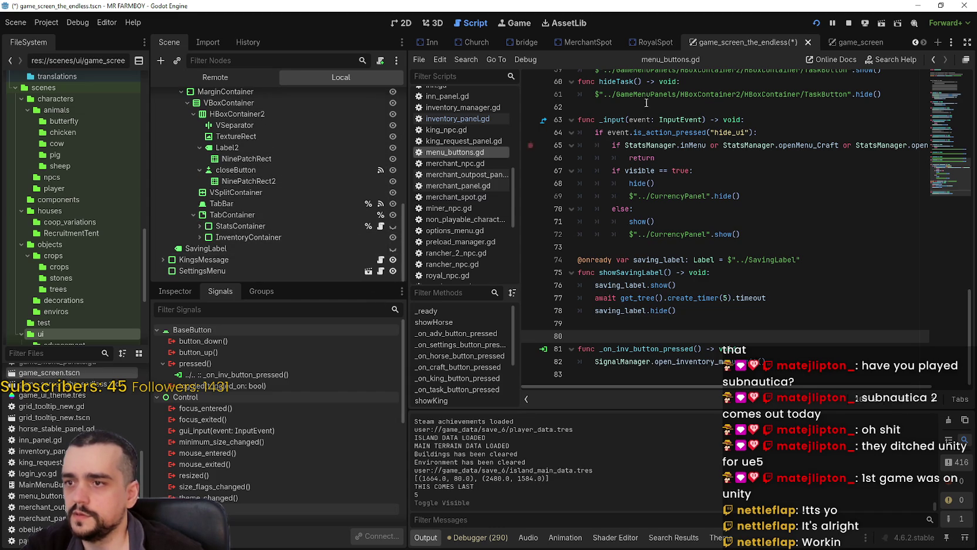
key("ctrl+s")
key("F8")
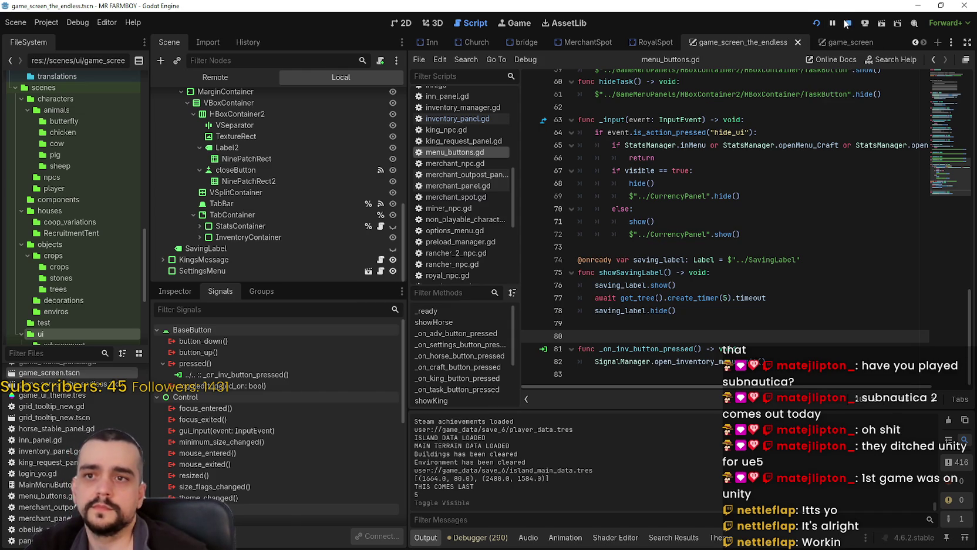
In the game_screen scene, expand InventoryPanel's MarginContainer and VBoxContainer and select the TabBar node.
left_click(839, 43)
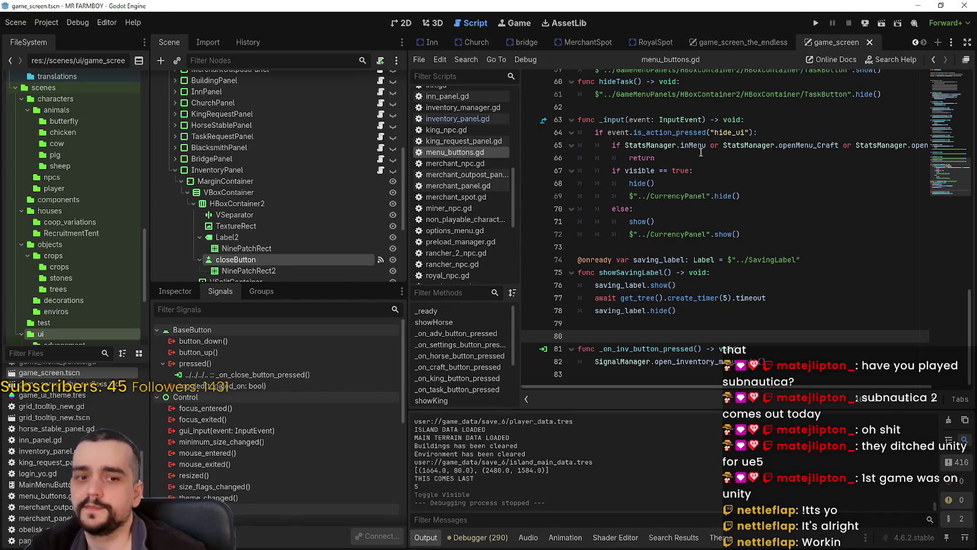
scroll(200, 130, "down", 3)
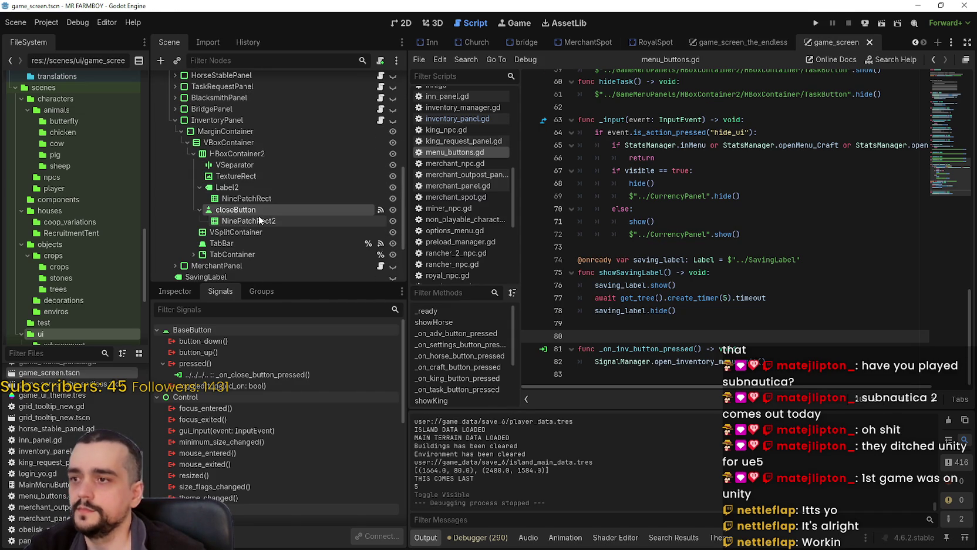
left_click(172, 121)
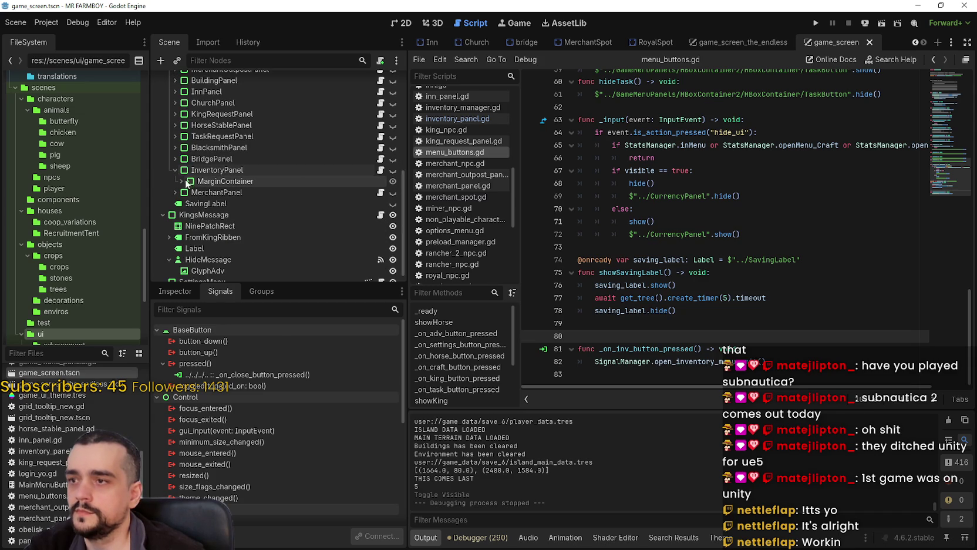
left_click(181, 182)
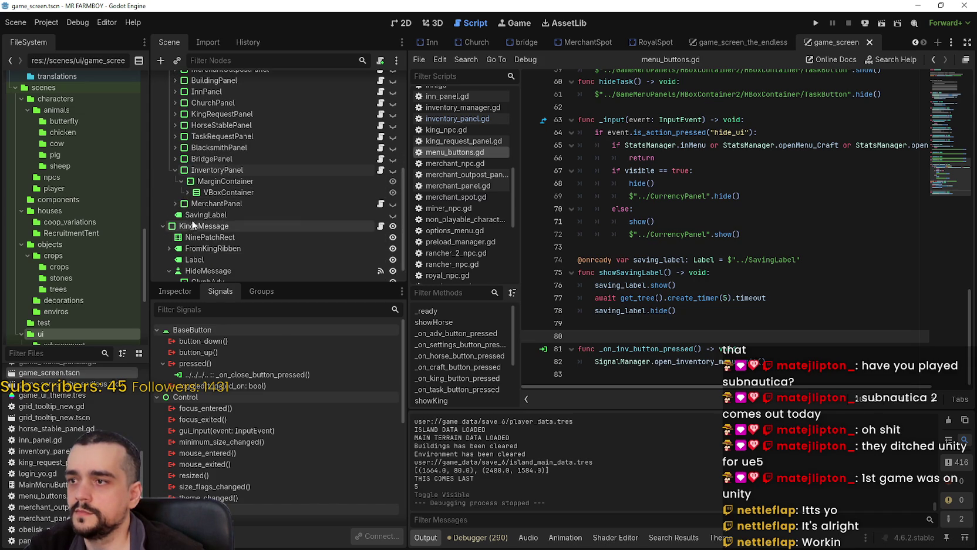
left_click(188, 192)
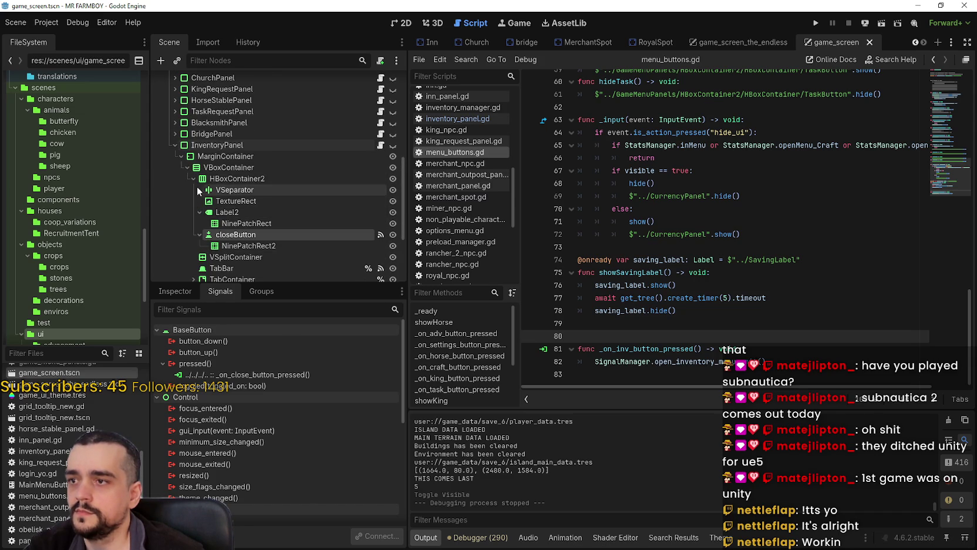
left_click(211, 178)
left_click(194, 213)
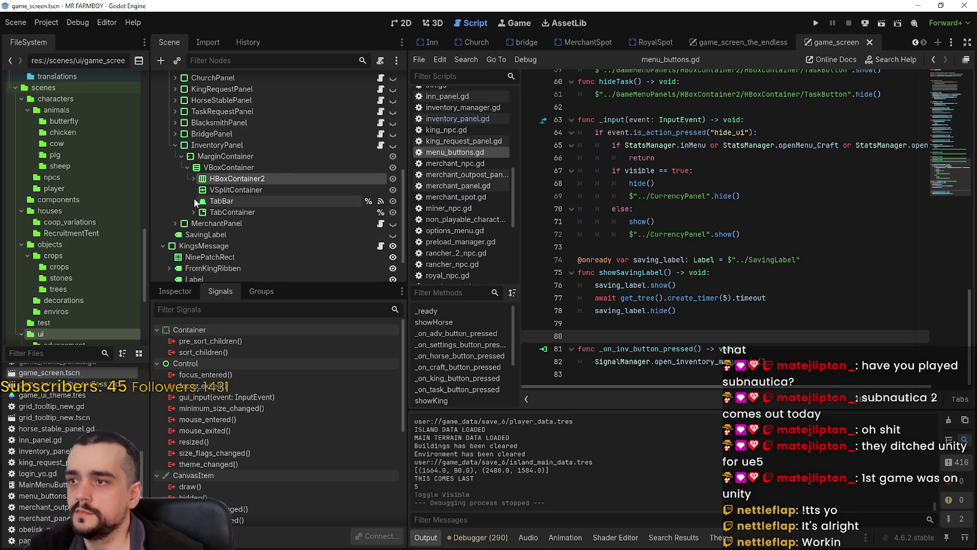
scroll(203, 192, "down", 2)
left_click(210, 195)
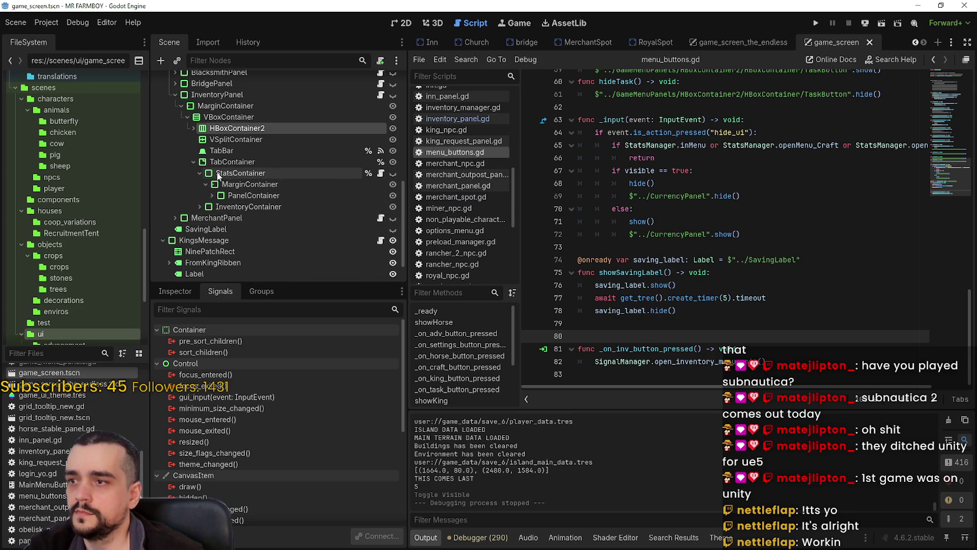
left_click(199, 172)
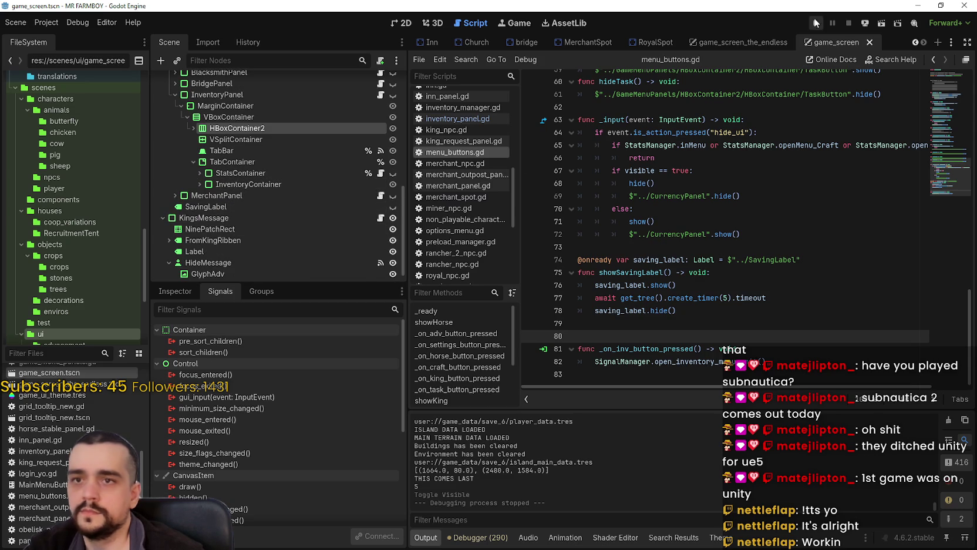
left_click(219, 150)
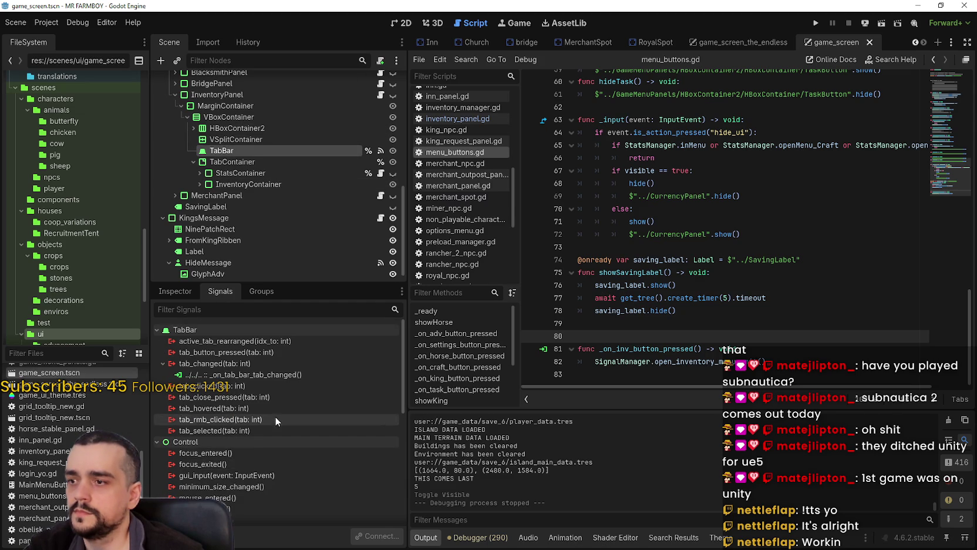
Show the InventoryPanel TabBar's properties in the Inspector, where current_tab is 1.
left_click(177, 291)
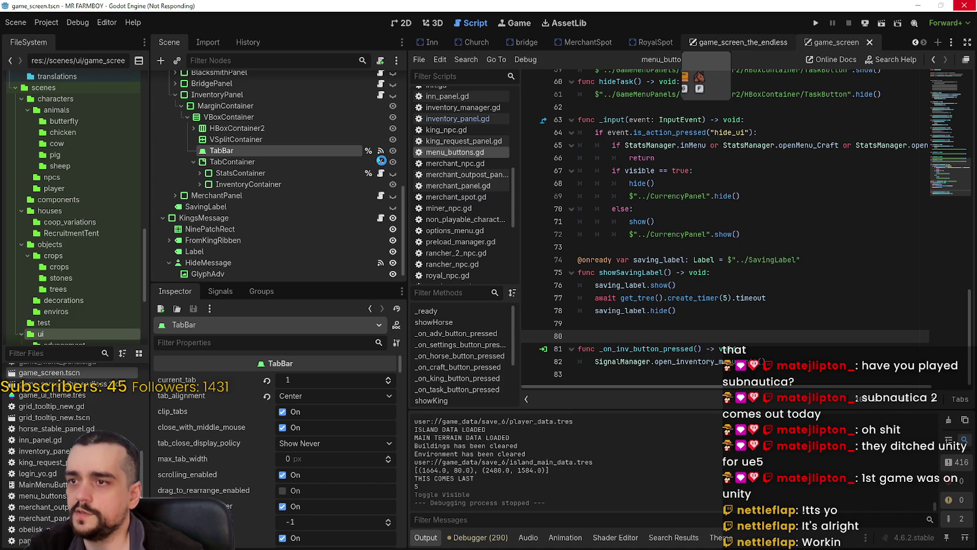
scroll(299, 231, "down", 5)
left_click(242, 202)
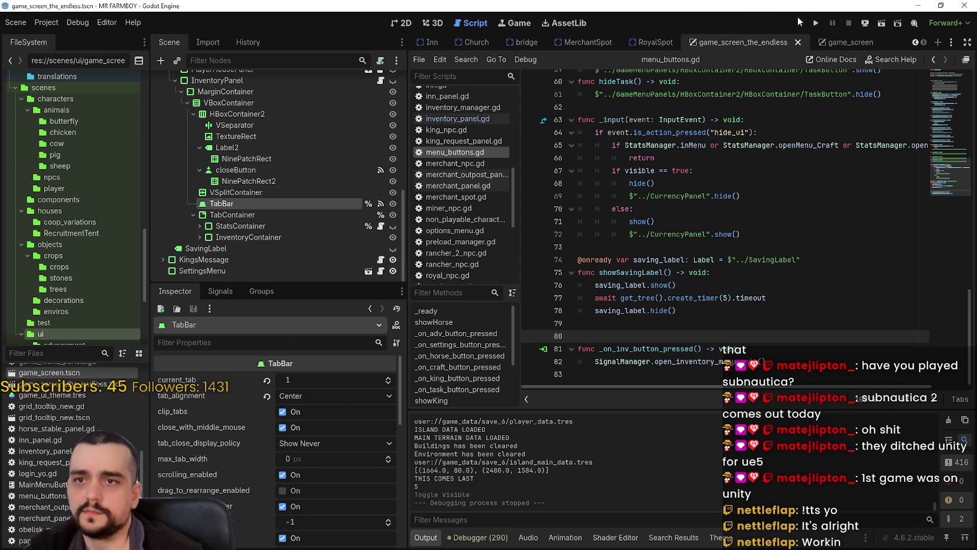
Run the game from Godot and load Save 6 from the save list.
left_click(816, 23)
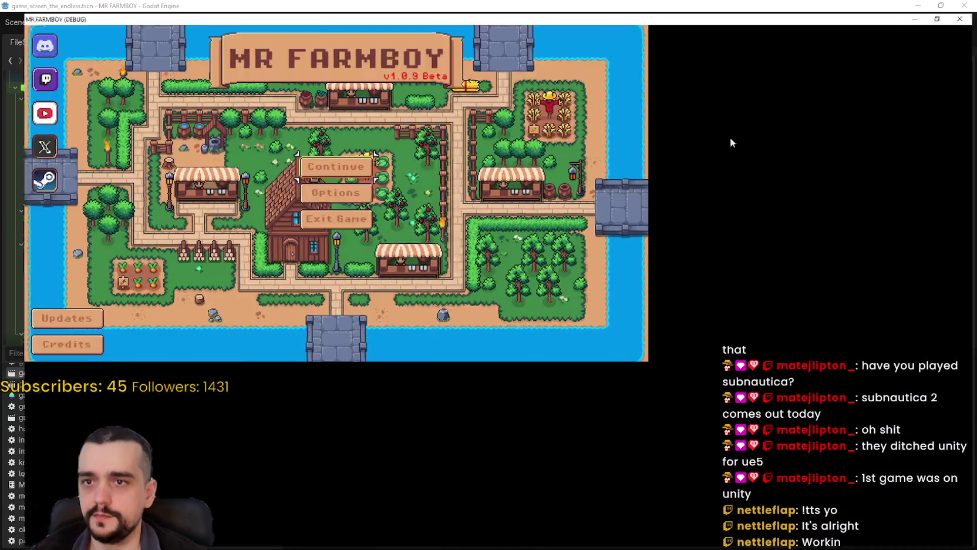
left_click(487, 234)
scroll(486, 302, "down", 3)
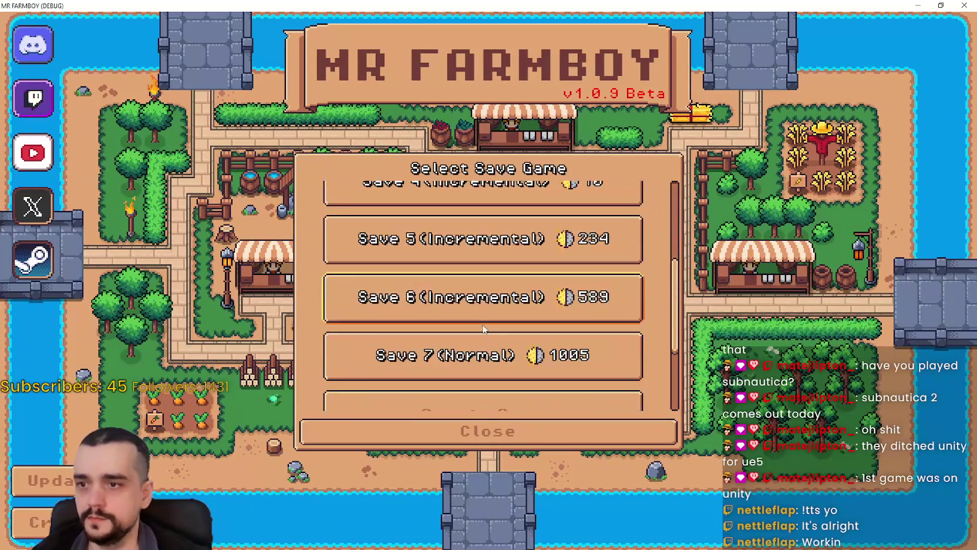
left_click(464, 241)
left_click(454, 284)
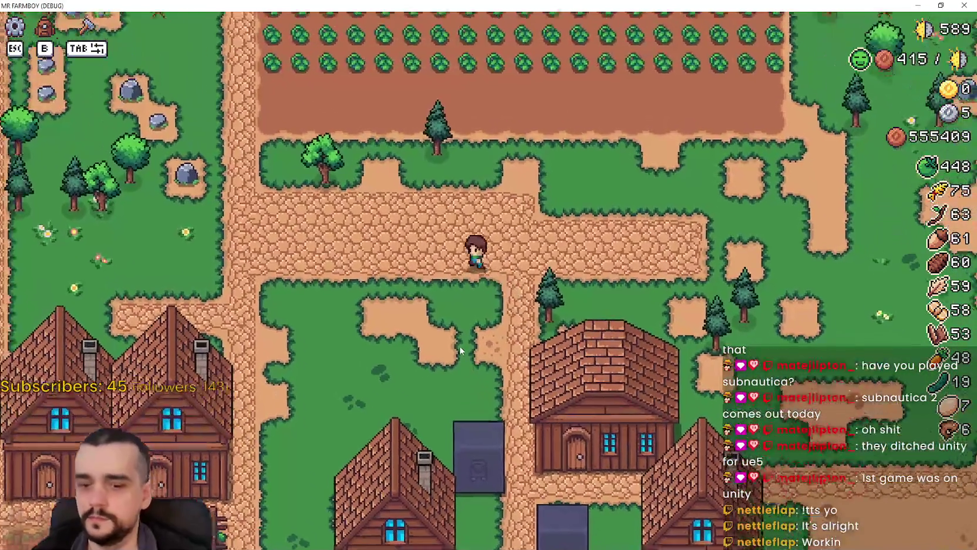
Open the Stats & Inventory panel with B, switch between stats and inventory tabs, then close it.
key("b")
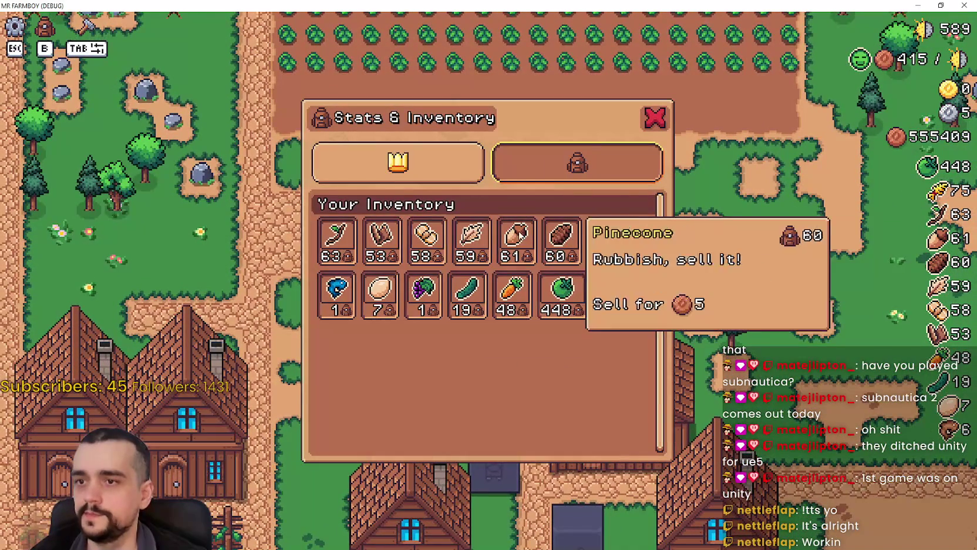
left_click(390, 183)
scroll(543, 231, "down", 3)
scroll(552, 217, "up", 3)
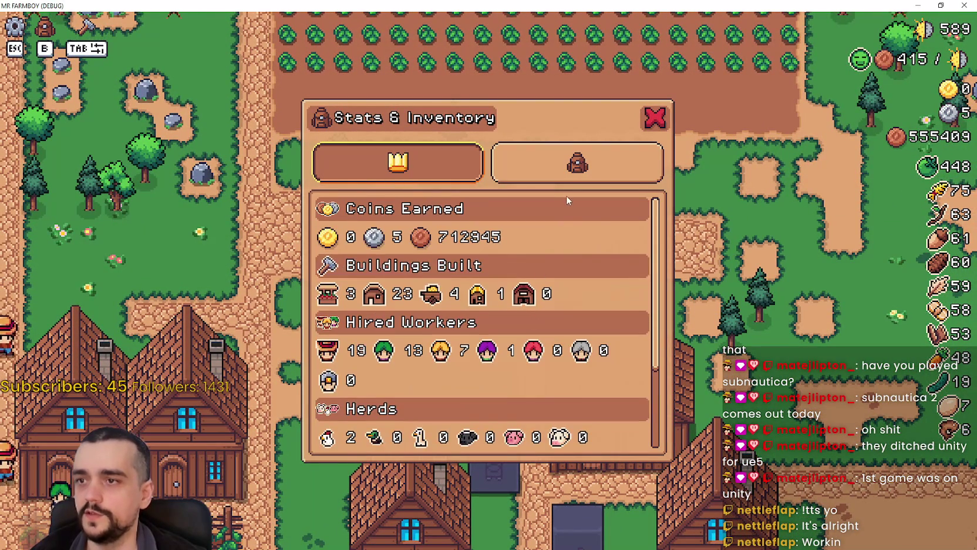
left_click(570, 167)
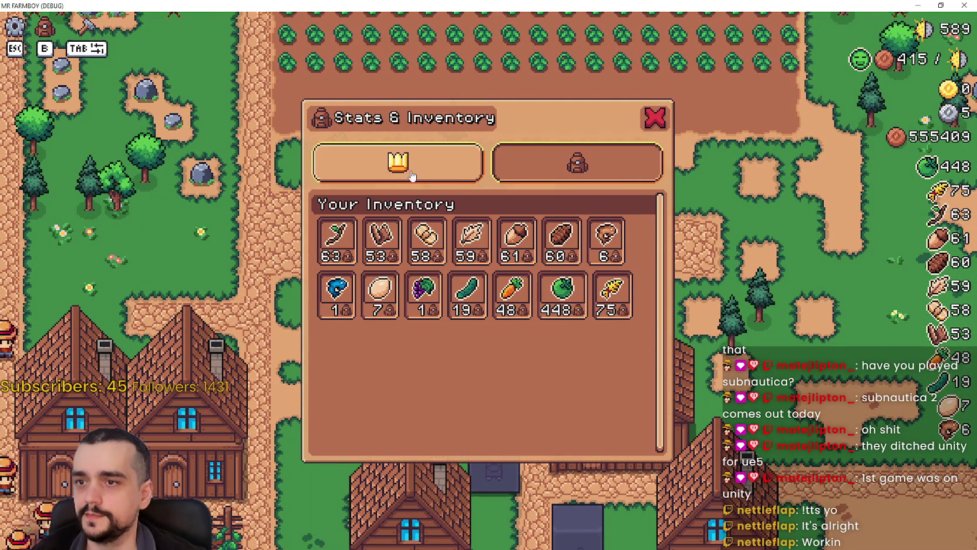
left_click(411, 170)
left_click(647, 119)
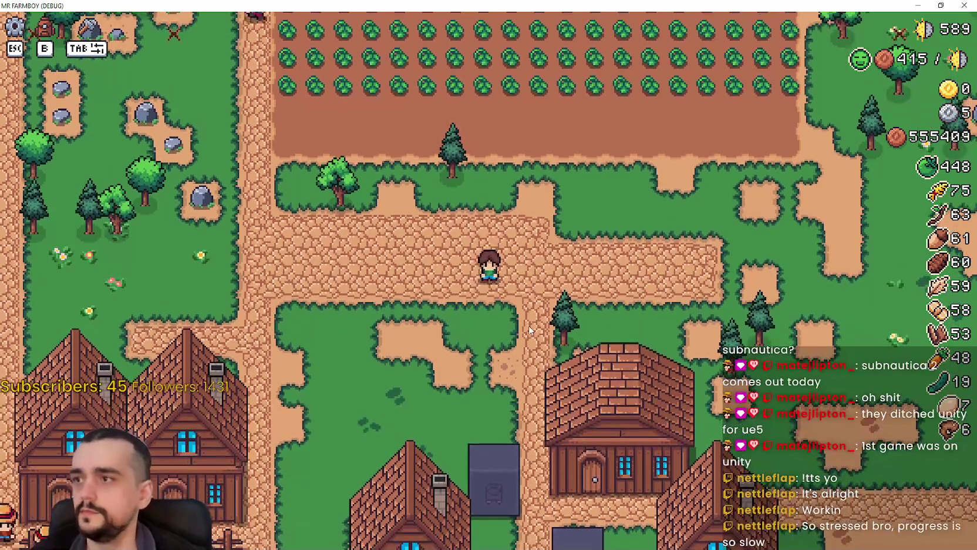
Reopen the panel with B, toggle inventory and stats tabs again, then close it.
key("b")
left_click(578, 163)
left_click(398, 163)
scroll(545, 279, "down", 3)
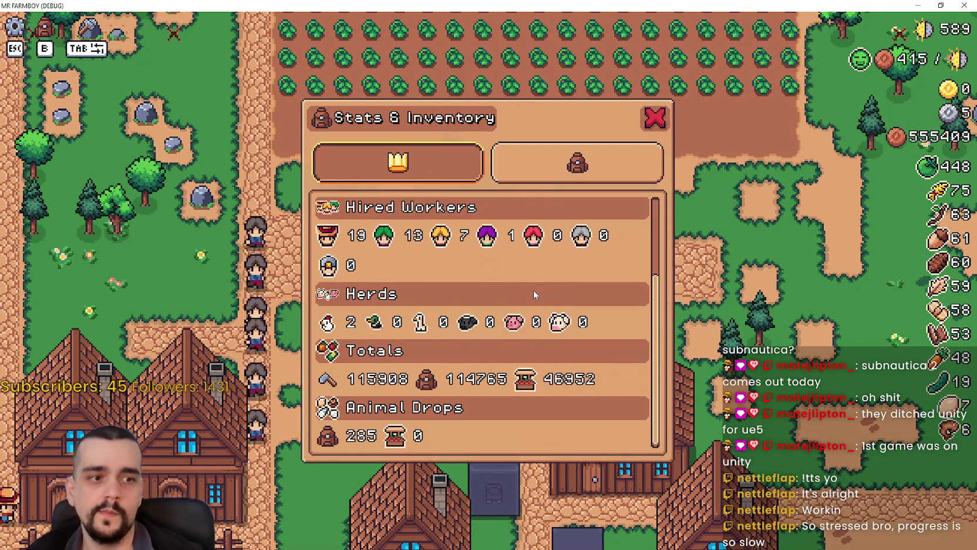
key("b")
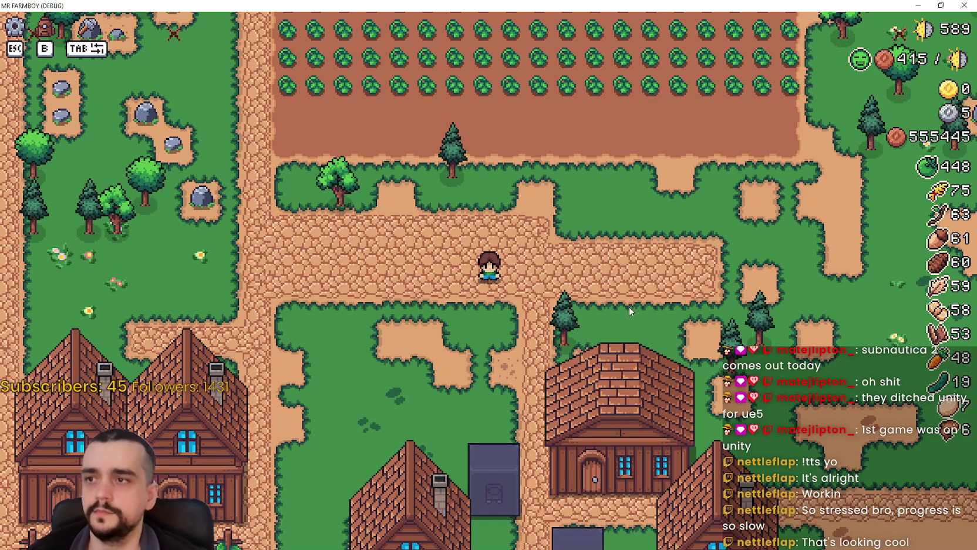
Walk the farmer into the crop field and harvest cabbages along the bottom row.
key("w")
key("a")
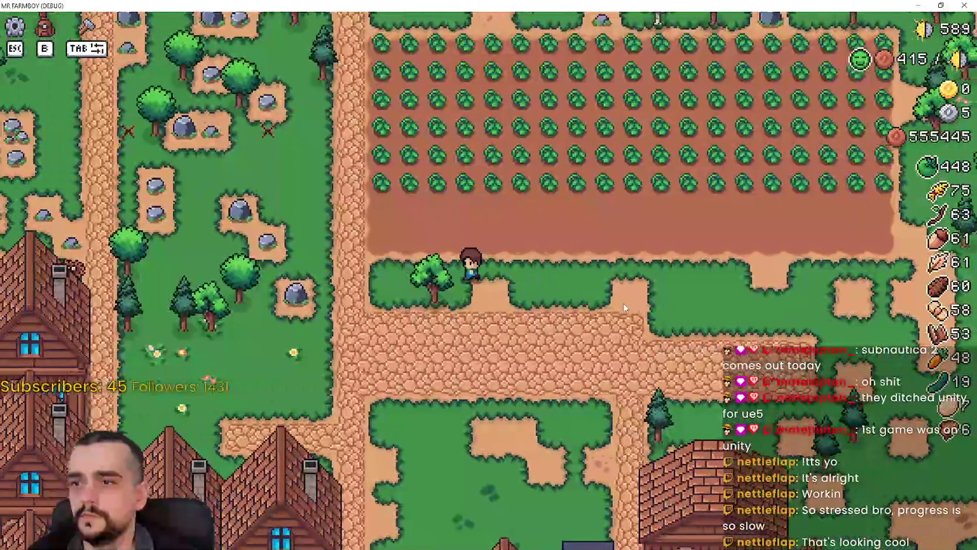
key("a")
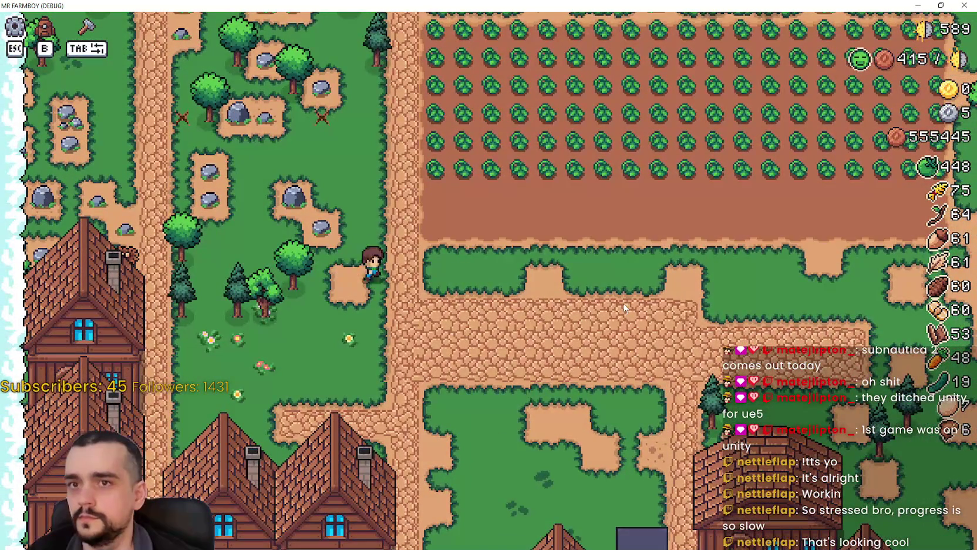
key("d")
key("w")
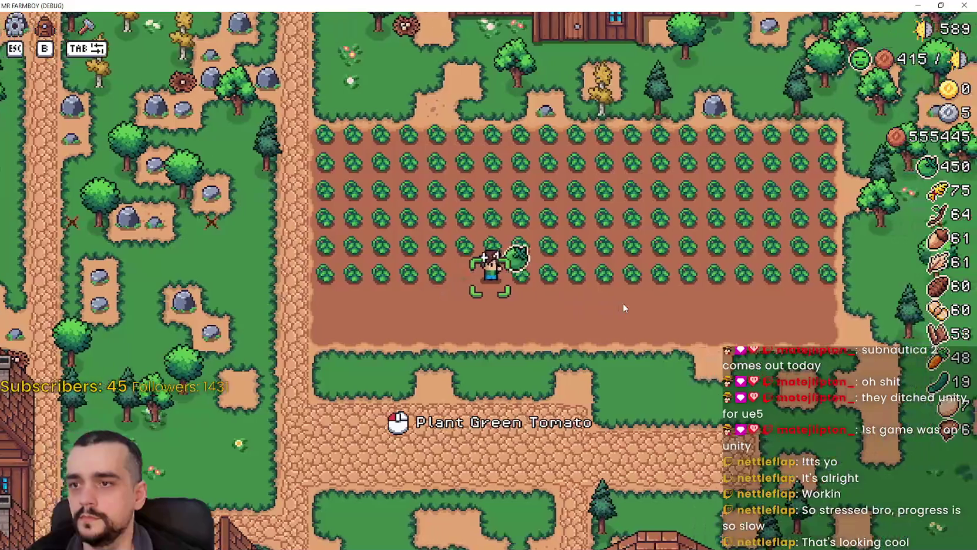
key("d")
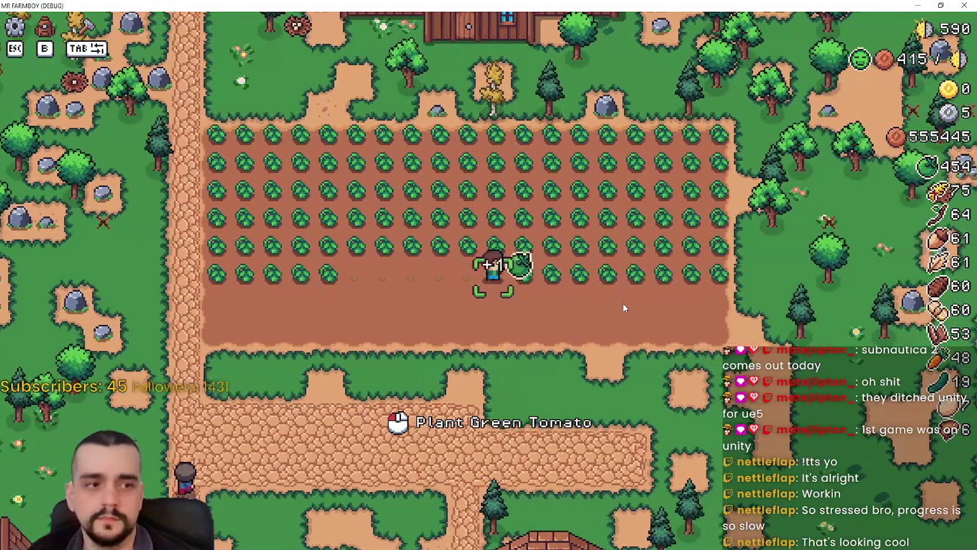
key("d")
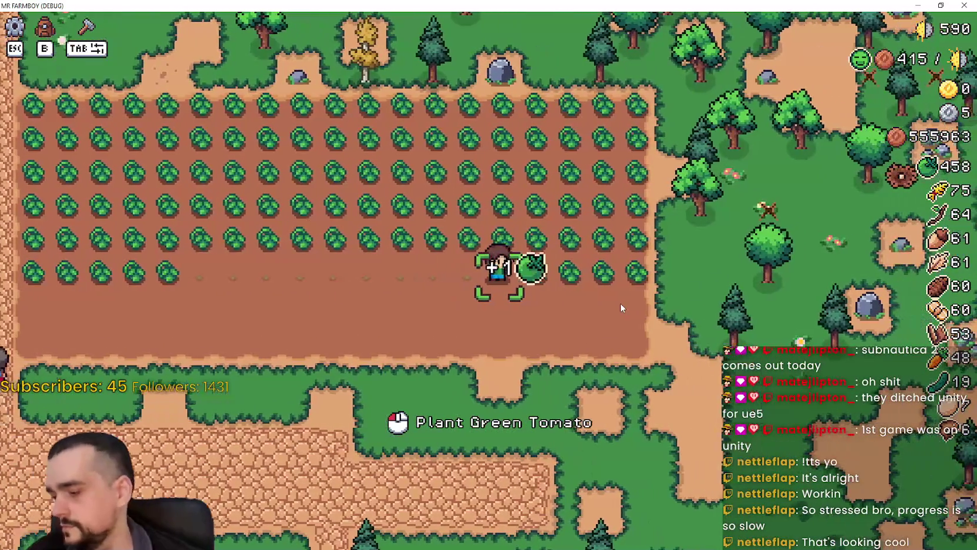
key("d")
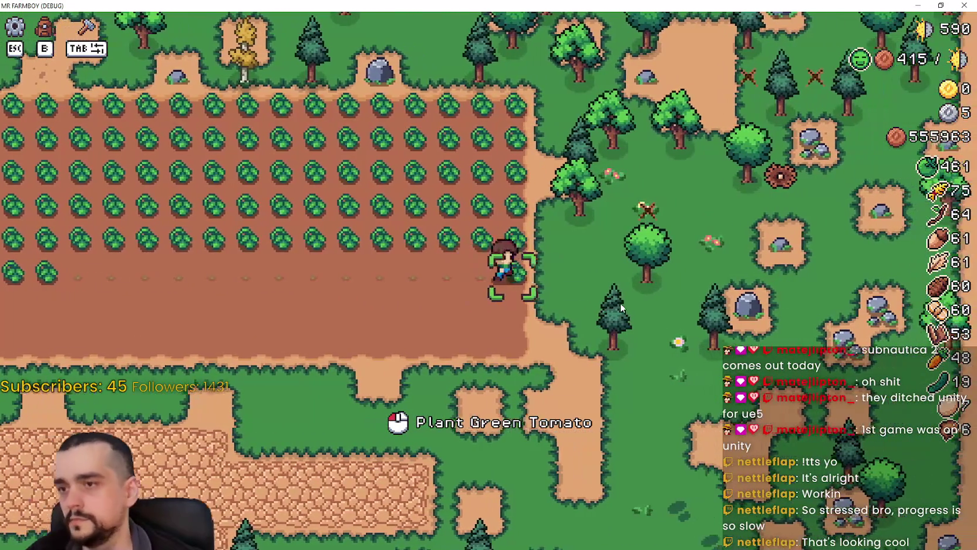
key("d")
Leave the field onto the grass and pick up the dropped wood logs.
key("s")
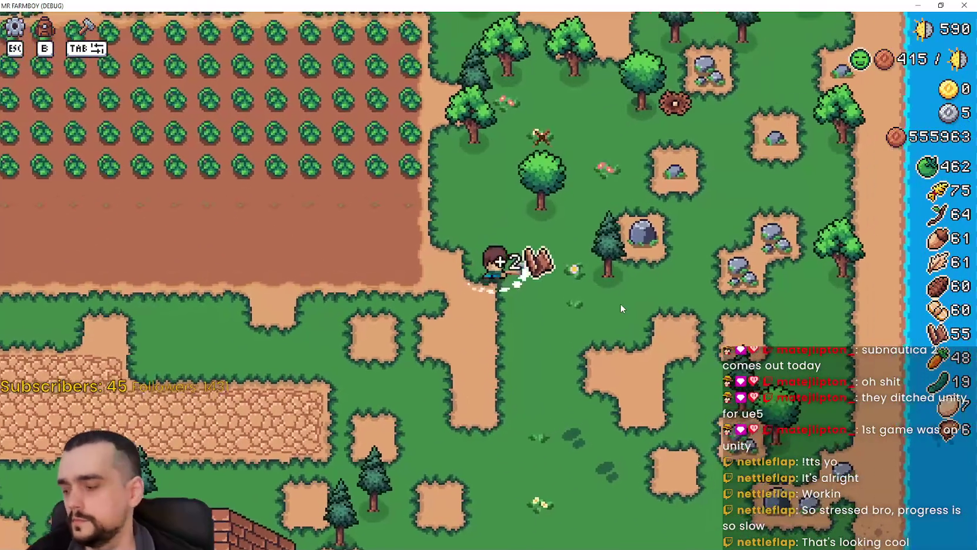
key("w")
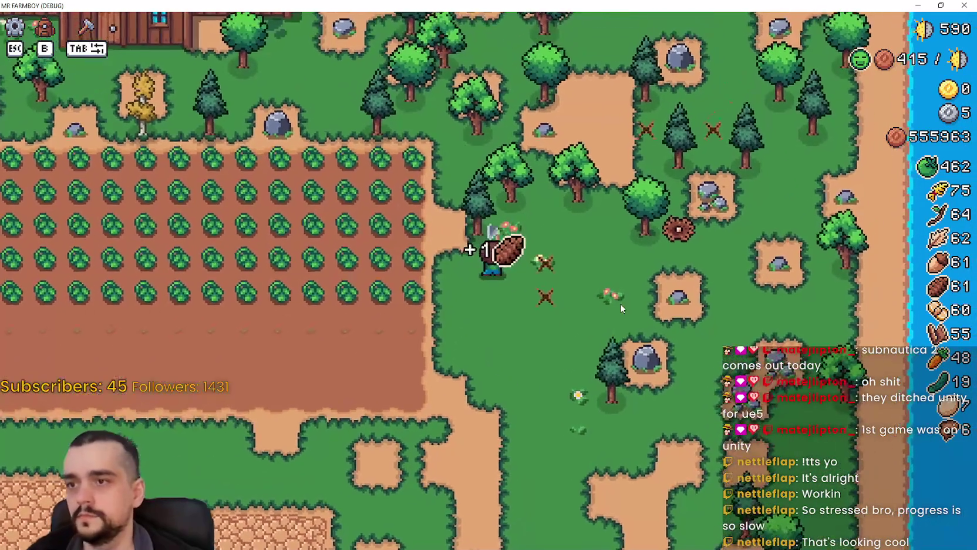
key("d")
key("s")
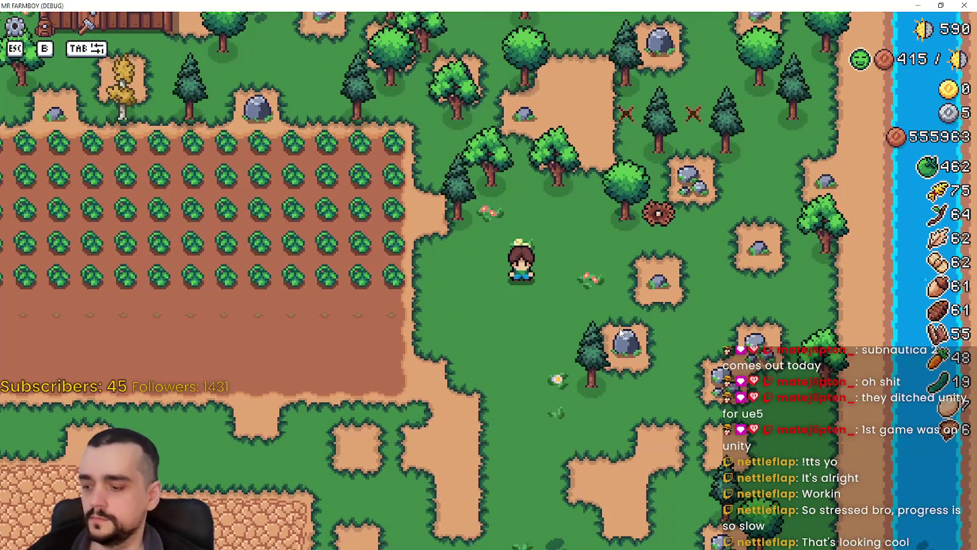
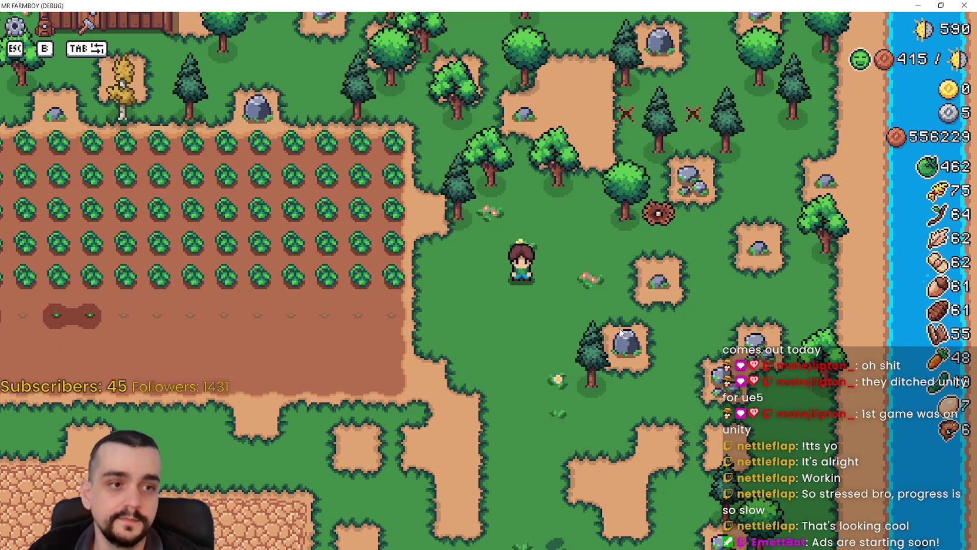
Walk the farmer onto the crop field and open the Stats & Inventory panel's stats page.
key("a")
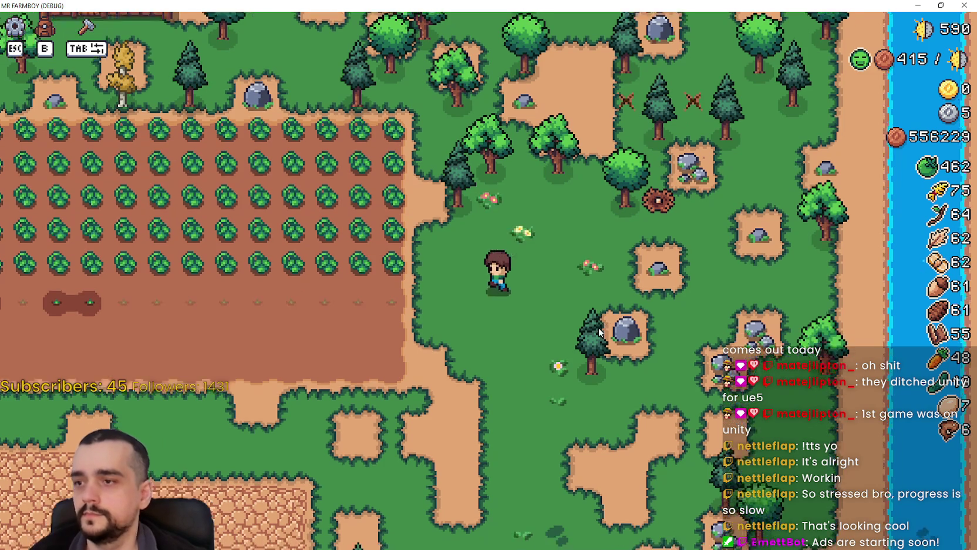
key("s")
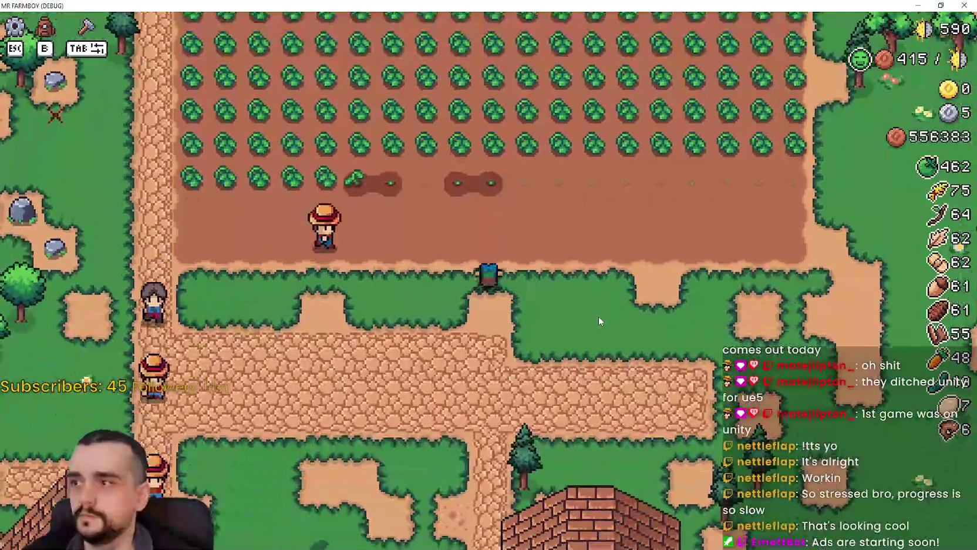
key("b")
left_click(410, 160)
left_click(556, 174)
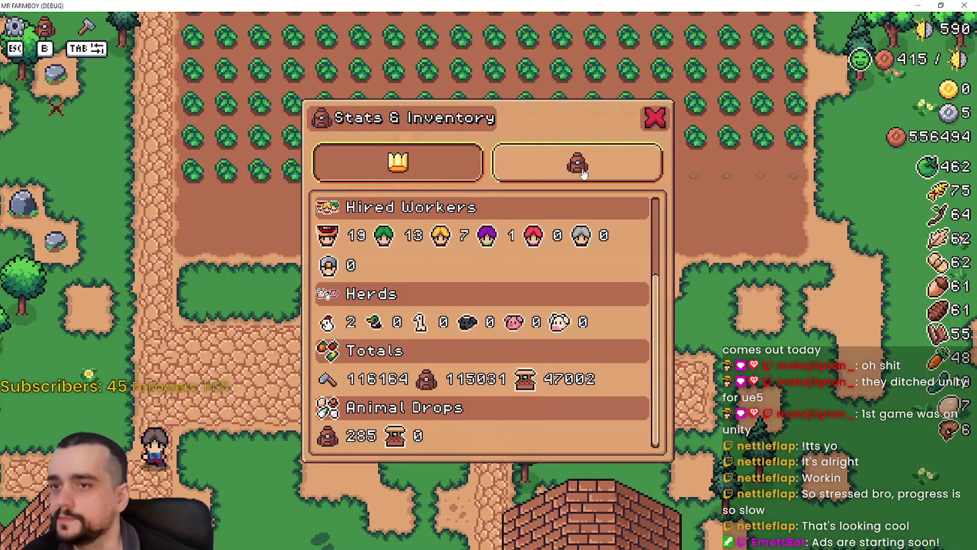
scroll(552, 399, "up", 3)
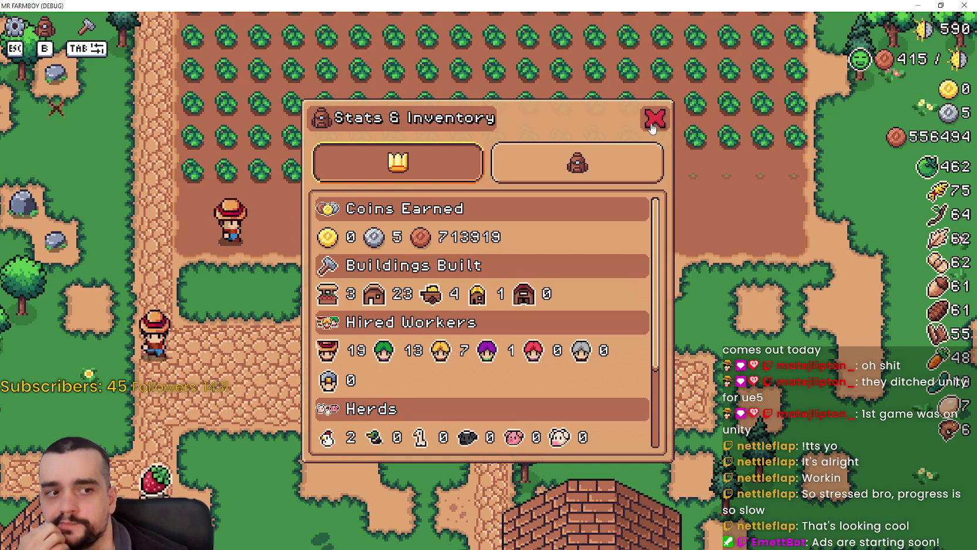
Flip the panel between its inventory and stats pages several times, then close it.
left_click(578, 164)
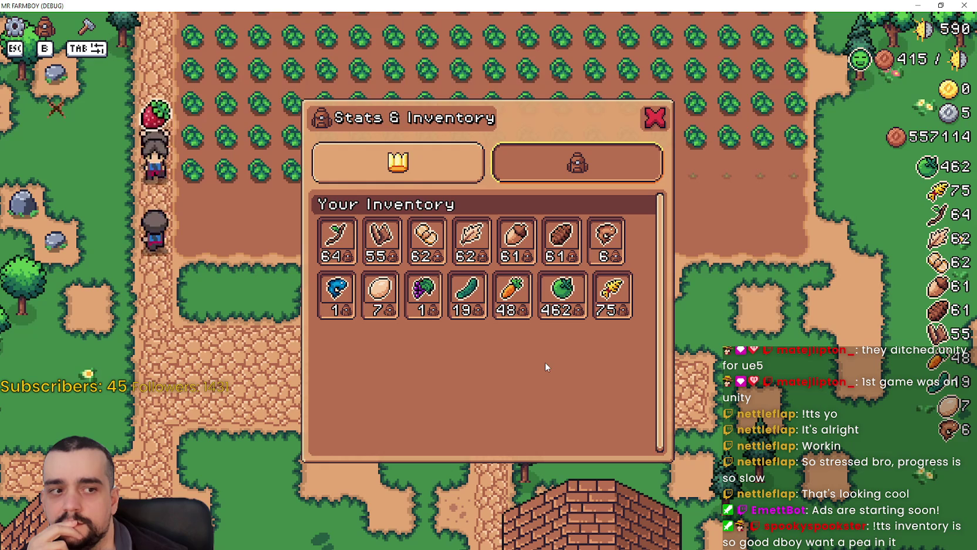
mouse_move(354, 244)
mouse_move(617, 304)
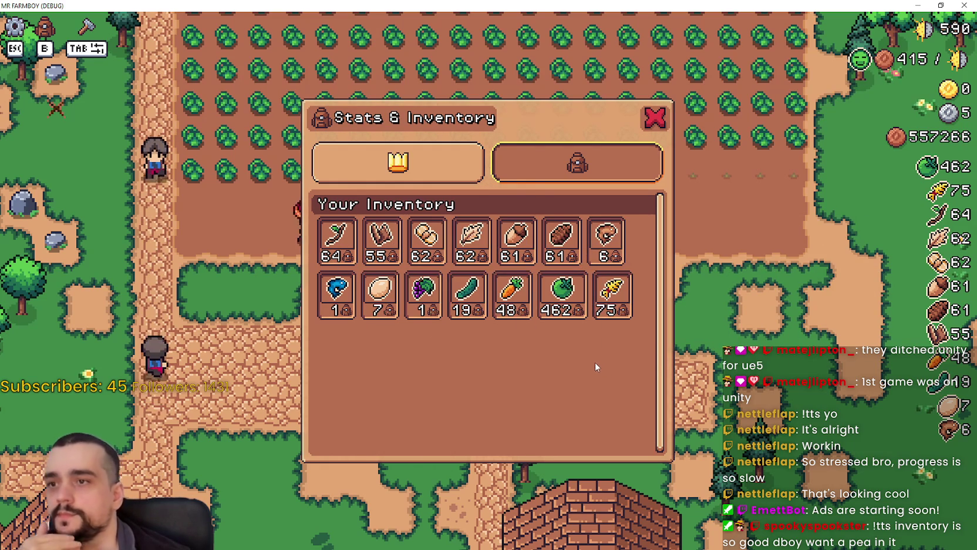
left_click(434, 156)
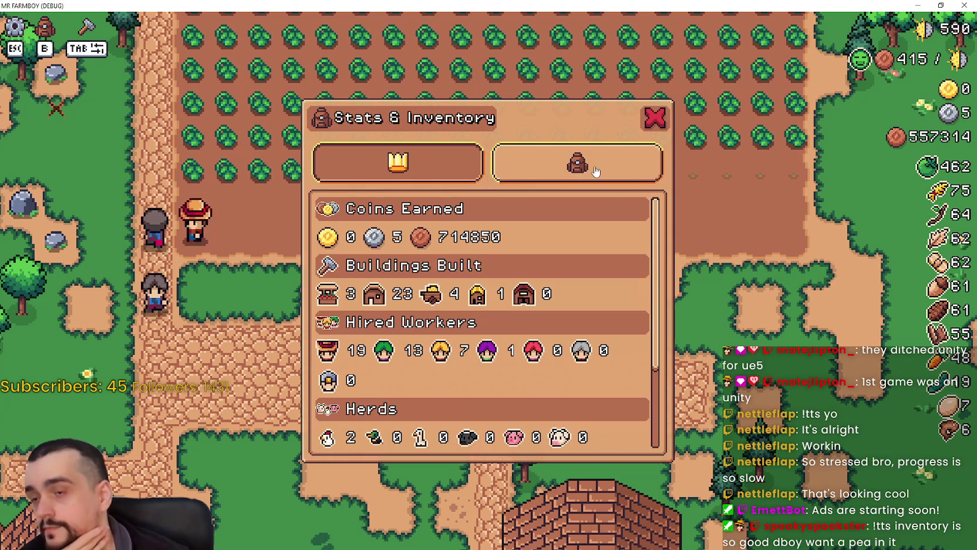
left_click(575, 160)
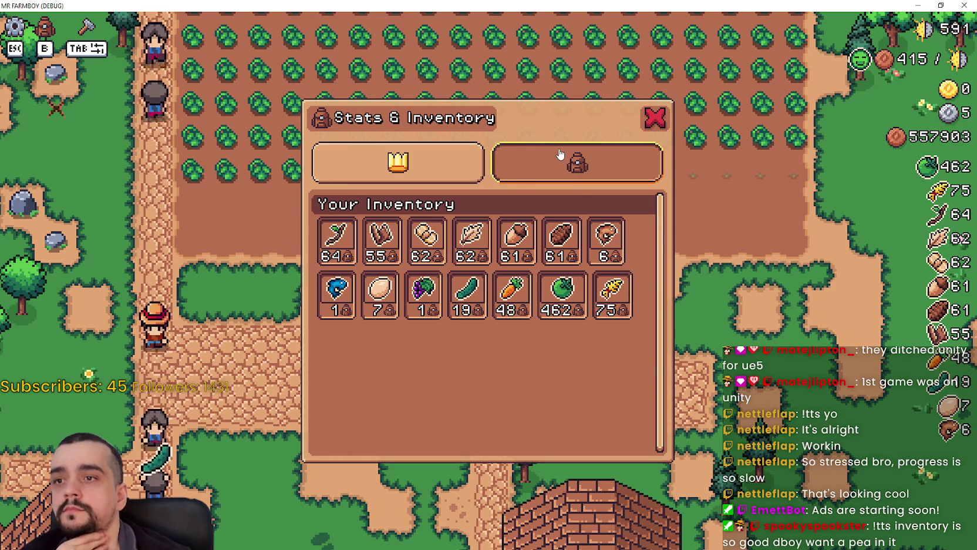
left_click(452, 180)
scroll(496, 397, "down", 2)
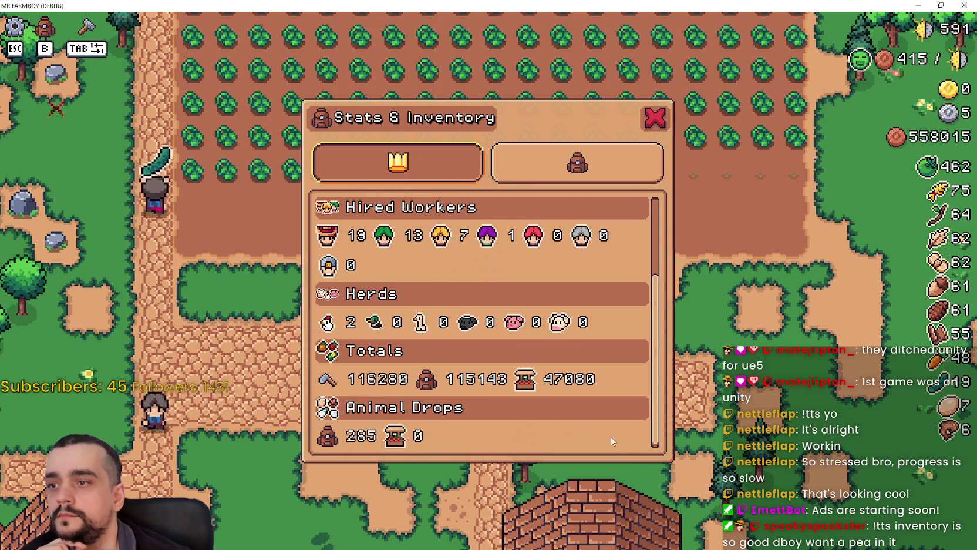
scroll(495, 394, "up", 2)
left_click(582, 180)
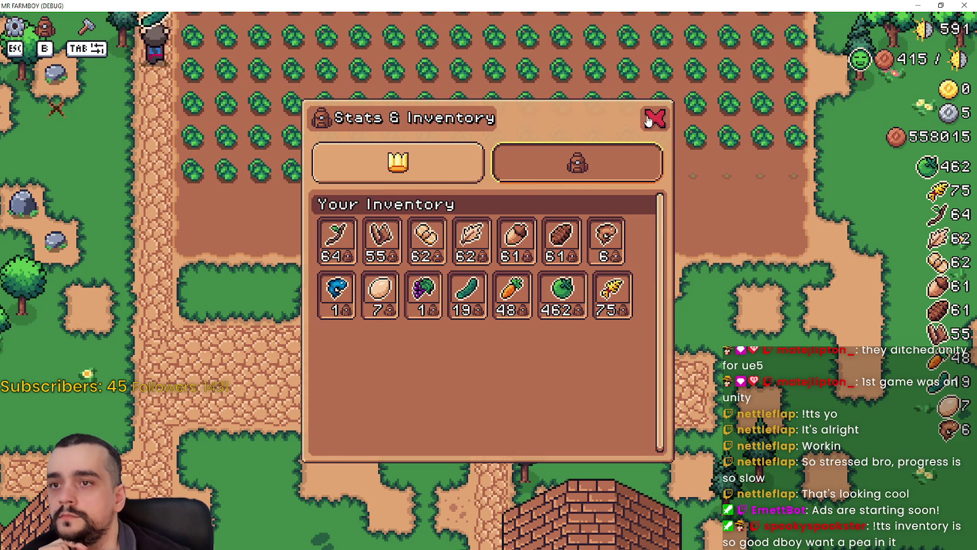
left_click(654, 118)
Walk the farmer down into the village and check the warehouse's inventory.
key("d")
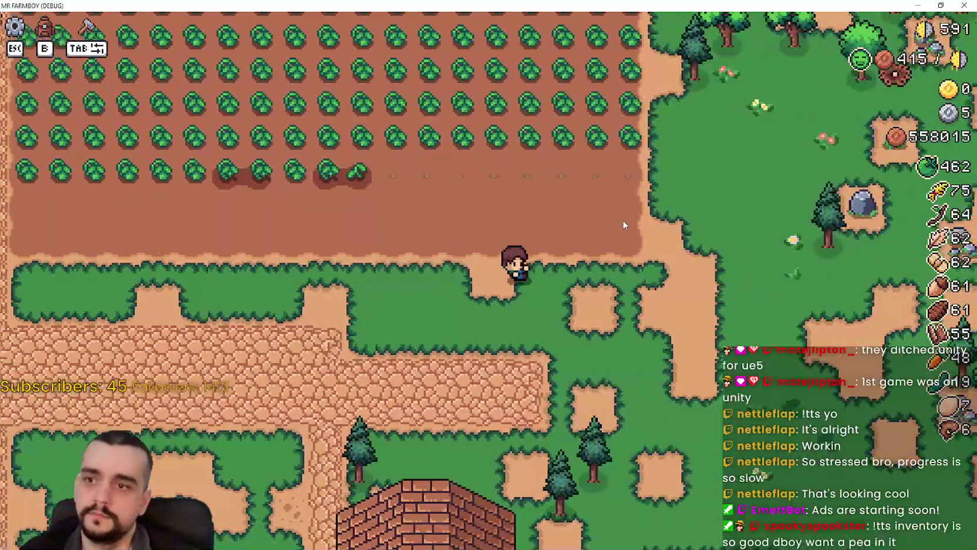
key("s")
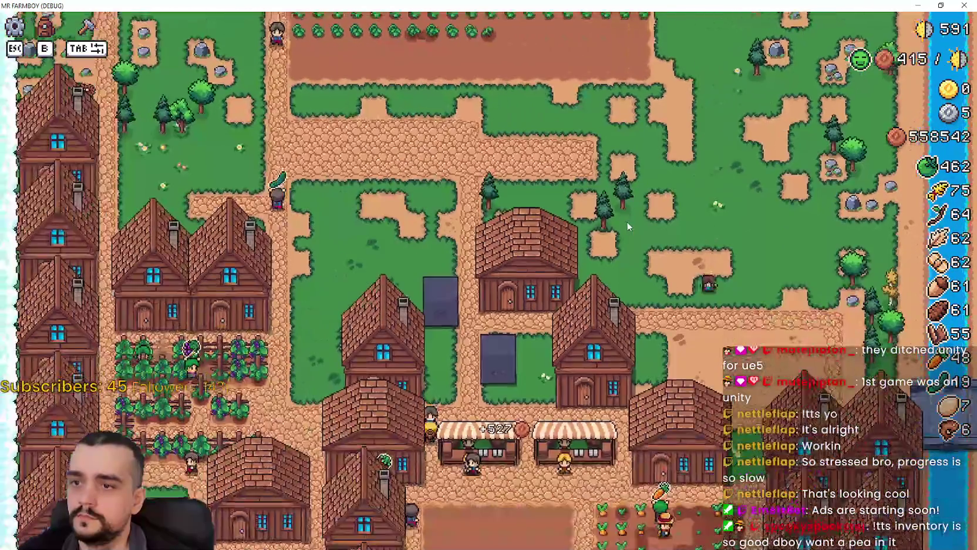
key("a")
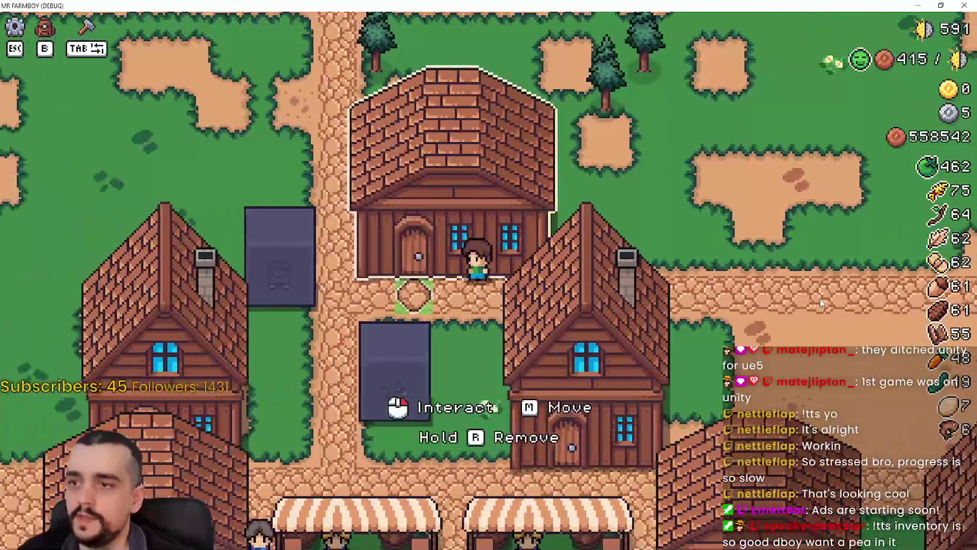
left_click(820, 298)
left_click(627, 128)
Walk through the village, then test the inventory hotkey and the Q/E stats and inventory tab switching.
key("a")
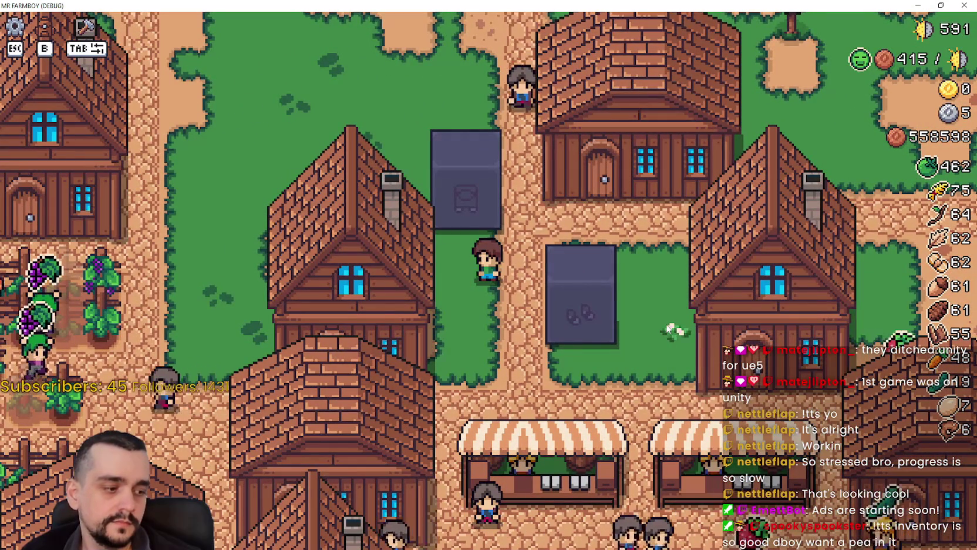
key("w")
key("d")
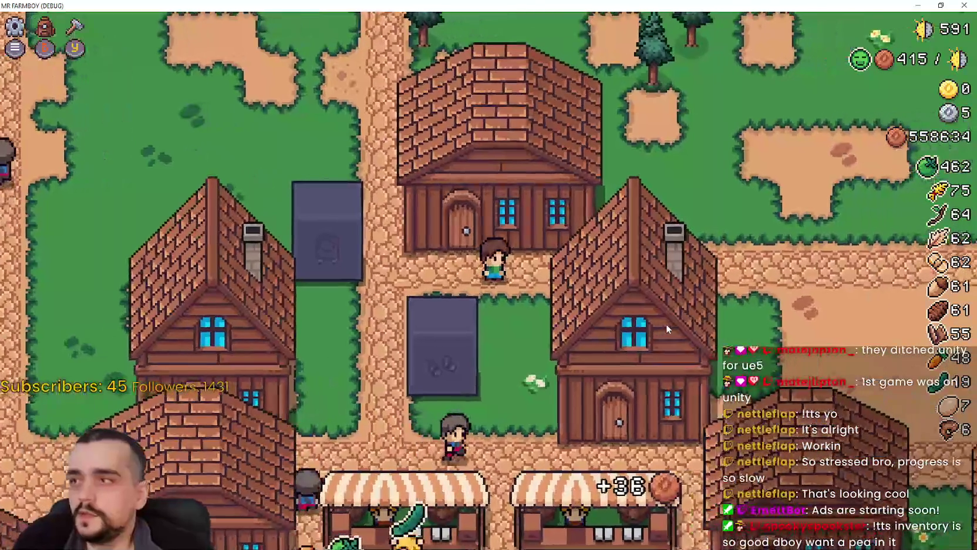
key("i")
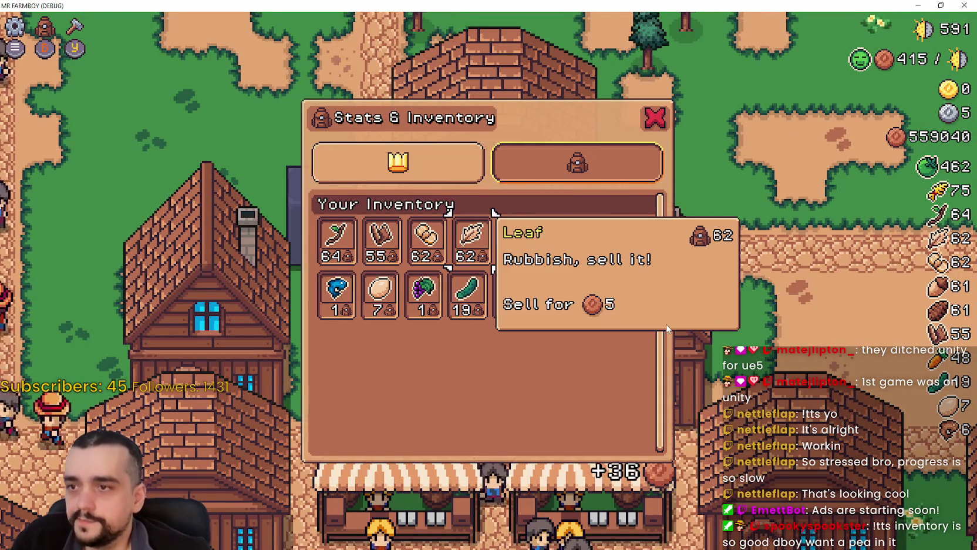
key("q")
scroll(666, 325, "down", 3)
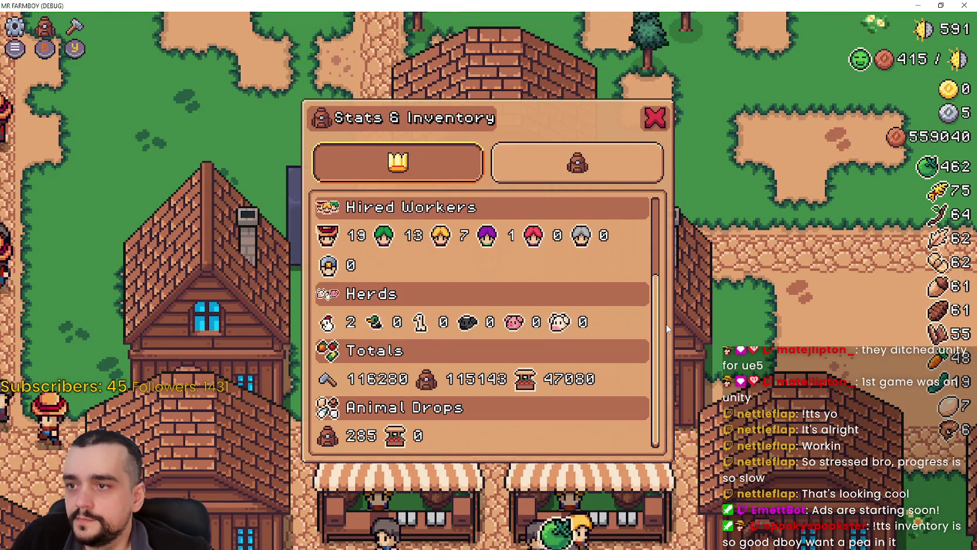
scroll(666, 325, "up", 3)
key("e")
key("b")
key("b")
Interact with the Greenhouse and the worker building, toggling the inventory, then return to the editor.
key("b")
key("w")
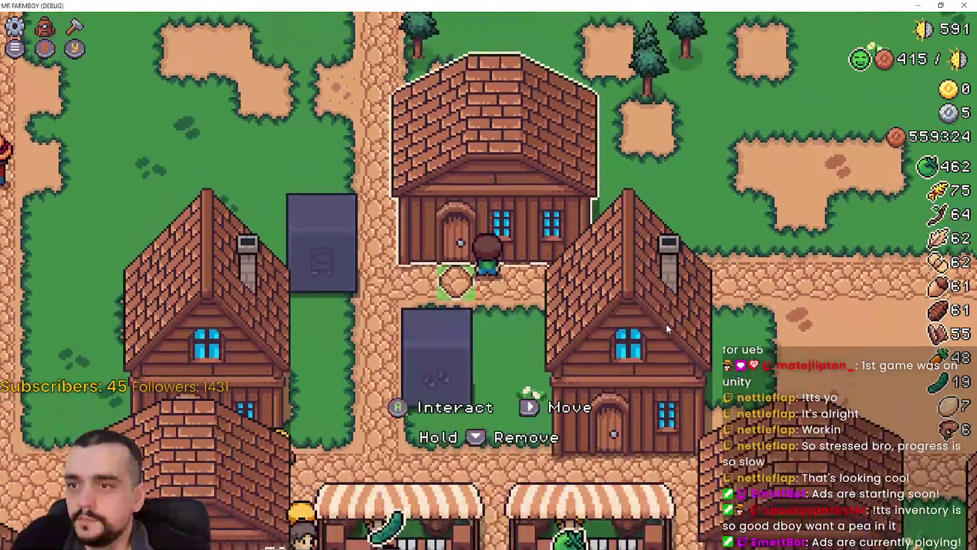
key("e")
key("b")
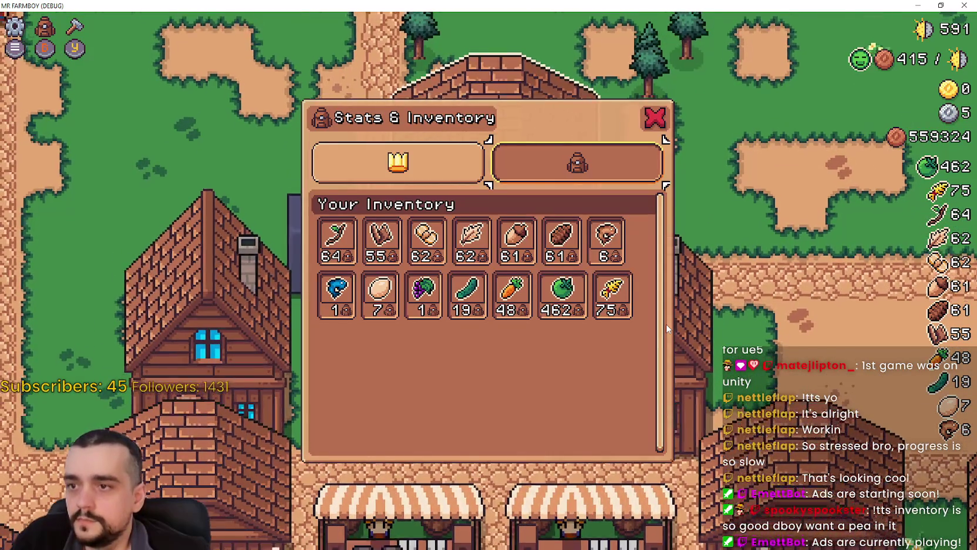
key("b")
key("a")
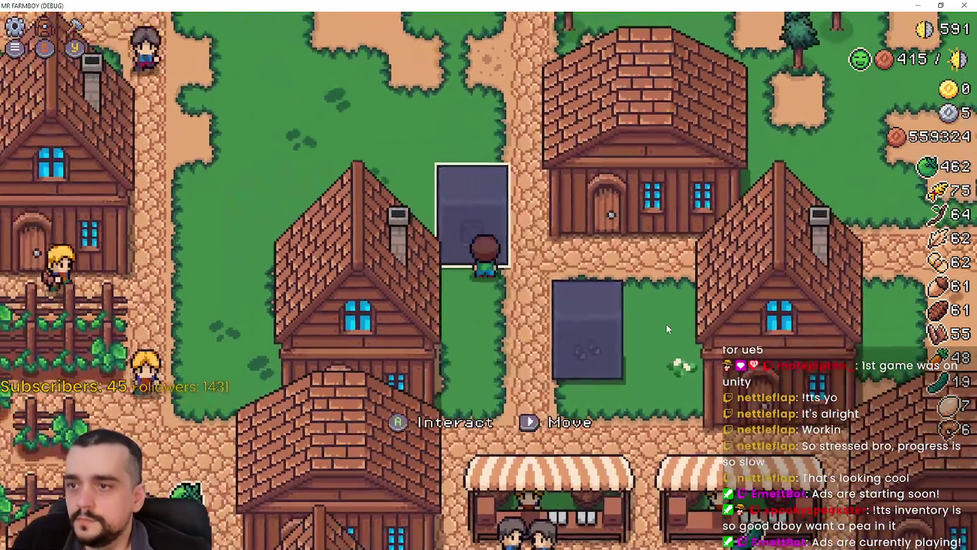
key("e")
key("b")
key("b")
key("s")
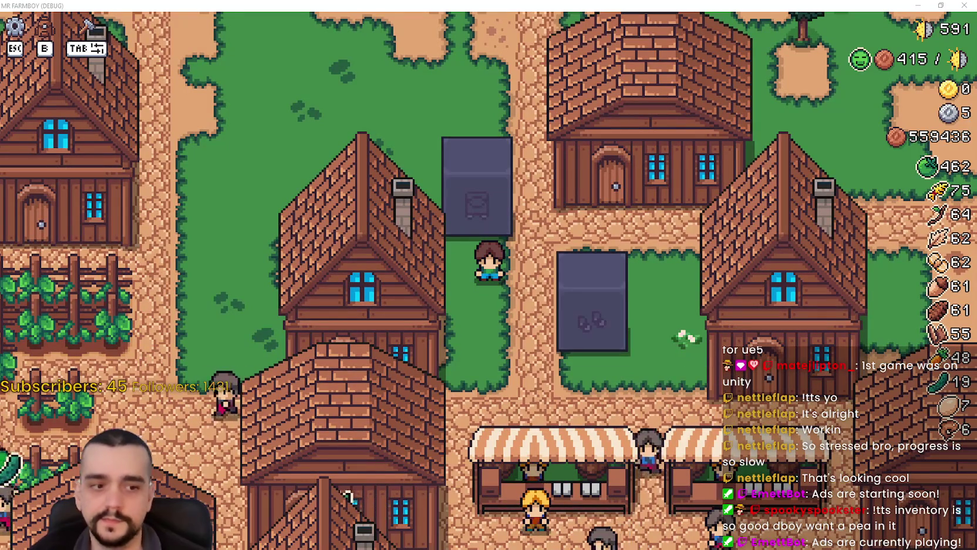
key("alt+Tab")
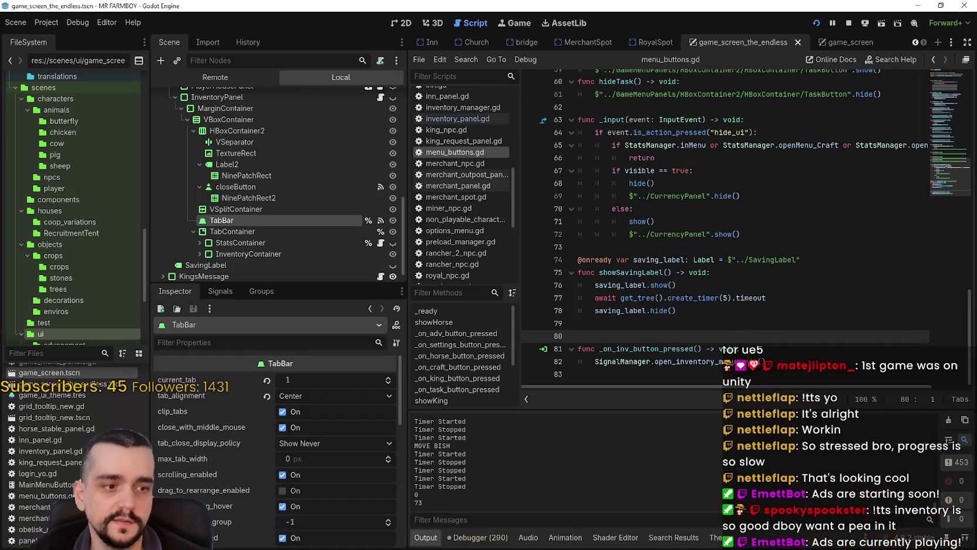
Filter the FileSystem dock for 'ob'.
scroll(61, 486, "up", 3)
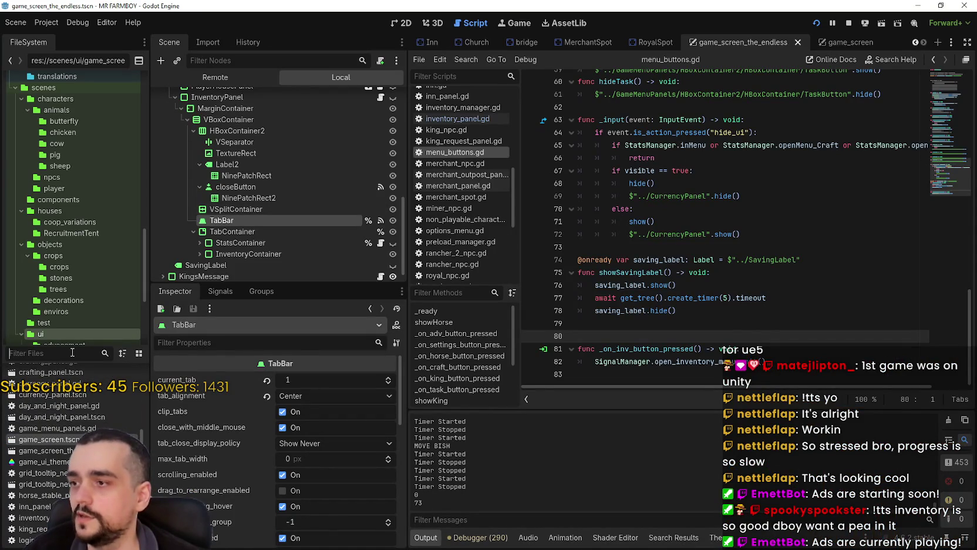
left_click(73, 352)
type("ob")
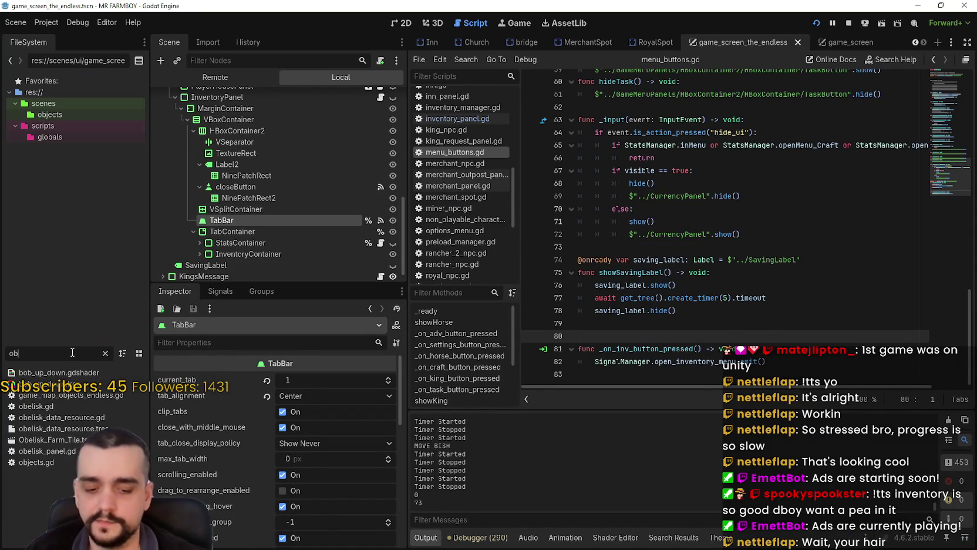
Select the open_Menu_Uniques = true statement on line 68 of royal_spot.gd, then go to obelisk.gd.
left_click(653, 43)
left_click(386, 98)
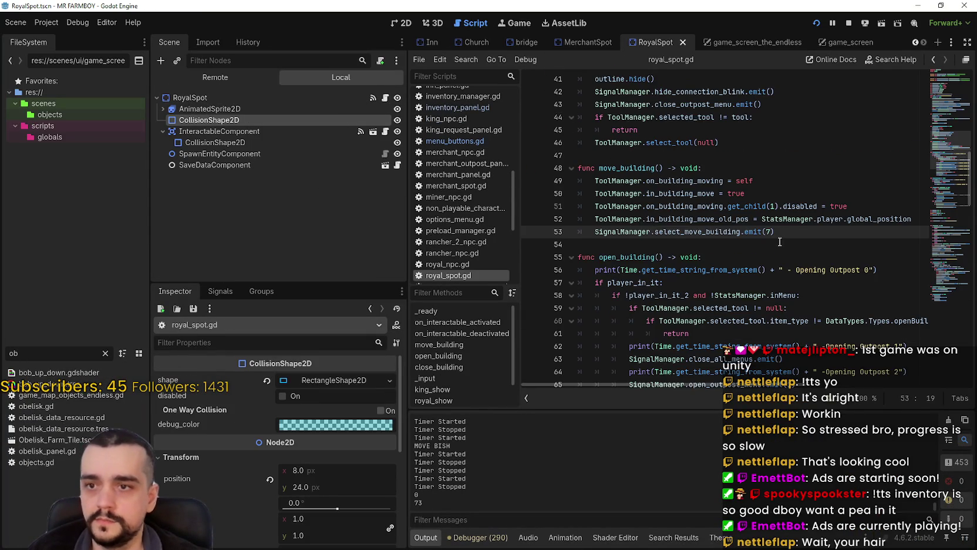
scroll(779, 242, "down", 3)
scroll(764, 241, "up", 8)
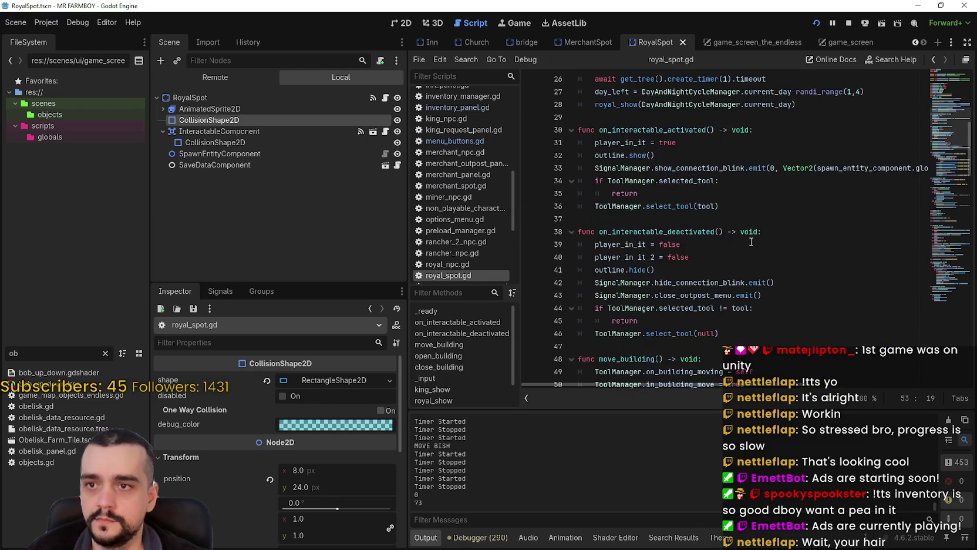
scroll(751, 241, "up", 5)
scroll(670, 244, "down", 4)
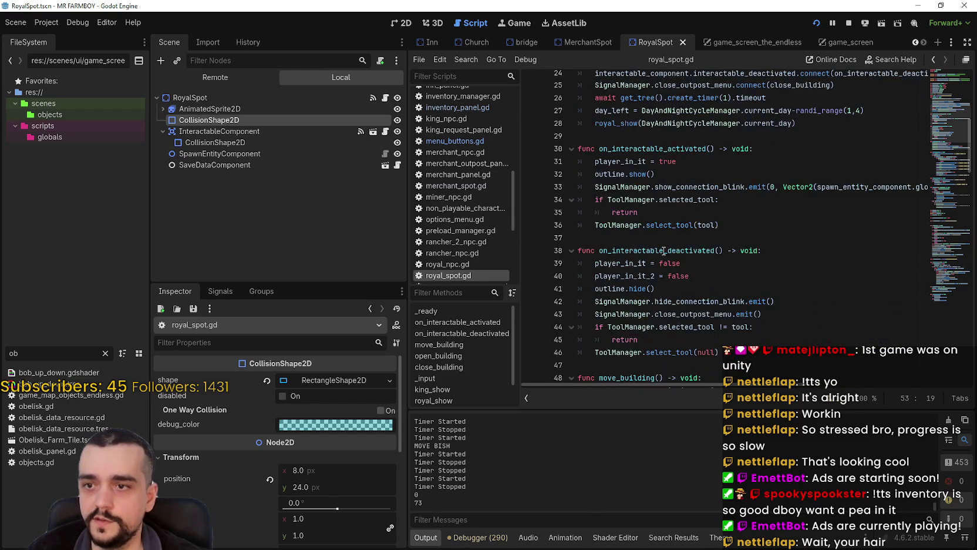
scroll(670, 243, "down", 8)
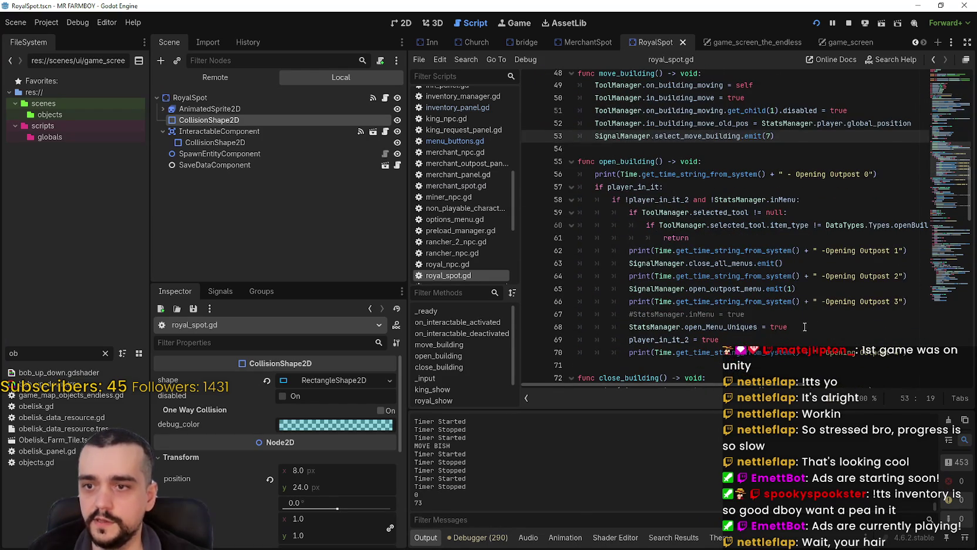
left_click_drag(799, 327, 646, 329)
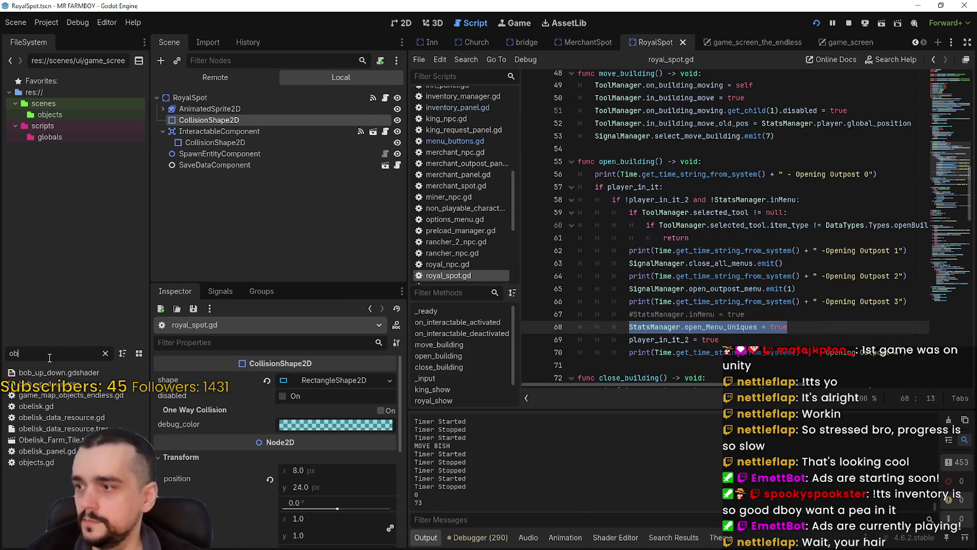
key("alt+Left")
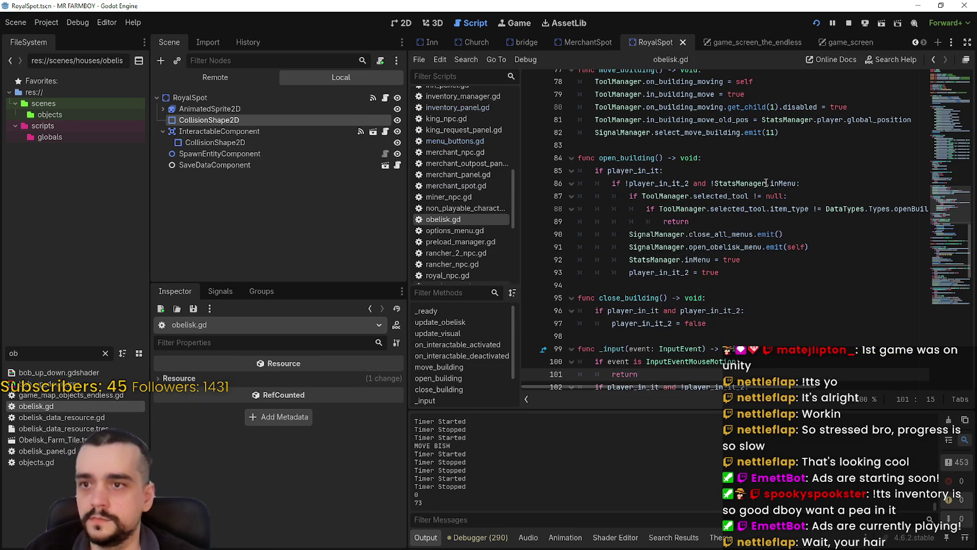
Paste open_Menu_Uniques = true into obelisk.gd's open_building after line 92 and save.
left_click(767, 263)
key("Return")
type("StatsManager.open_Menu_Uniques = true")
key("ctrl+s")
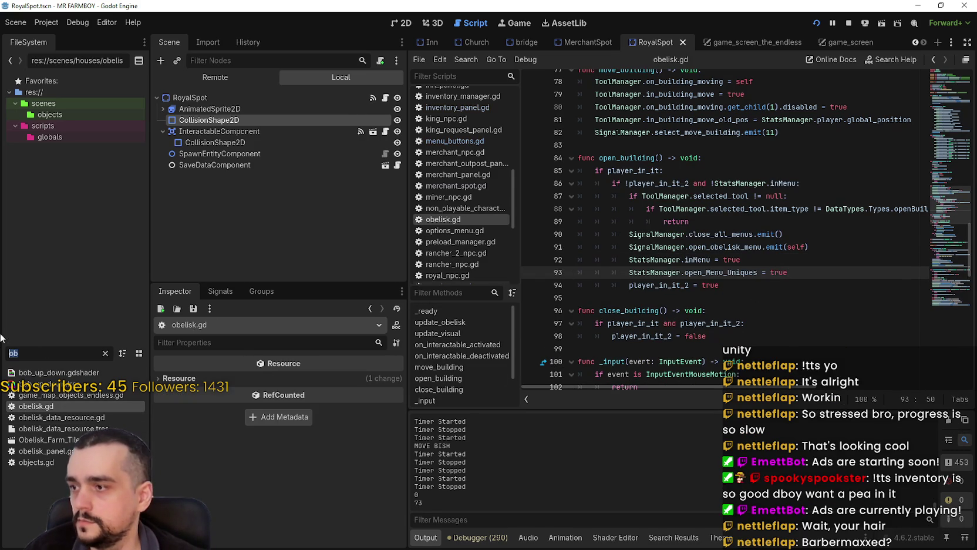
In player_house.gd, add 'StatsManager.open_Menu_Uniques = true' below the inMenu line, save, and return to game_screen_the_endless.
type("player")
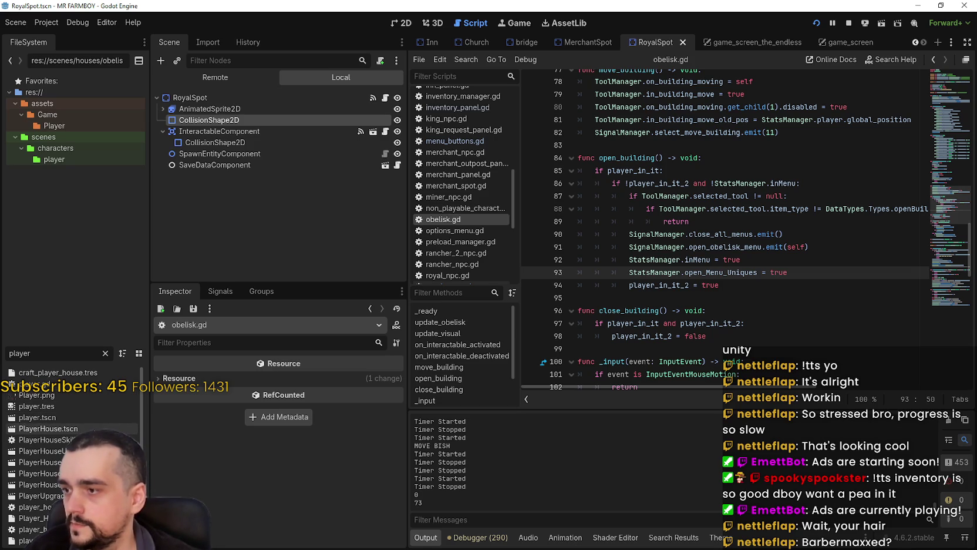
double_click(94, 429)
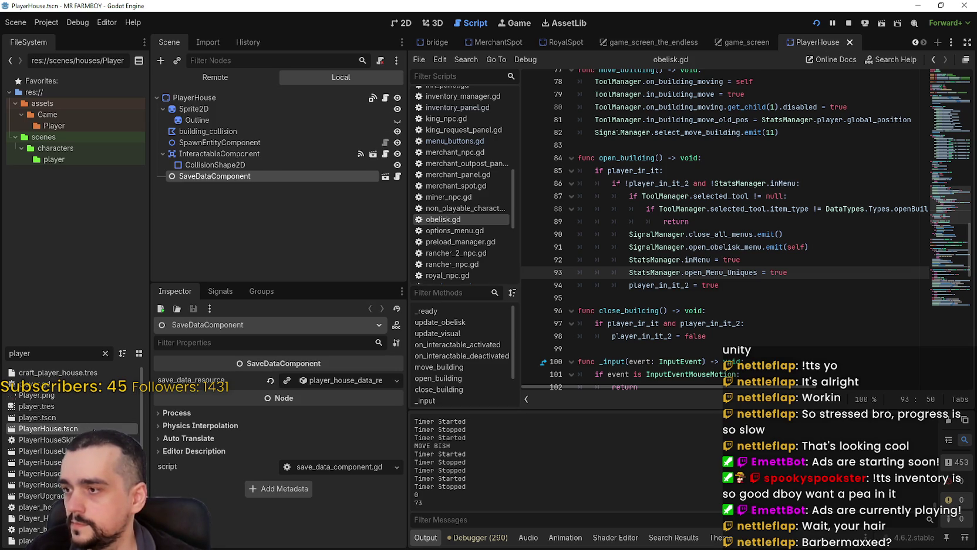
left_click(385, 98)
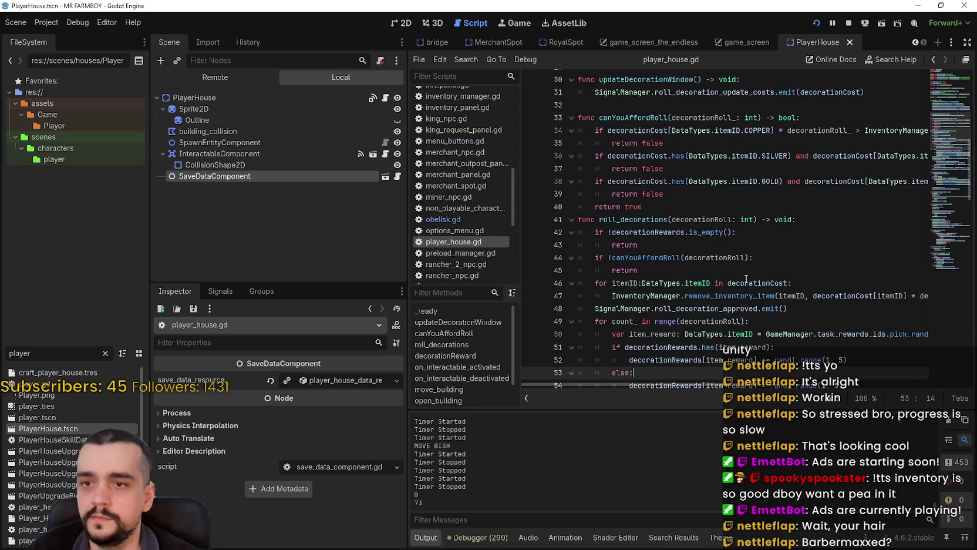
scroll(755, 258, "down", 1)
scroll(755, 257, "down", 15)
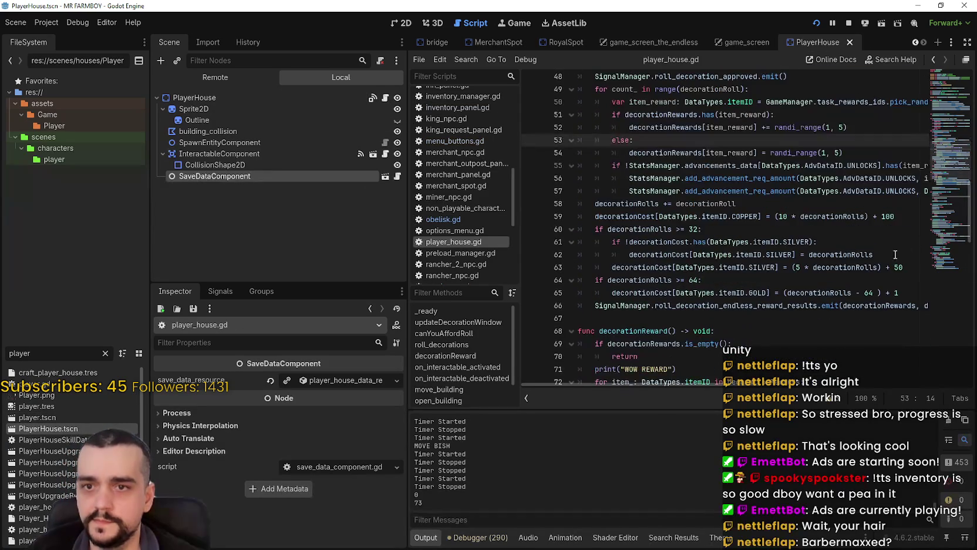
scroll(950, 217, "down", 3)
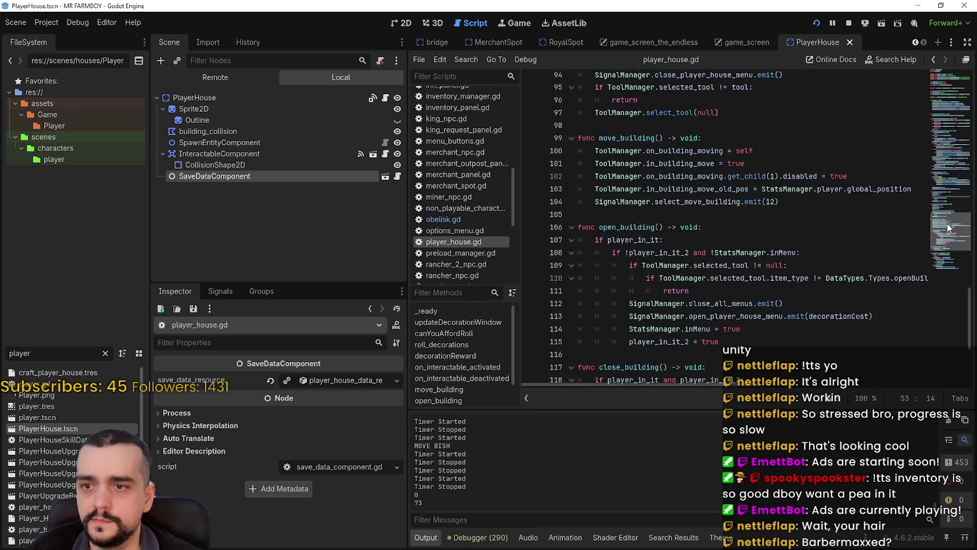
left_click(776, 290)
key("Return")
type("StatsManager.open_Menu_Uniques = true")
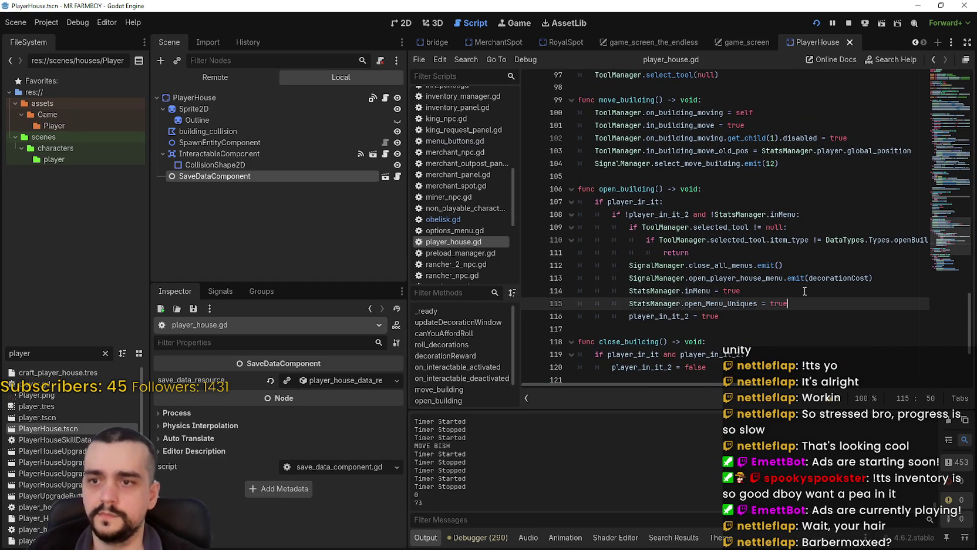
key("ctrl+s")
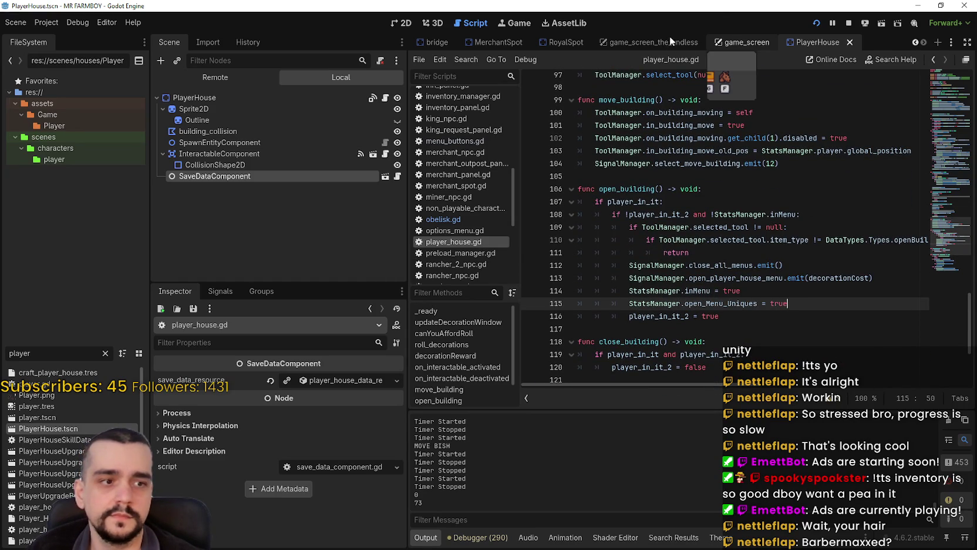
key("ctrl+shift+Tab")
key("ctrl+shift+Tab")
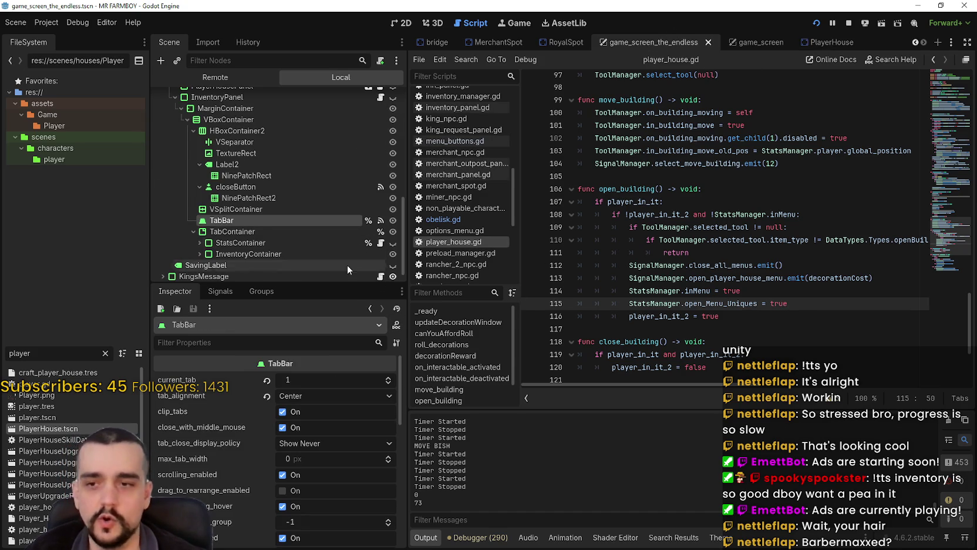
In player_house_panel.gd's close_building_menu, add 'StatsManager.open_Menu_Uniques = false' after line 72 and save.
scroll(316, 222, "up", 3)
left_click(171, 151)
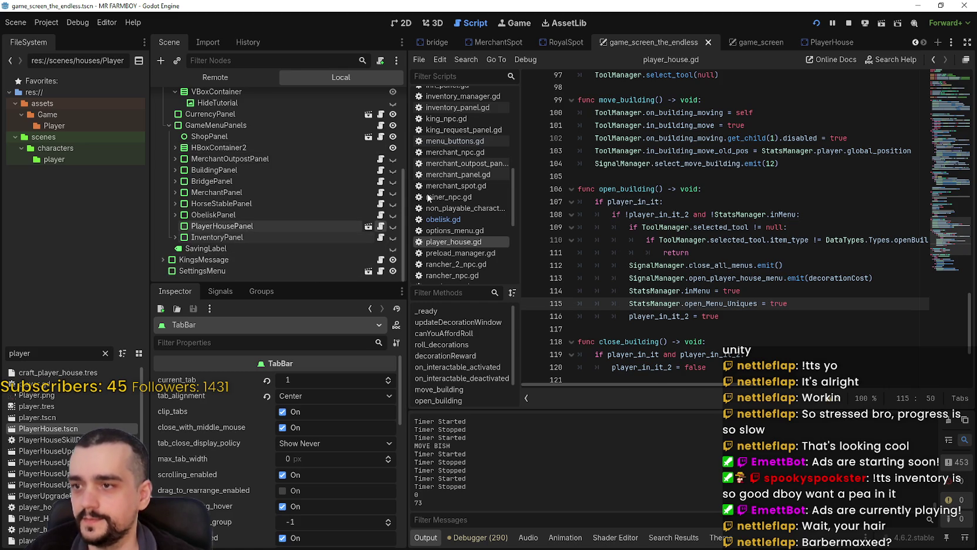
left_click(381, 226)
scroll(791, 241, "down", 4)
scroll(949, 123, "up", 2)
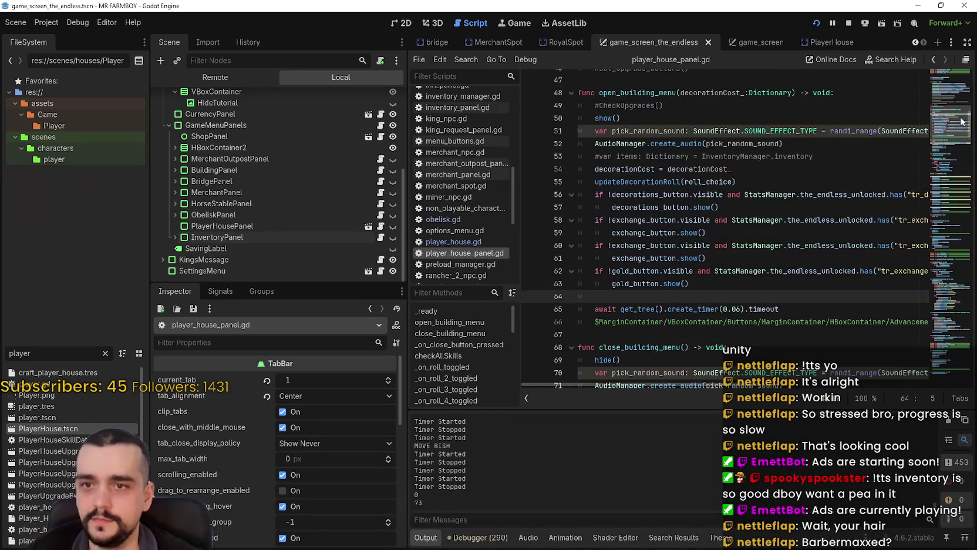
scroll(837, 197, "up", 7)
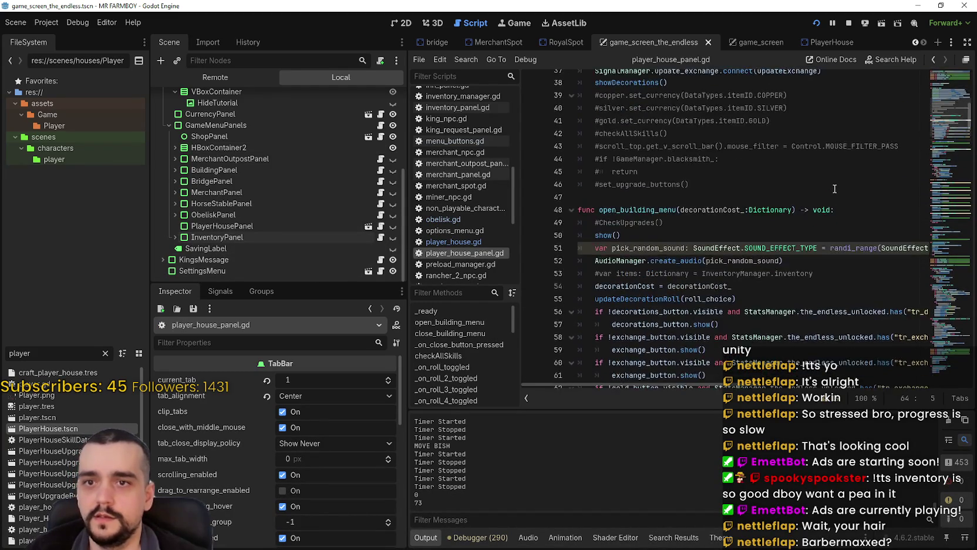
right_click(843, 160)
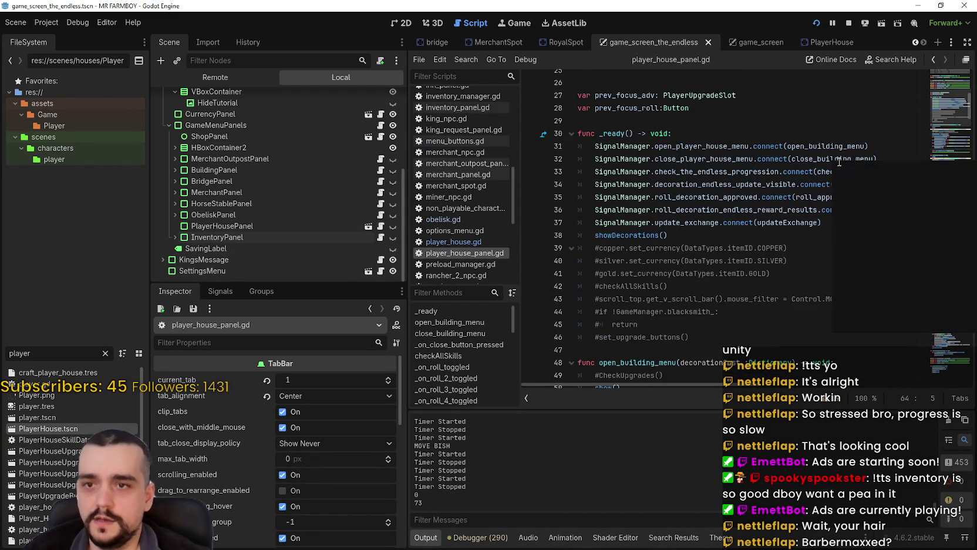
left_click(869, 323)
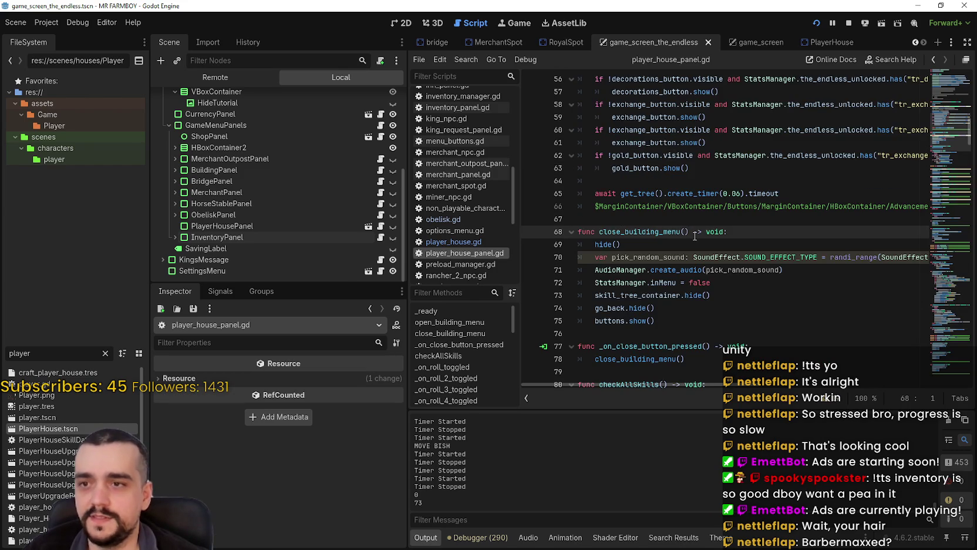
left_click(777, 279)
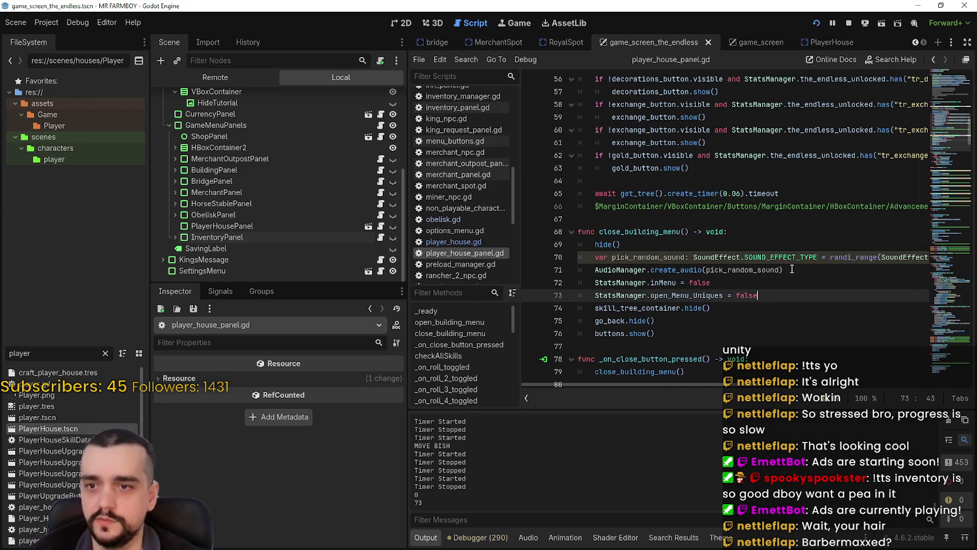
key("ctrl+s")
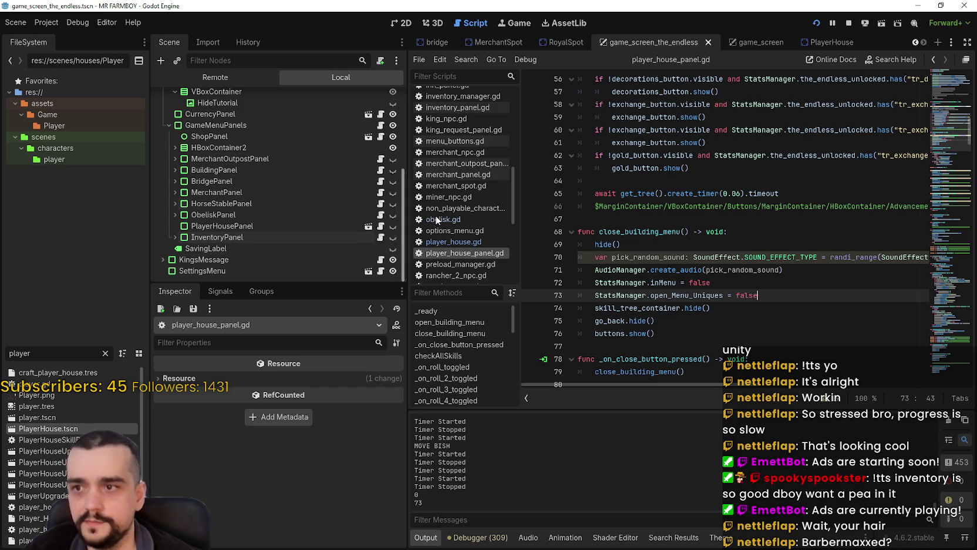
In obelisk_panel.gd's close_obelisk_request_menu, add 'StatsManager.open_Menu_Uniques = false' after line 117, save, and run the game.
left_click(319, 216)
left_click(381, 216)
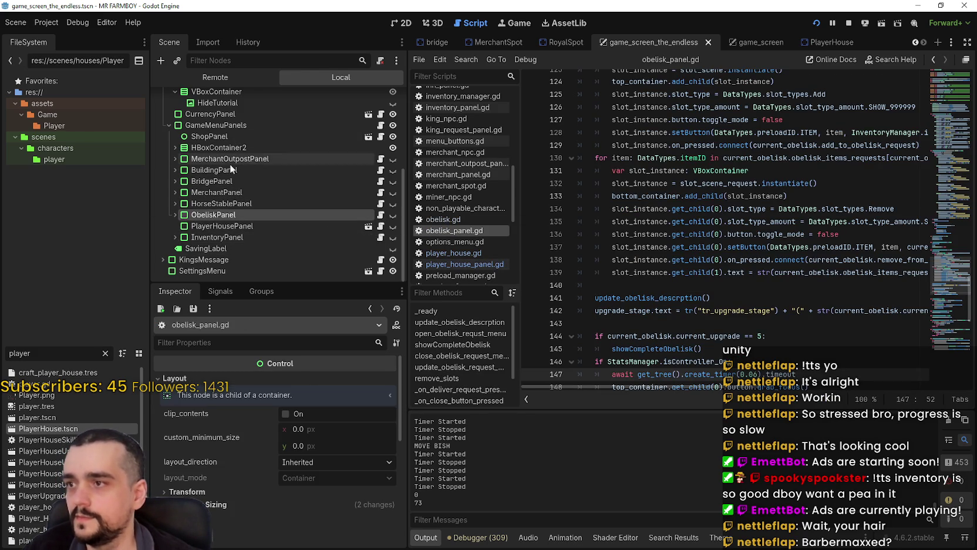
left_click(659, 280)
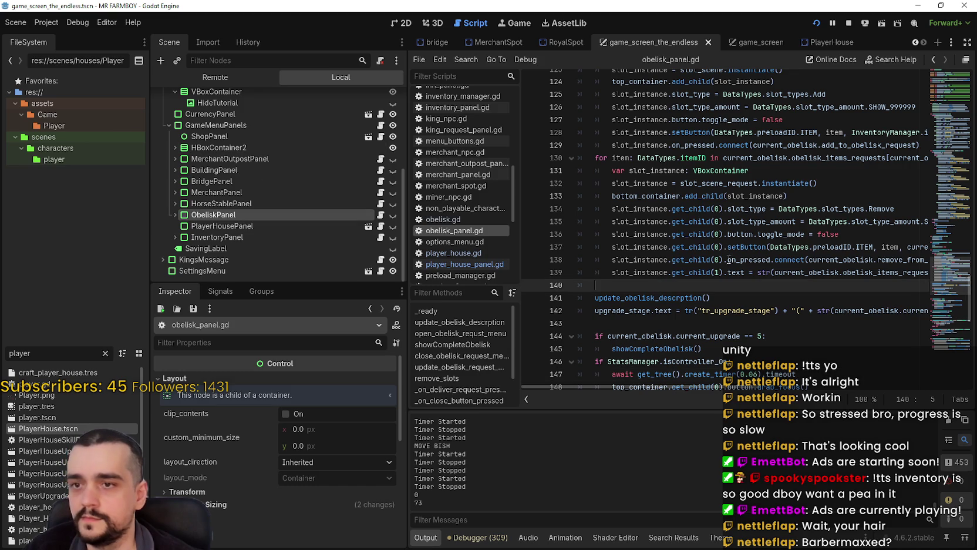
left_click(946, 109)
right_click(832, 248)
left_click(855, 254)
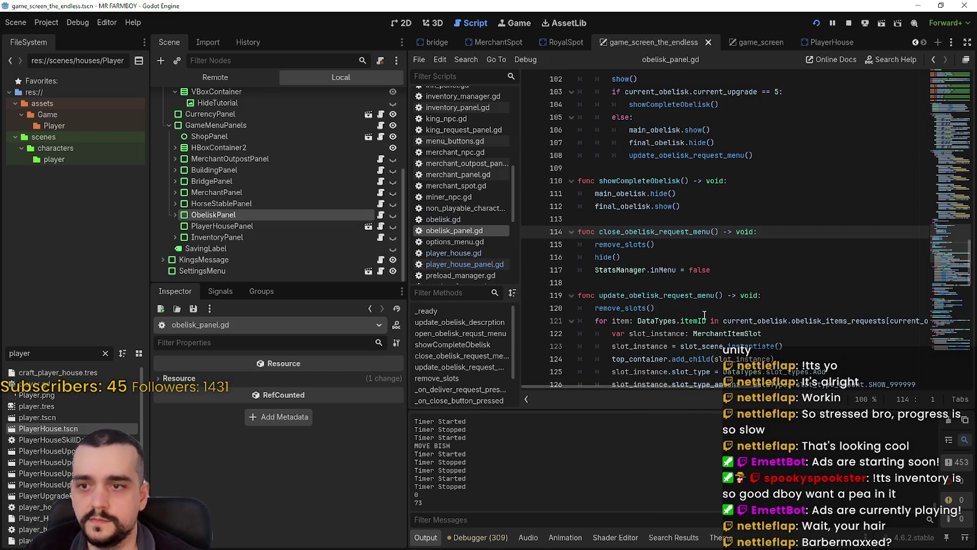
left_click(765, 273)
key("Return")
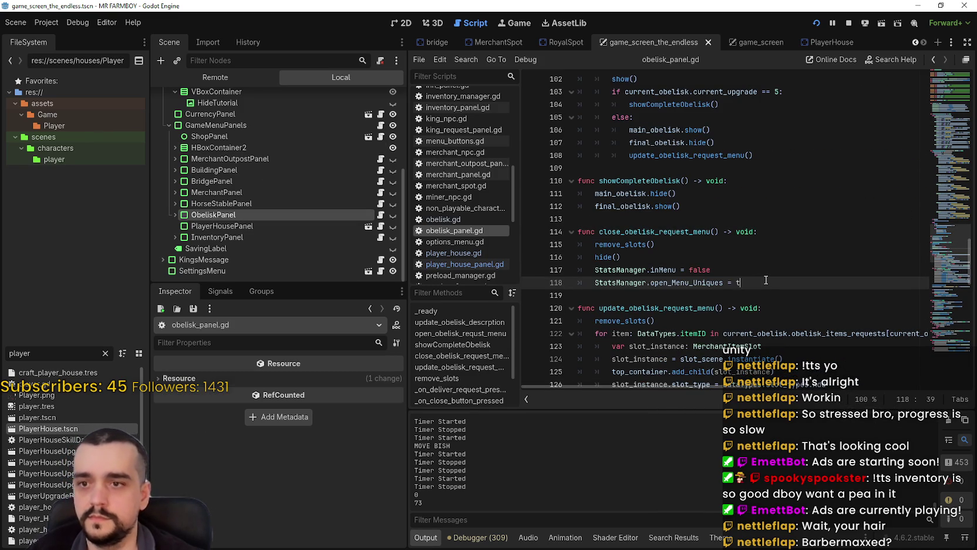
key("ctrl+s")
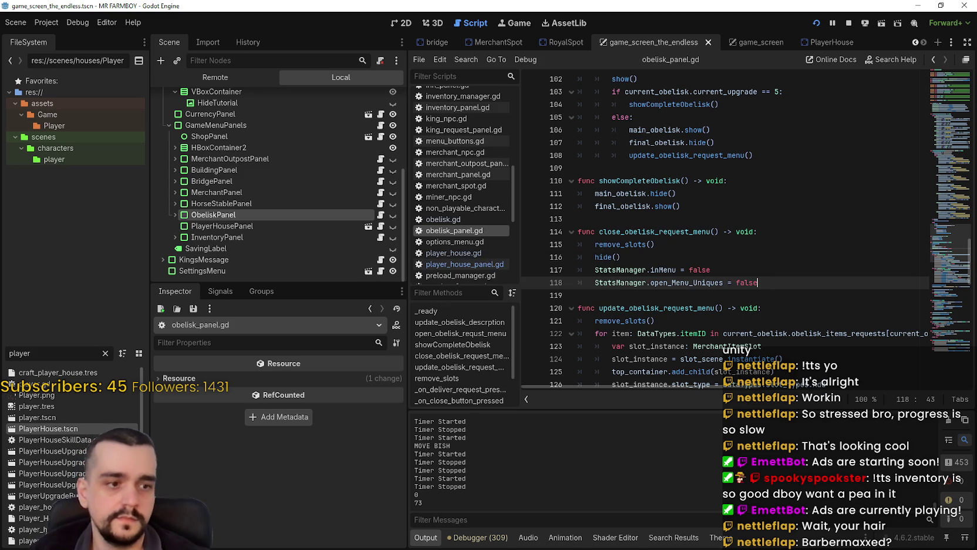
key("F5")
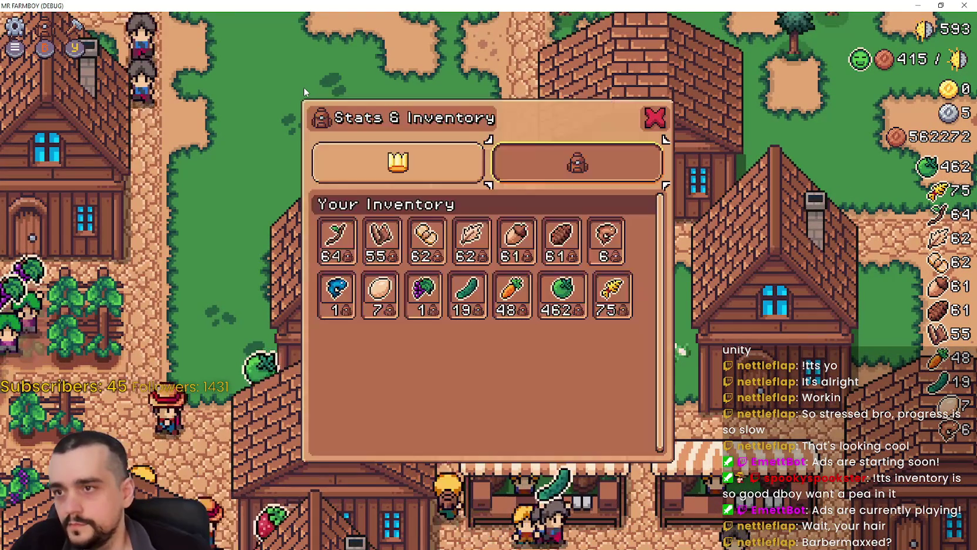
Walk the farmer around town, up to the crop field and back down toward the houses.
key("s")
key("d")
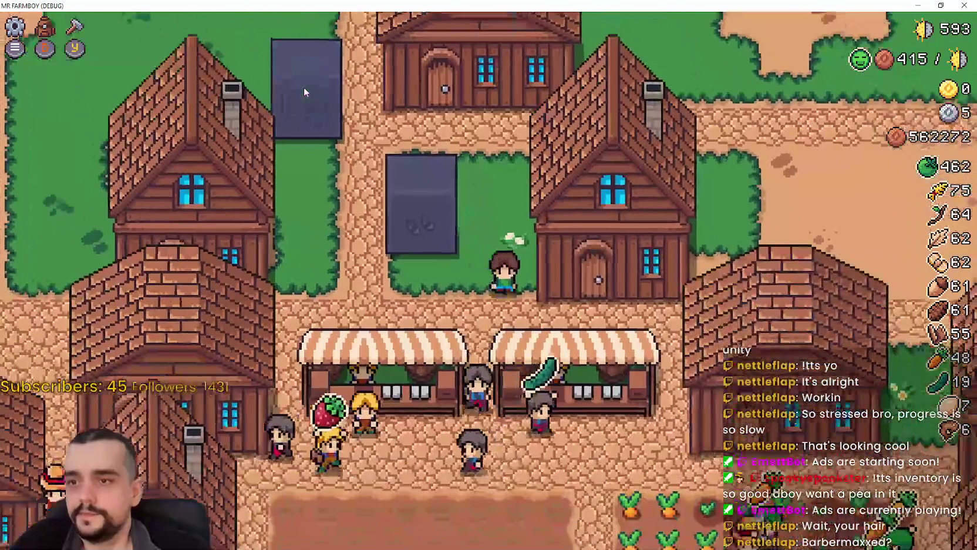
key("w")
key("a")
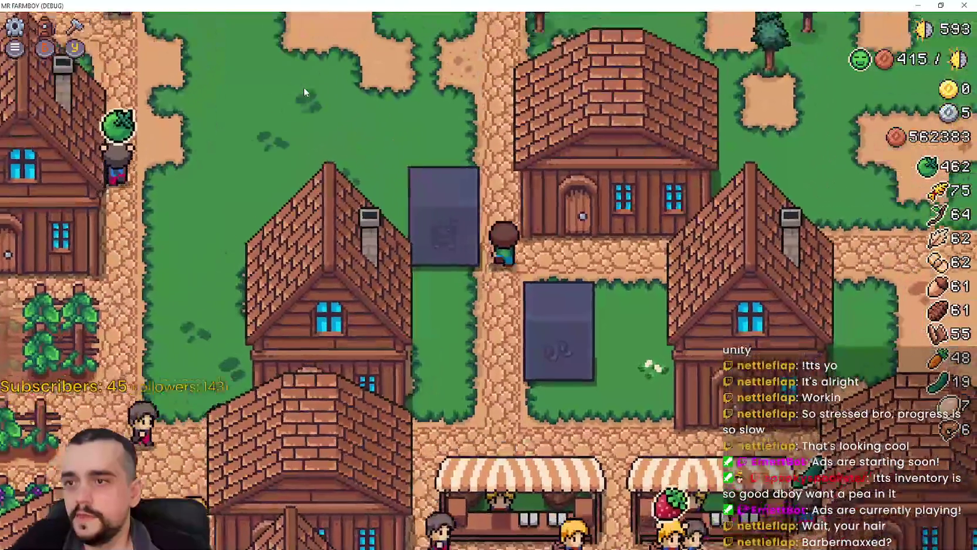
key("w")
key("a")
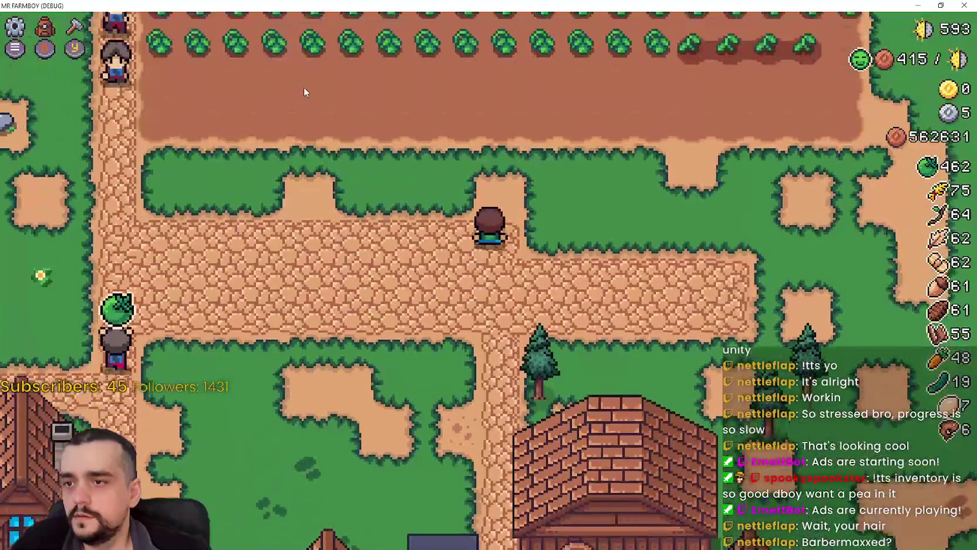
key("w")
key("a")
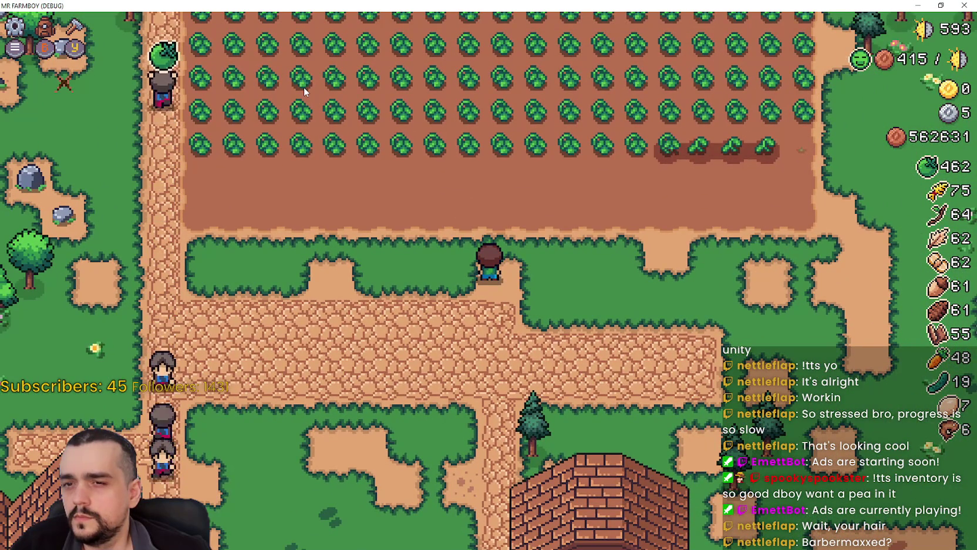
key("s")
key("d")
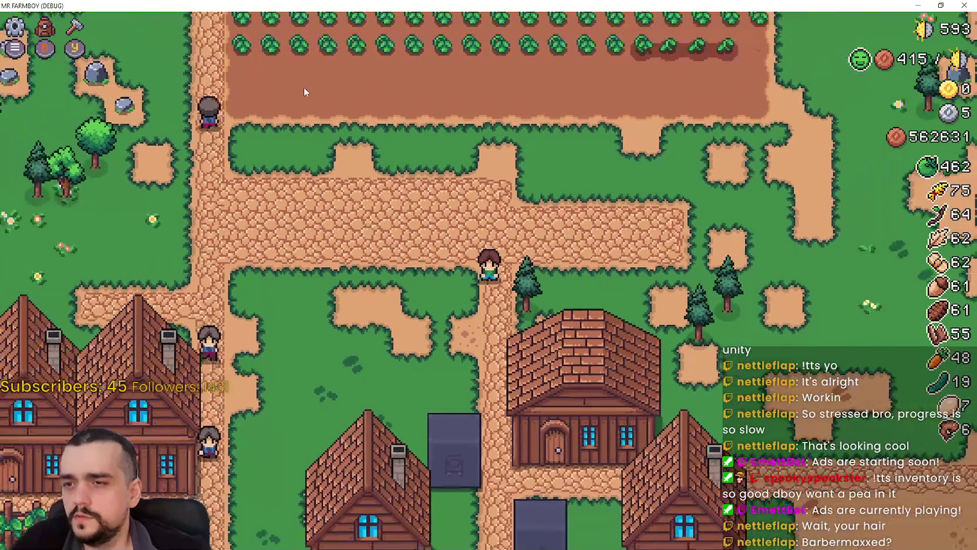
key("s")
Toggle the crafting panel twice, switch the Stats & Inventory tabs, close it, and return to Godot.
key("c")
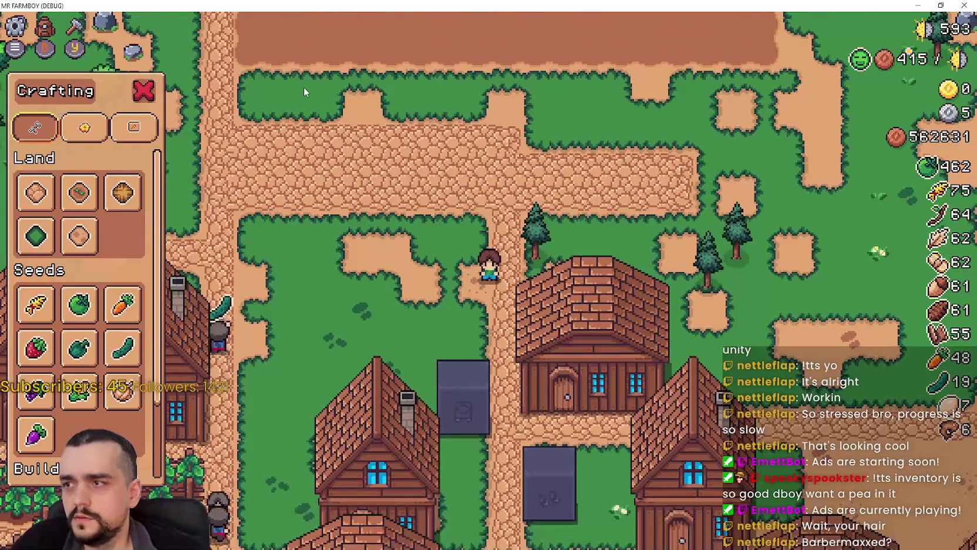
key("a")
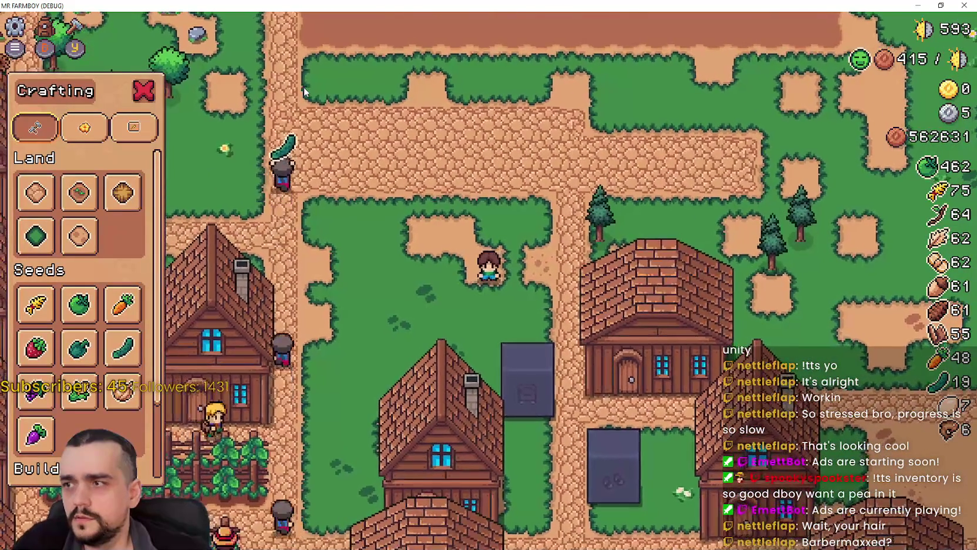
key("c")
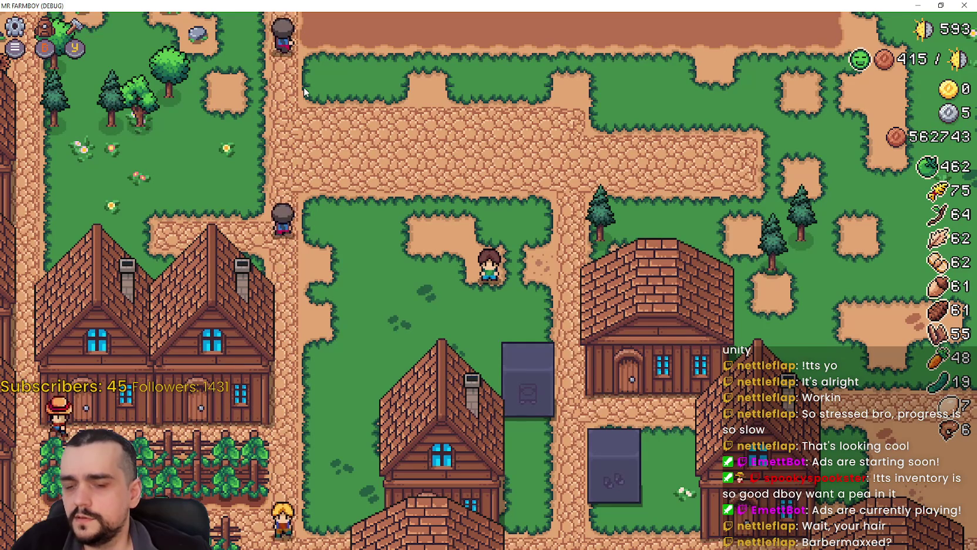
key("c")
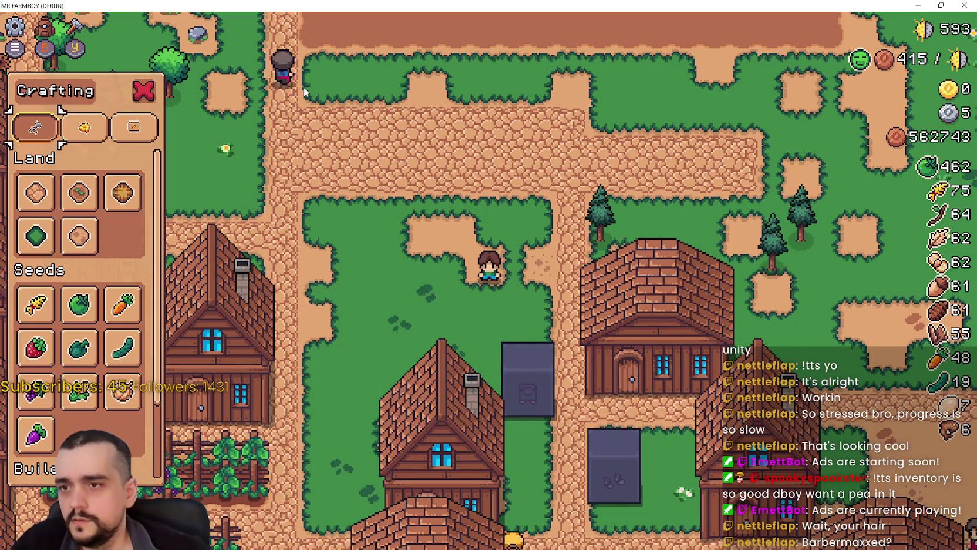
key("c")
key("i")
key("q")
key("e")
key("Escape")
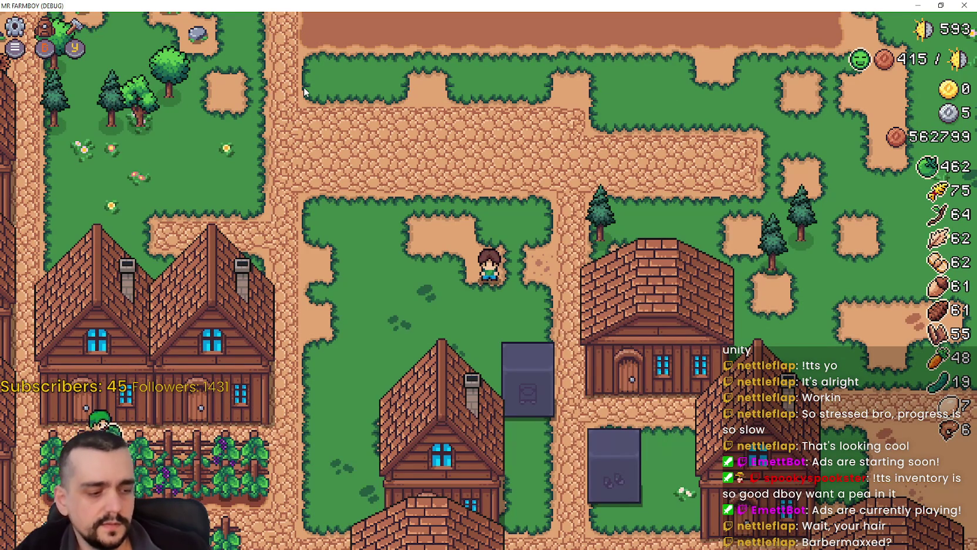
key("alt+Tab")
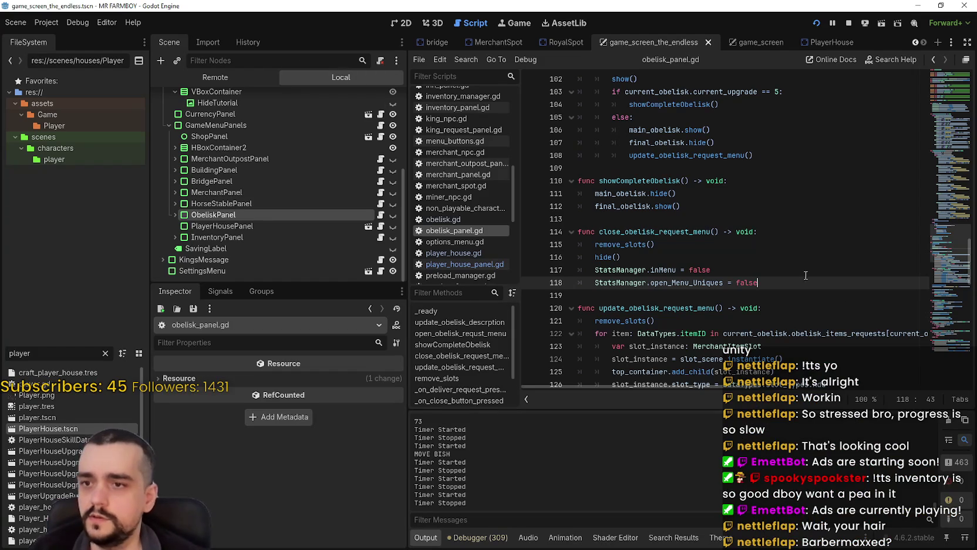
Open inventory_panel.gd and comment out the tab-change block on lines 25–30 with Ctrl+K.
left_click(793, 296)
scroll(778, 280, "down", 1)
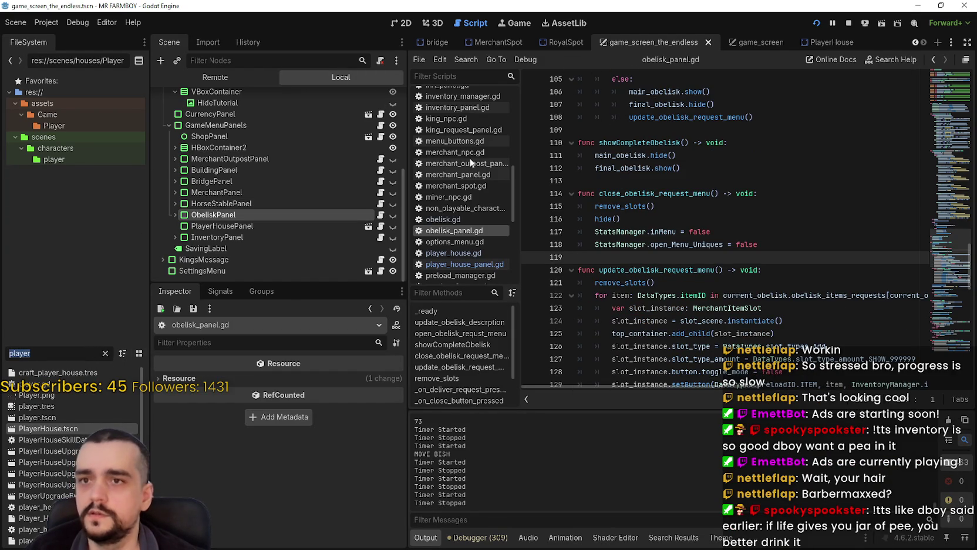
left_click(381, 237)
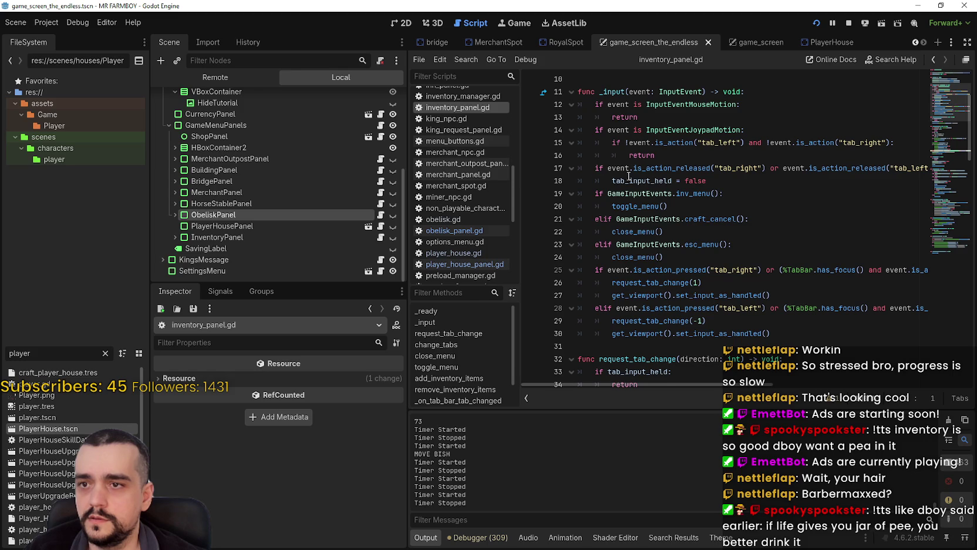
double_click(631, 178)
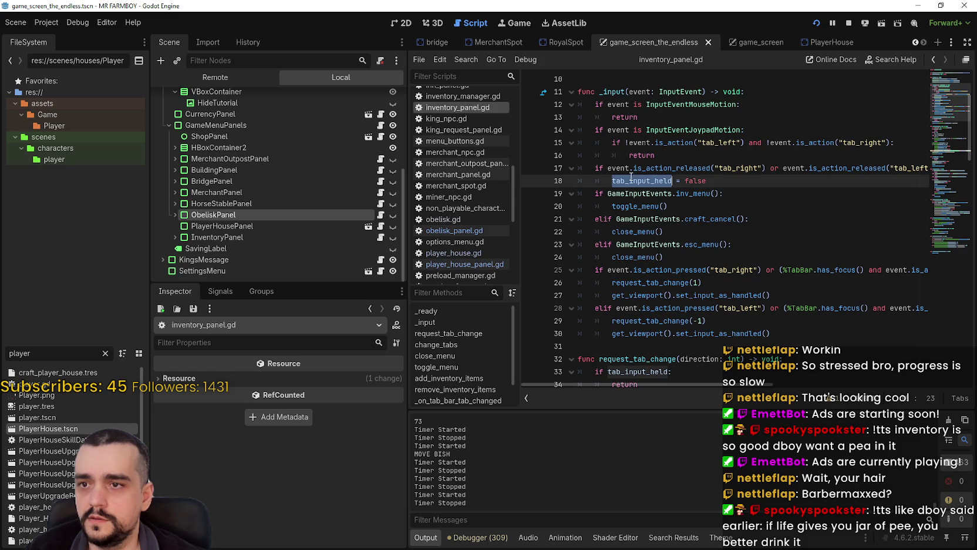
left_click(759, 183)
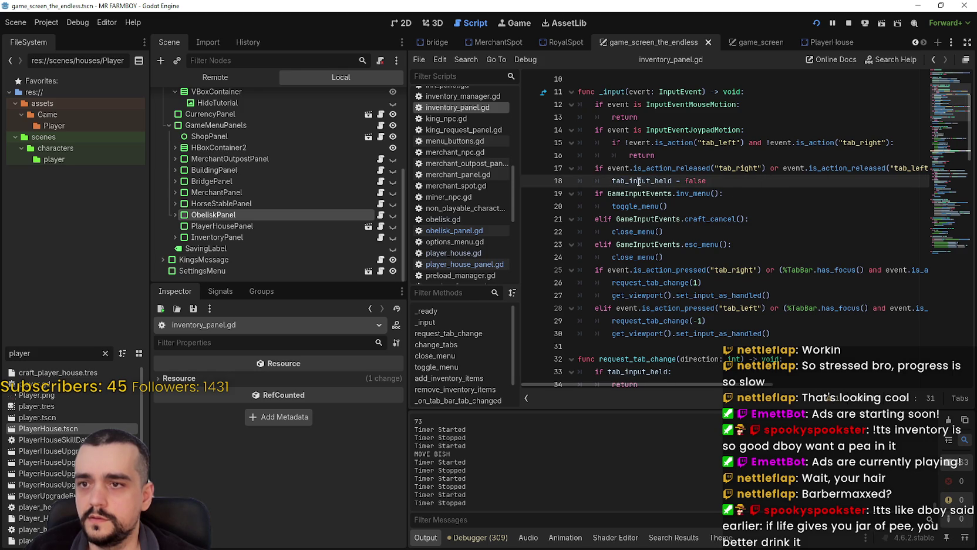
mouse_move(629, 180)
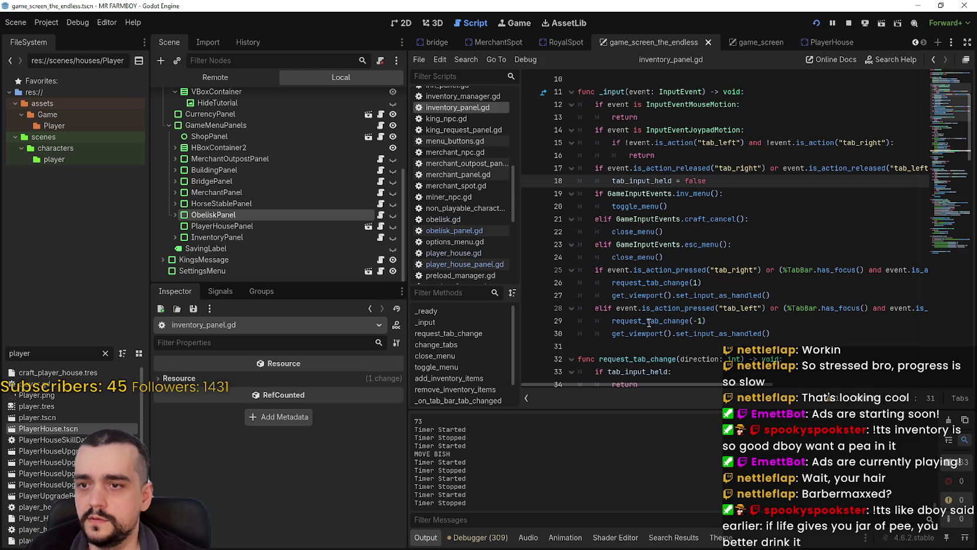
left_click_drag(593, 272, 629, 282)
mouse_move(825, 339)
left_mouse_down()
mouse_move(587, 285)
mouse_move(562, 270)
left_mouse_up()
key("ctrl+k")
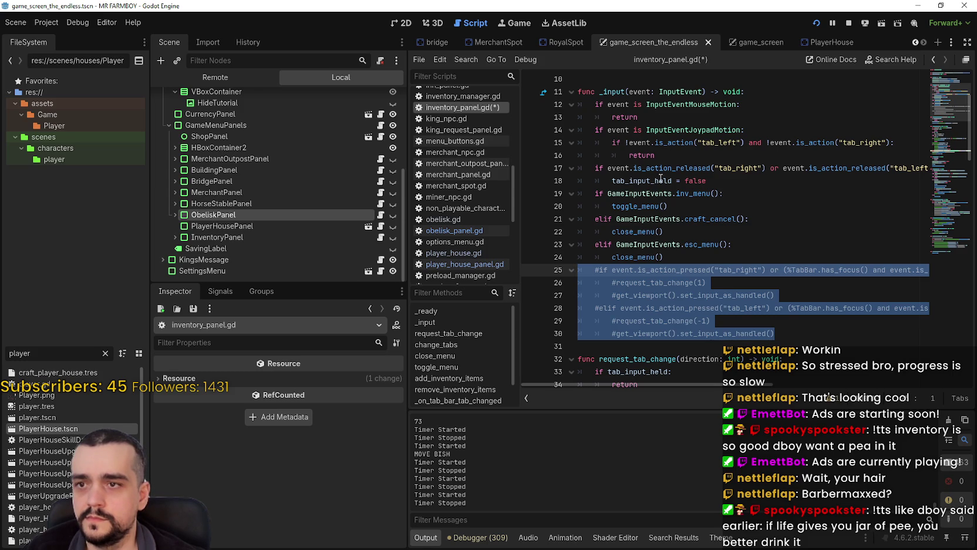
Add a ui_right release check to line 17's tab_input_held reset, save, and run the game.
left_click_drag(709, 180, 584, 174)
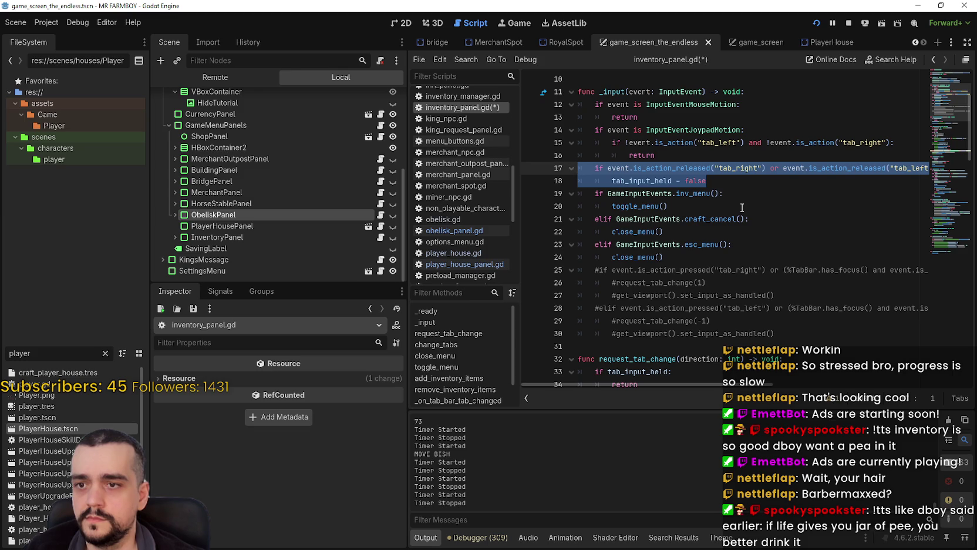
mouse_move(749, 386)
left_mouse_down()
mouse_move(840, 384)
mouse_move(671, 359)
left_mouse_up()
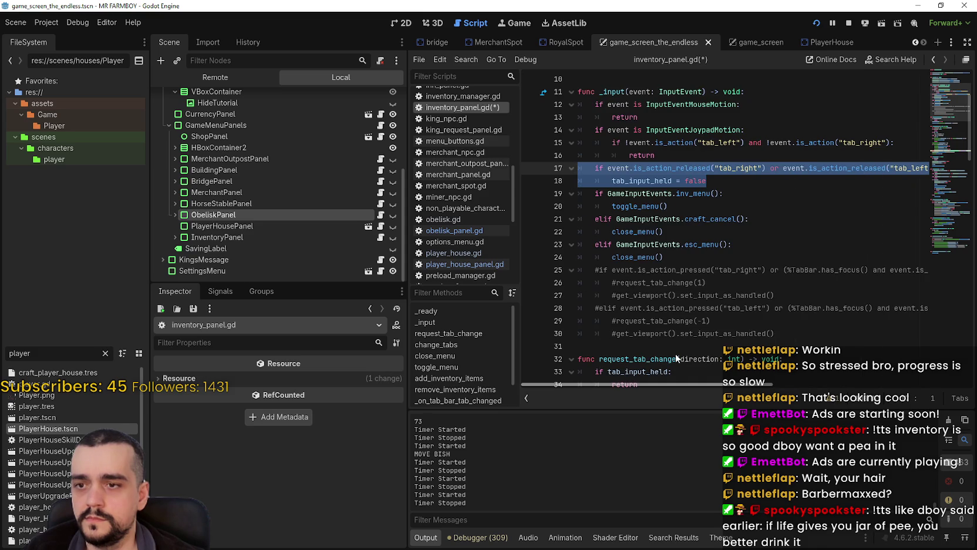
left_click(664, 232)
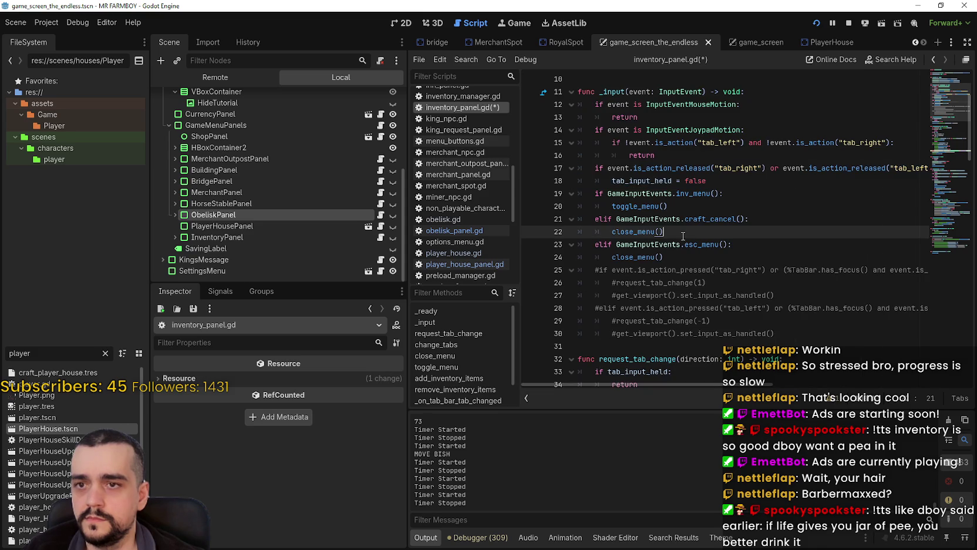
key("ctrl+s")
key("F5")
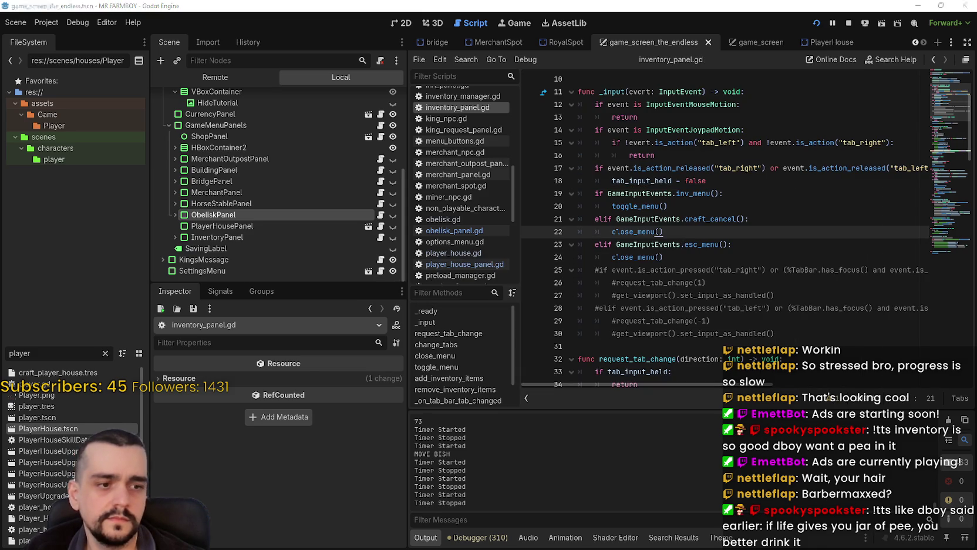
Walk the player, open Stats & Inventory, switch tabs with Q and E, close it, and return to Godot.
key("w")
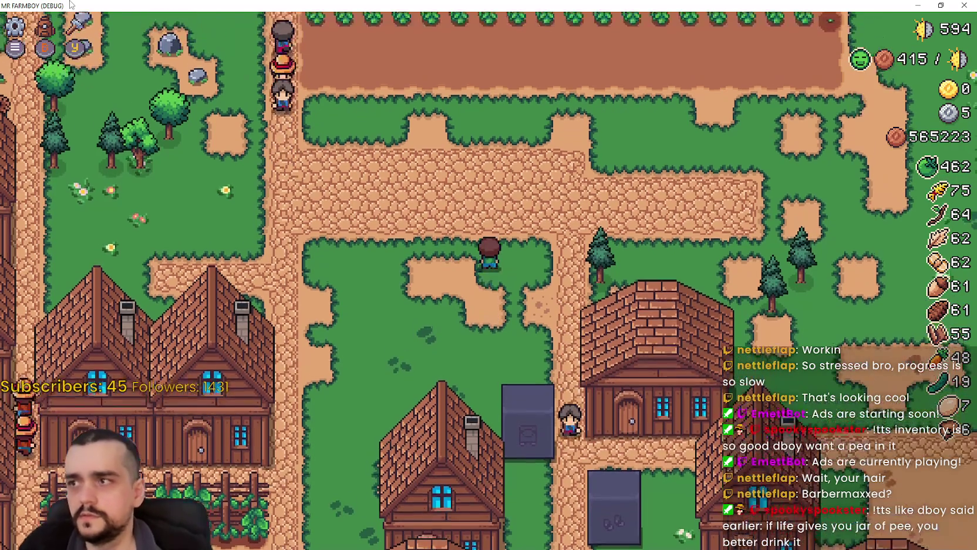
key("s")
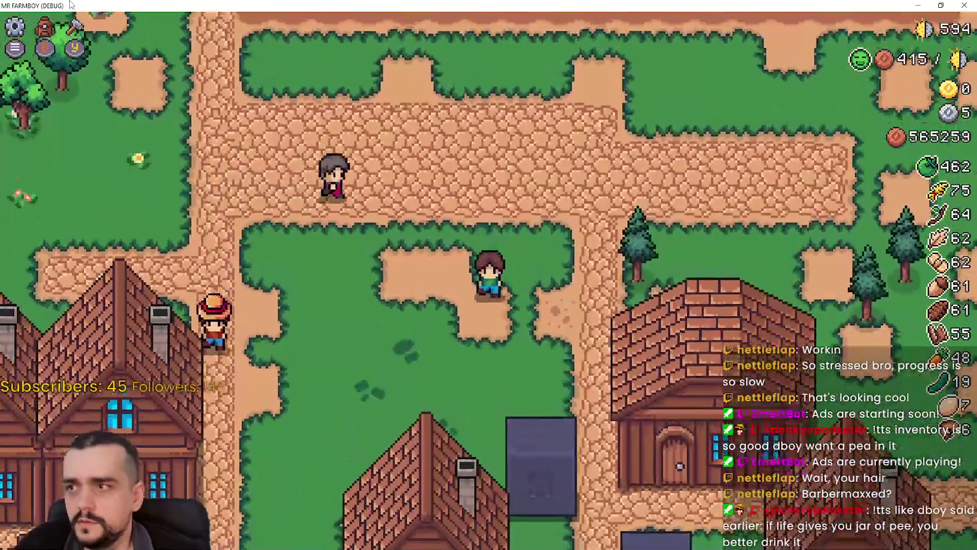
key("i")
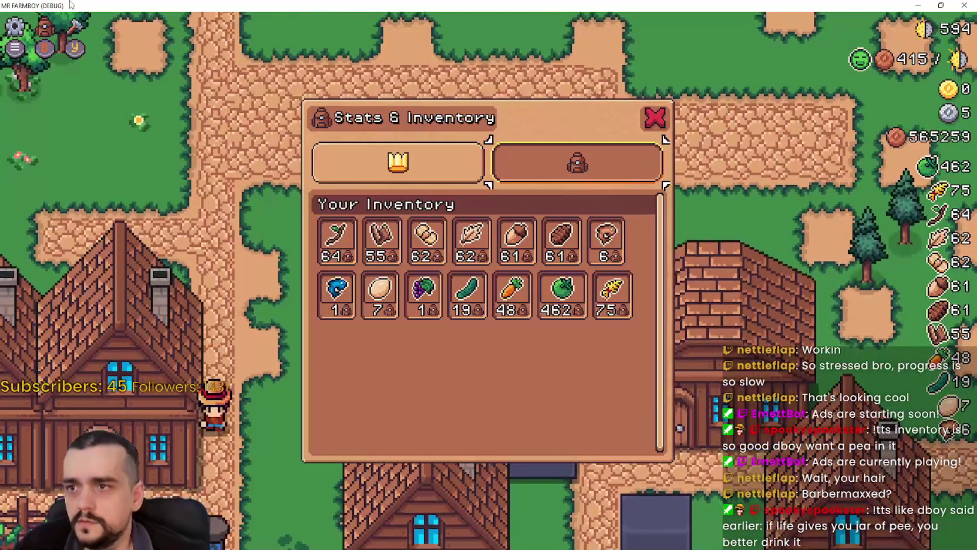
key("q")
key("e")
key("q")
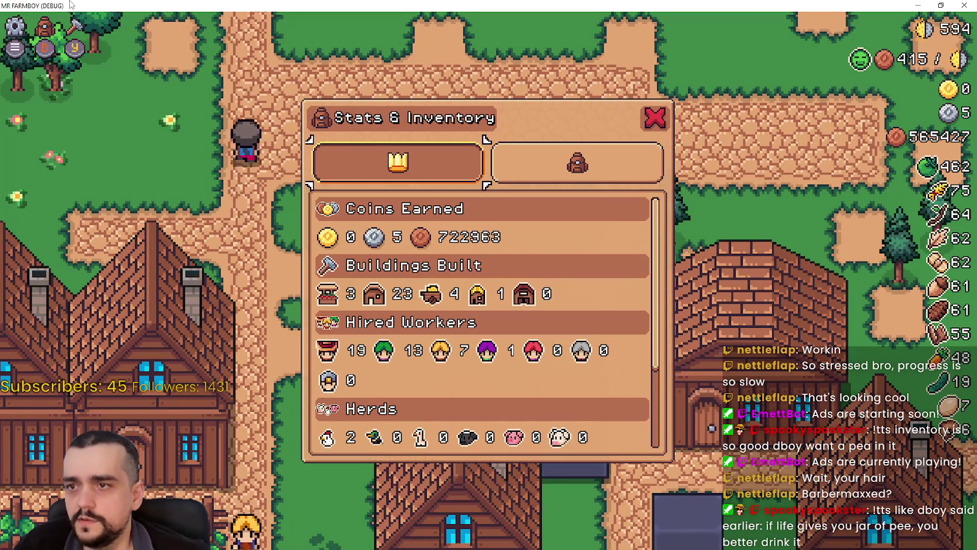
key("i")
key("i")
key("i")
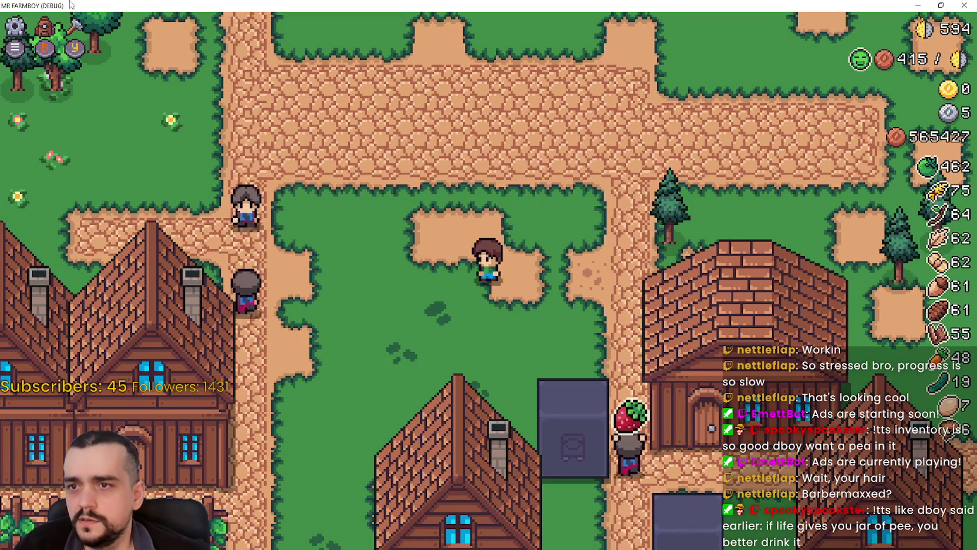
key("alt+Tab")
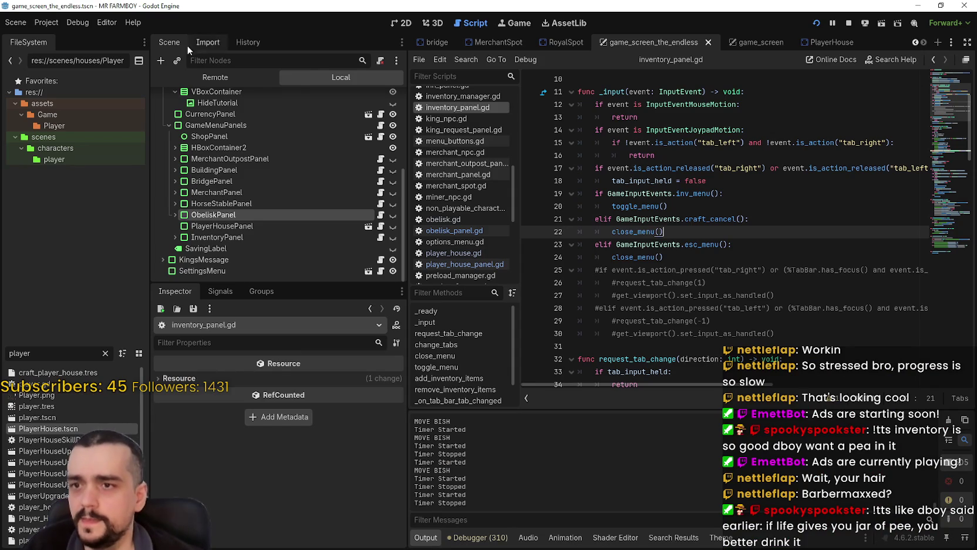
Uncomment the block on lines 25–30 of inventory_panel.gd.
left_click_drag(797, 341, 560, 268)
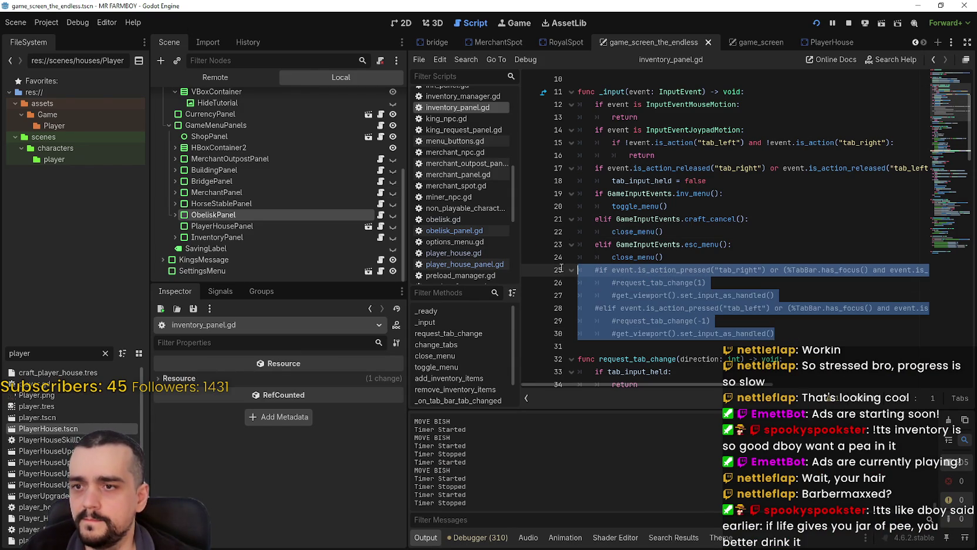
key("ctrl+k")
key("Left")
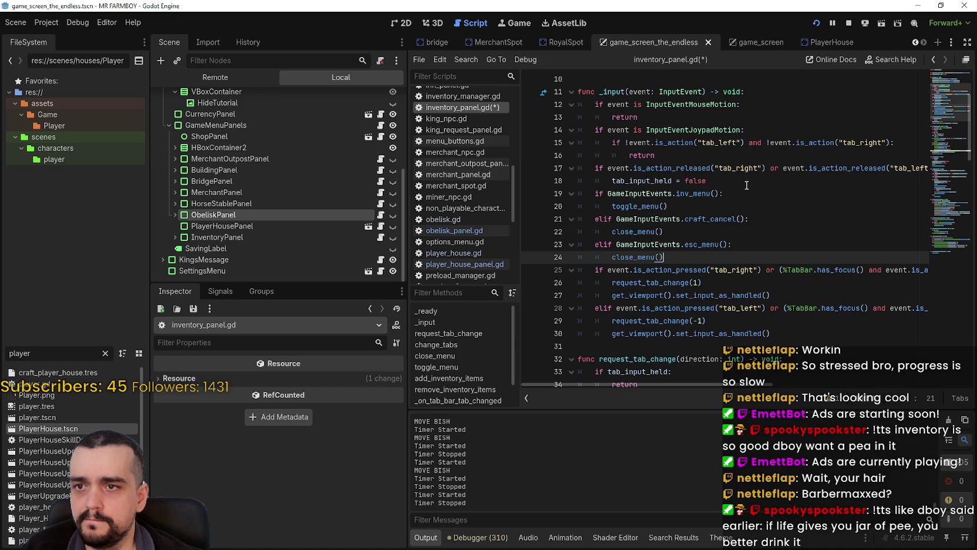
Move the tab_input_held reset lines from lines 17–18 to below the menu checks.
double_click(701, 130)
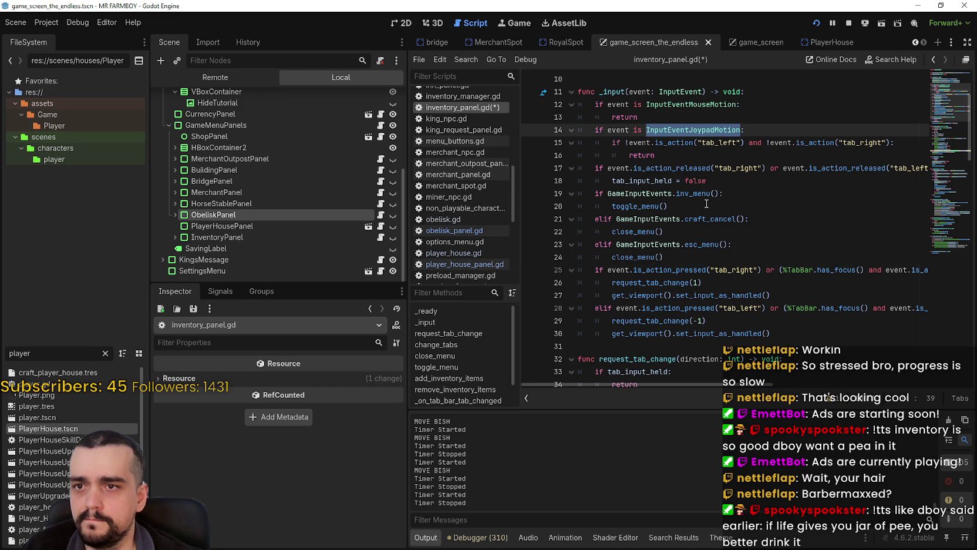
left_click_drag(707, 181, 544, 168)
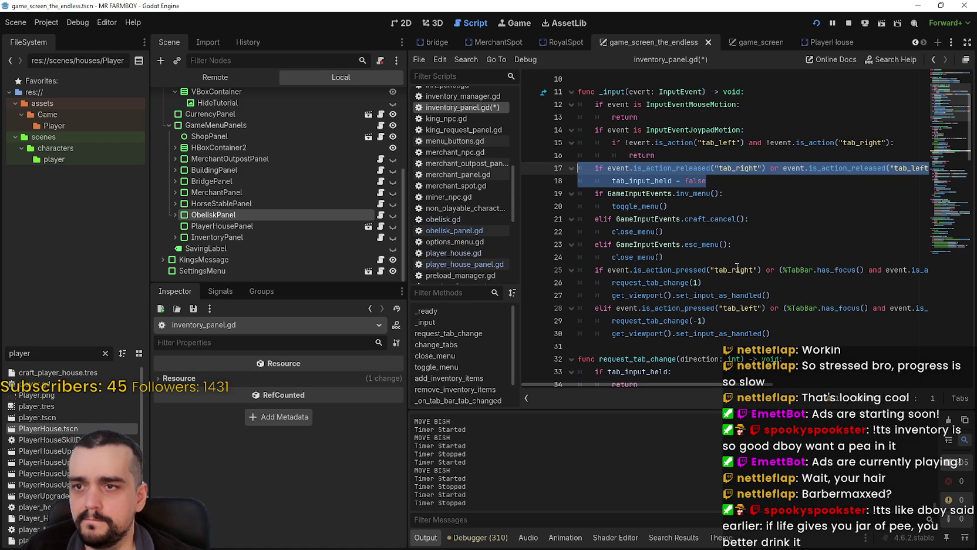
key("BackSpace")
key("BackSpace")
left_click(692, 235)
key("ctrl+v")
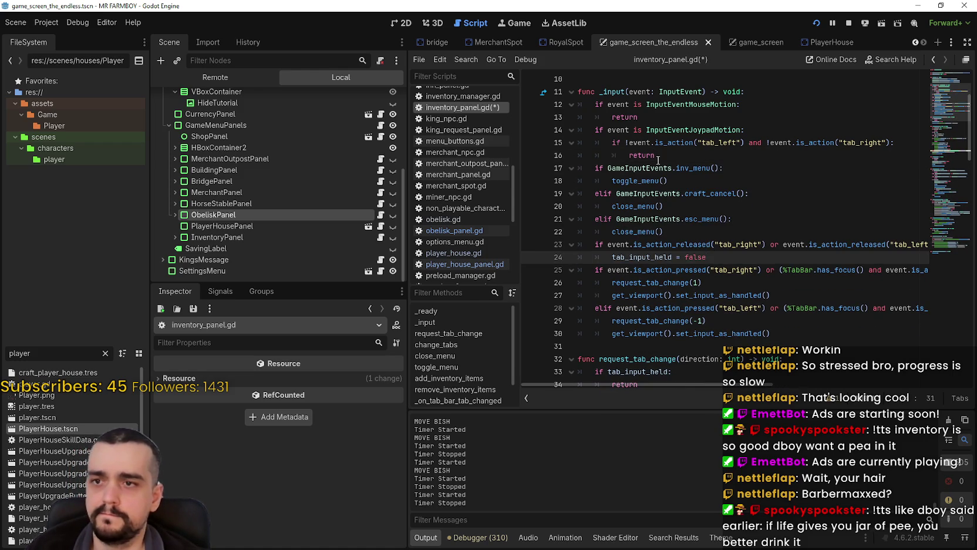
left_click(592, 134)
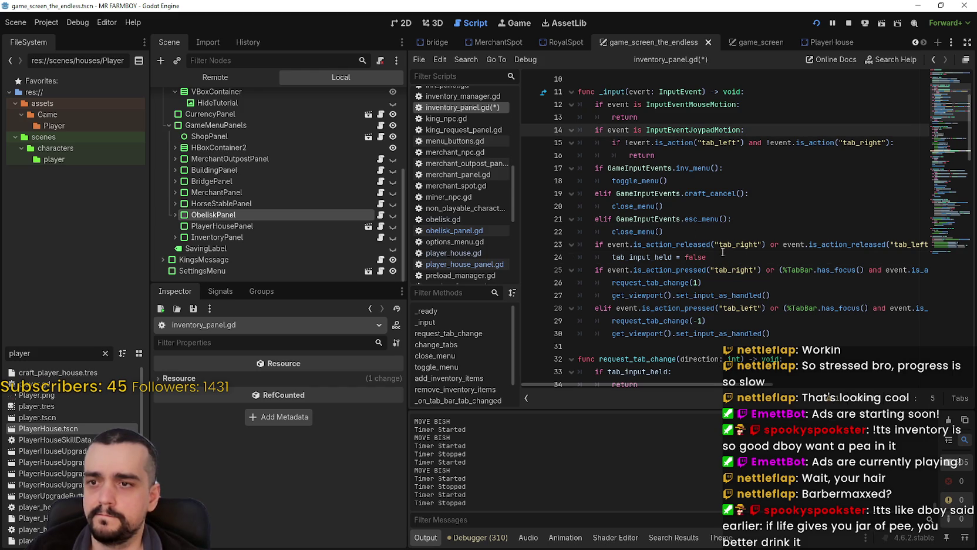
Add an 'if !visible: return' guard after close_menu() on line 22.
left_click(699, 234)
left_click(693, 261)
left_click(703, 238)
key("Return")
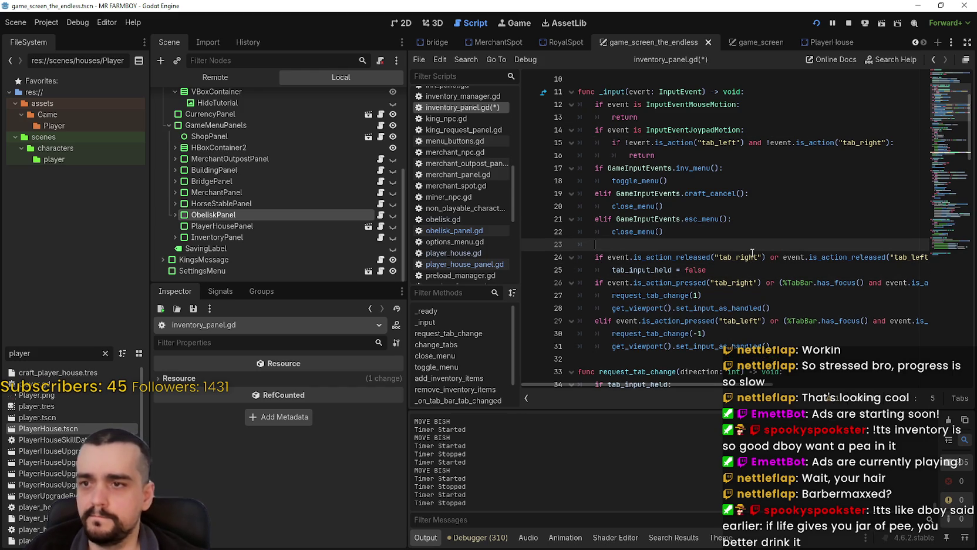
type("iof")
key("BackSpace")
key("BackSpace")
type("f visible")
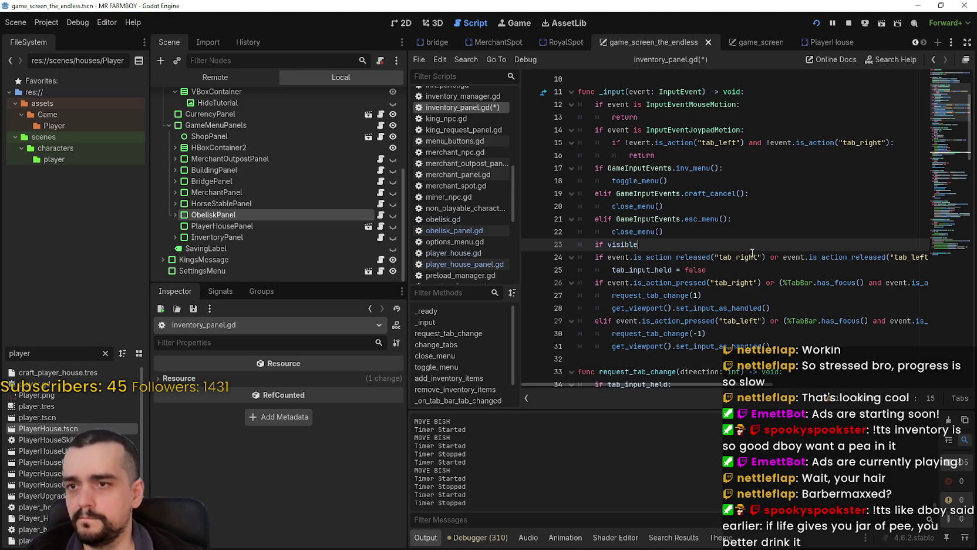
key("Left")
key("Return")
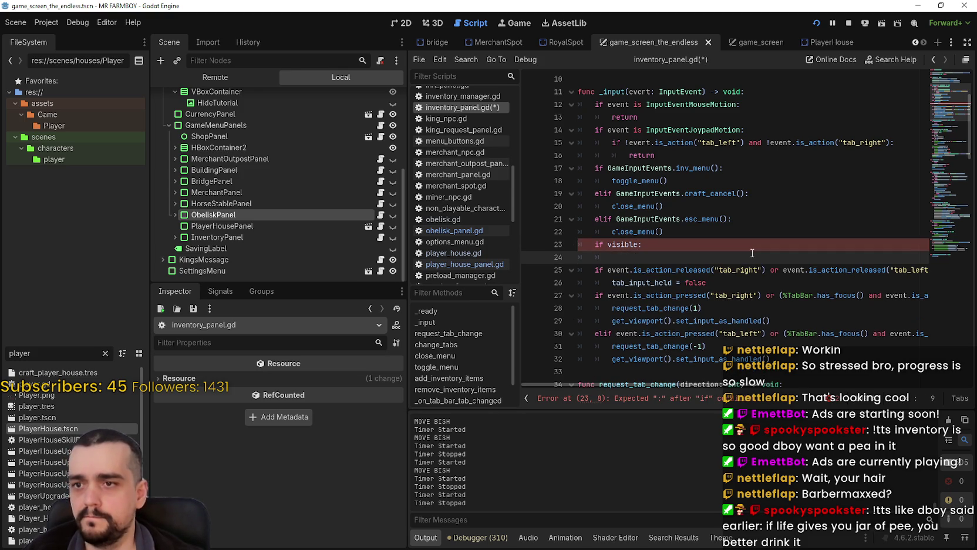
left_click(608, 245)
type("!")
left_click(666, 257)
Save the inventory_panel.gd script.
key("ctrl+s")
scroll(690, 235, "down", 1)
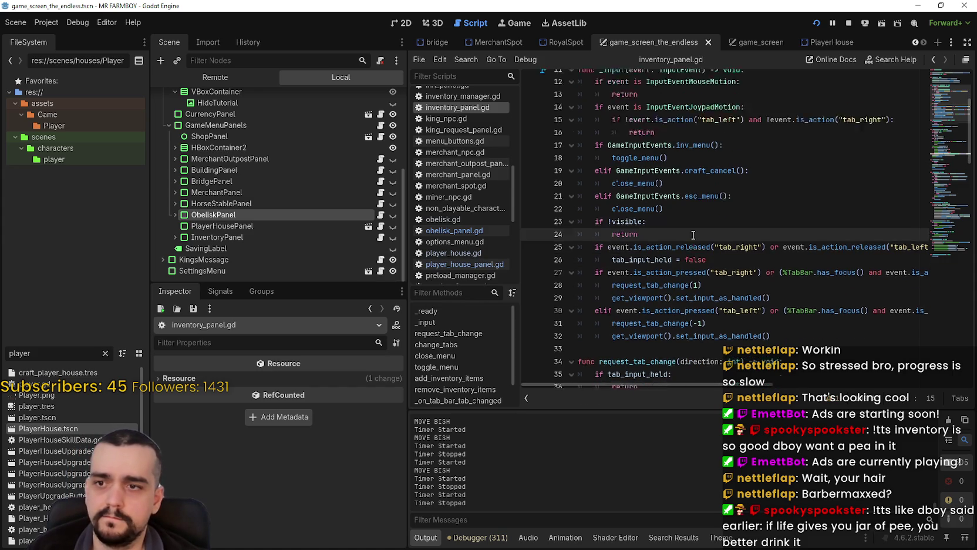
scroll(822, 226, "up", 1)
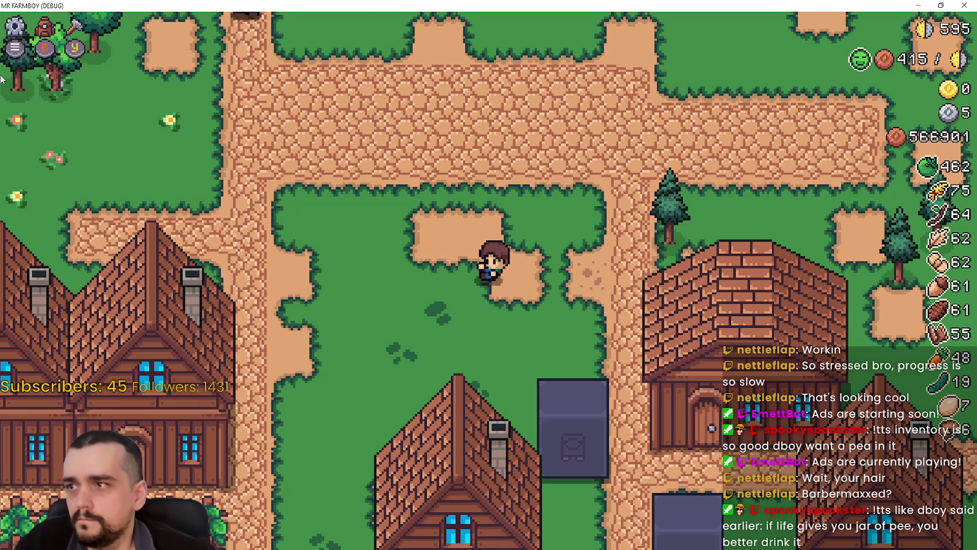
Open the crafting menu, switch between the Signs and Decorations categories, then close it.
key("Up")
scroll(0, 76, "down", 5)
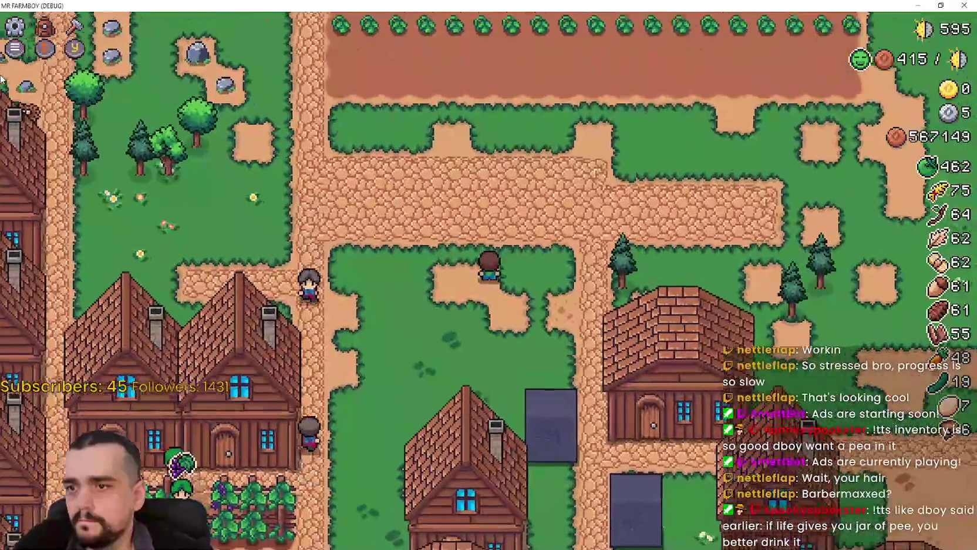
key("Tab")
key("e")
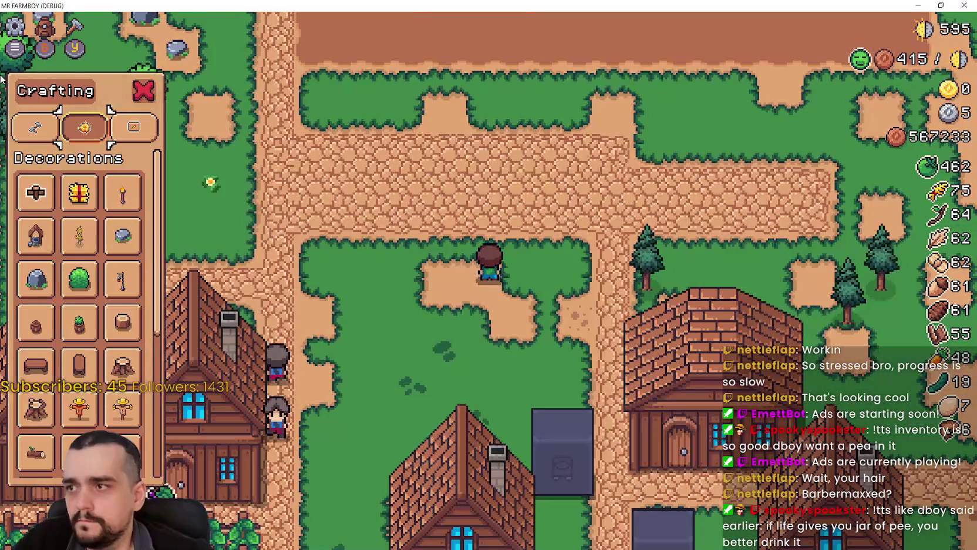
key("e")
key("q")
key("e")
key("q")
key("Tab")
key("Tab")
key("Tab")
Toggle the Stats & Inventory menu between Stats and Inventory pages, select Cucumber, then close it.
key("i")
key("e")
key("q")
key("e")
key("q")
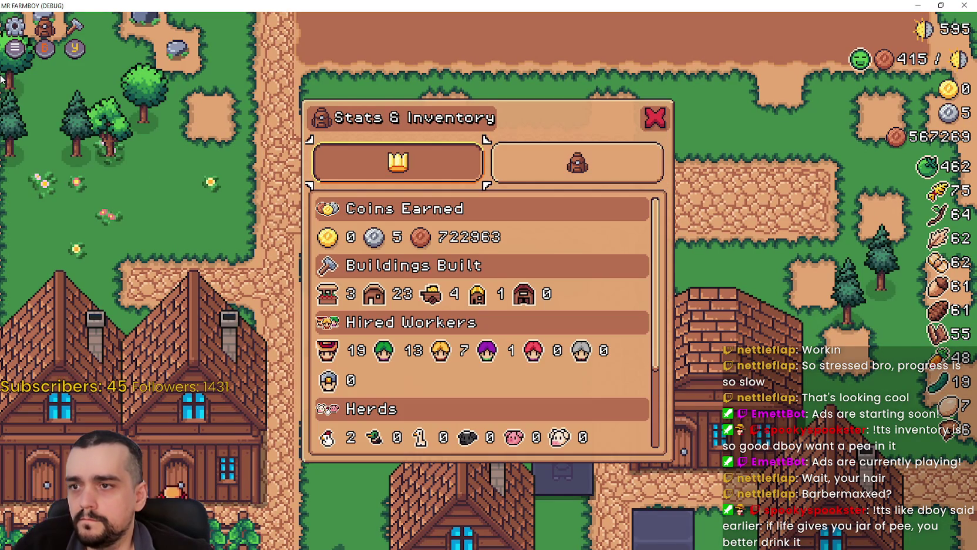
key("e")
key("q")
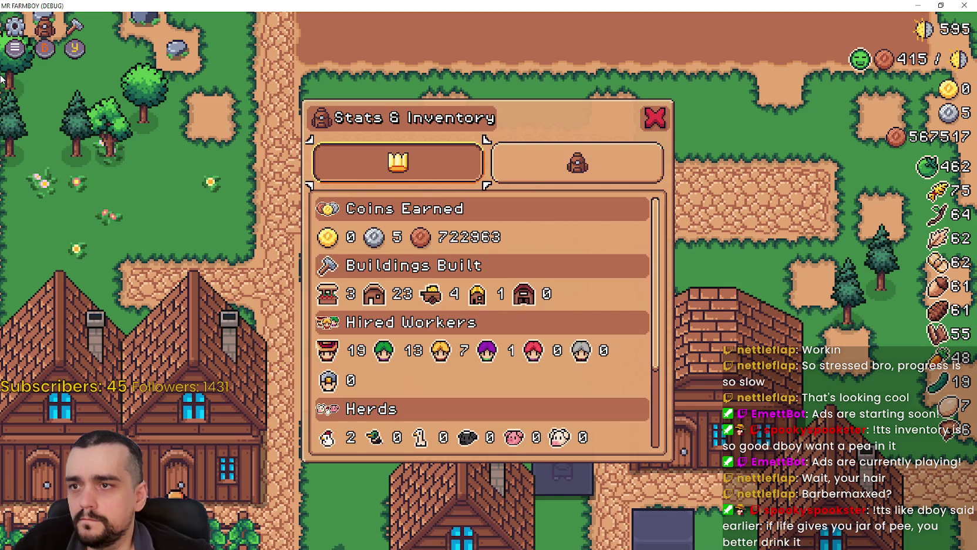
key("e")
key("Down")
key("i")
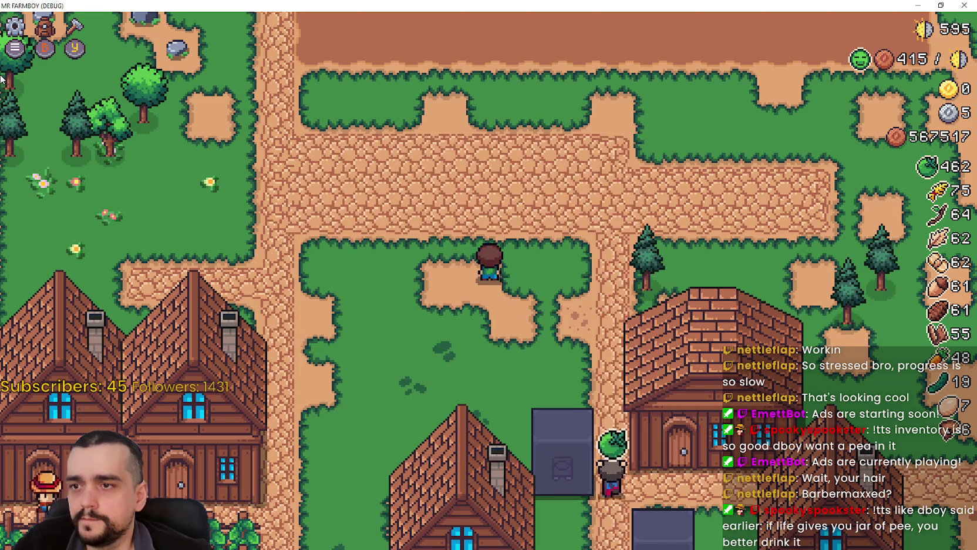
key("w")
Walk the farmer right and up through the crop field to the farmhouse door.
key("d")
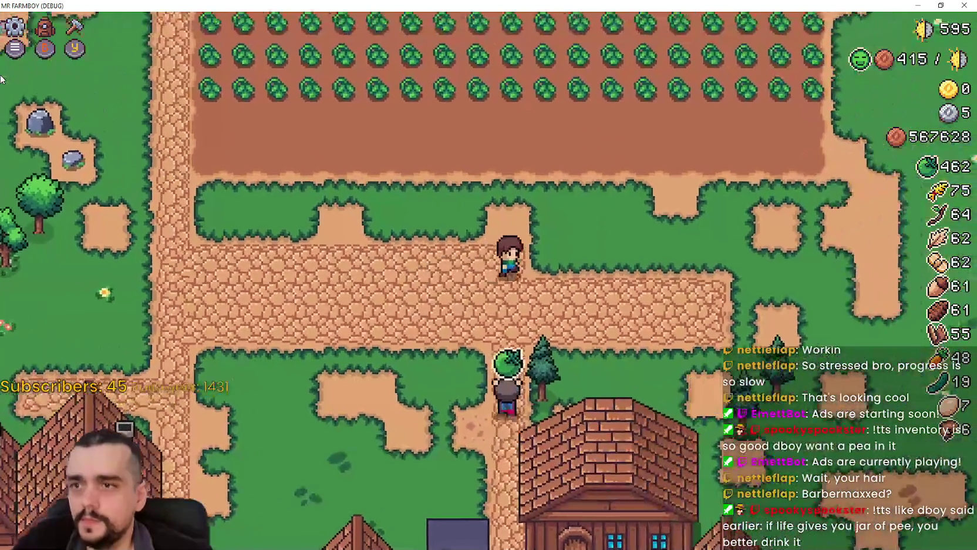
key("w")
key("w")
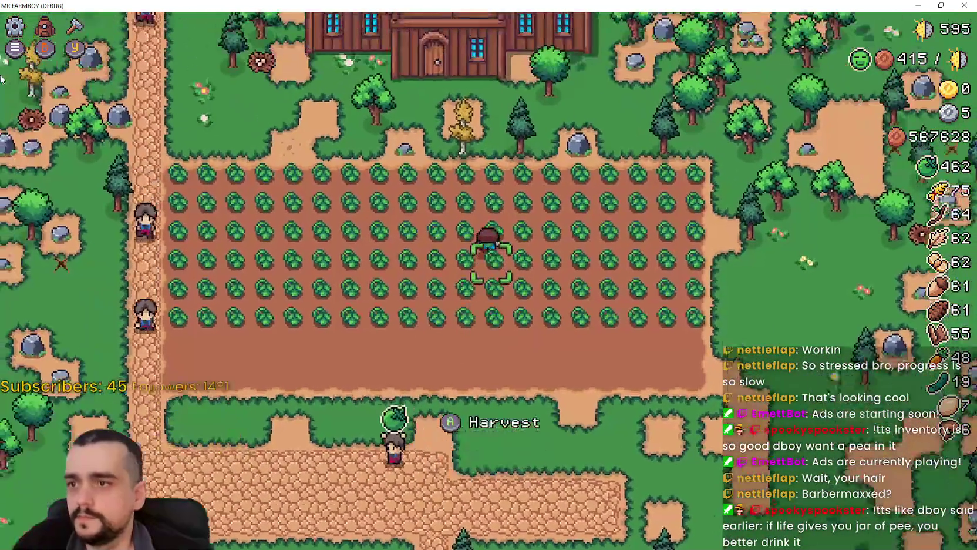
key("w")
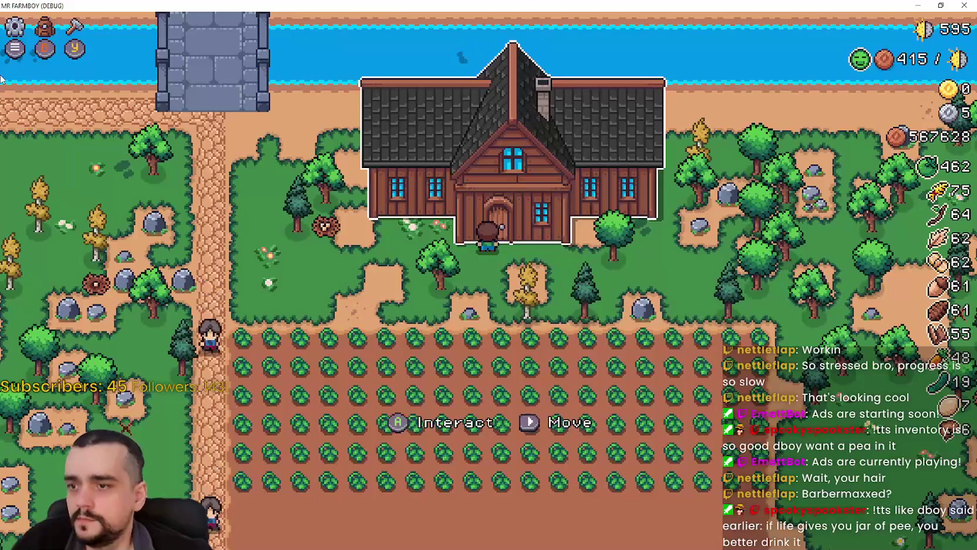
Open the Player House menu, view its Advancements page, then close the menus.
key("e")
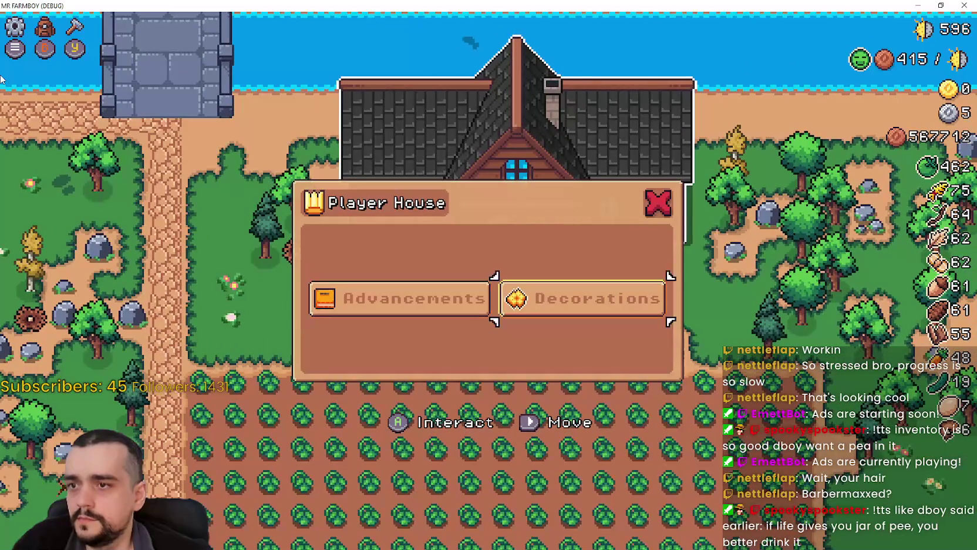
key("a")
key("e")
key("Escape")
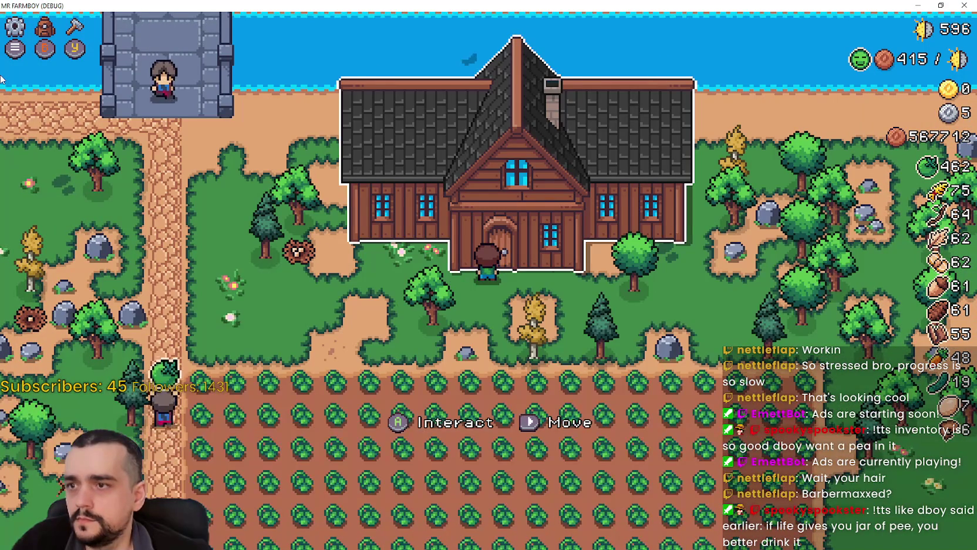
Carry the farmhouse down and right into the village square and place it there.
key("b")
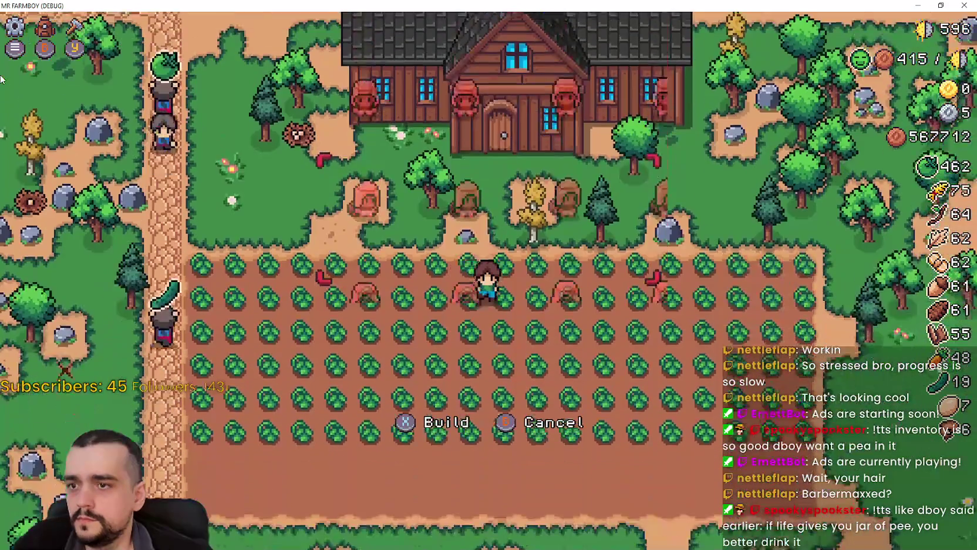
key("d")
key("s")
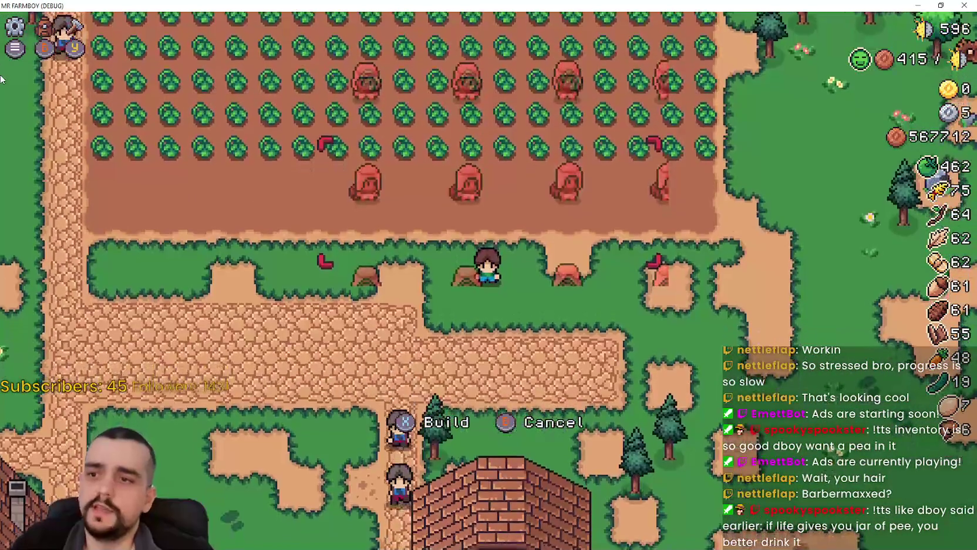
key("d")
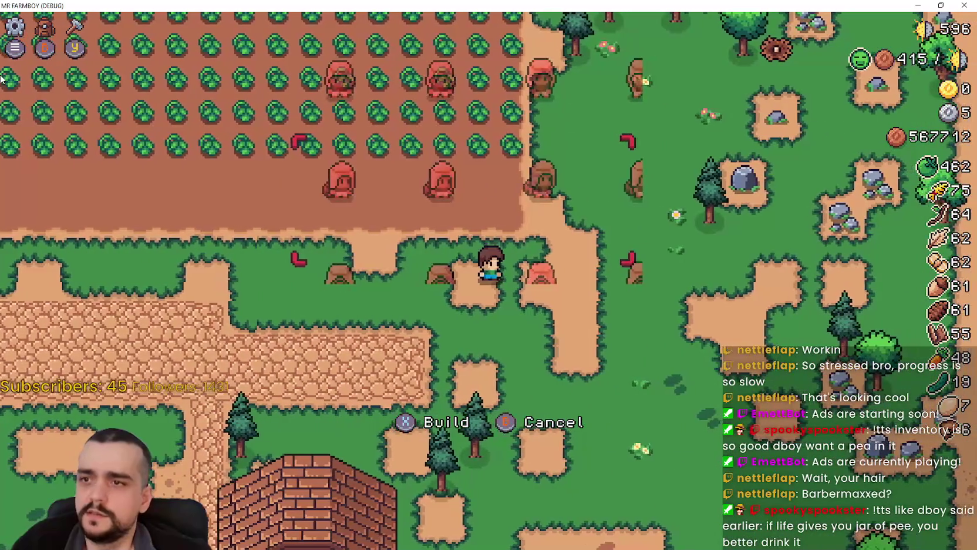
key("s")
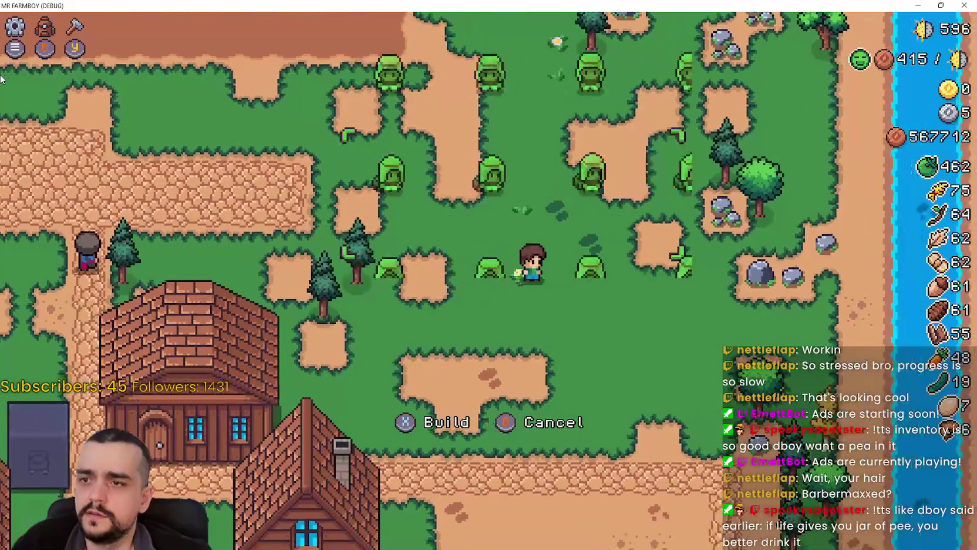
key("s")
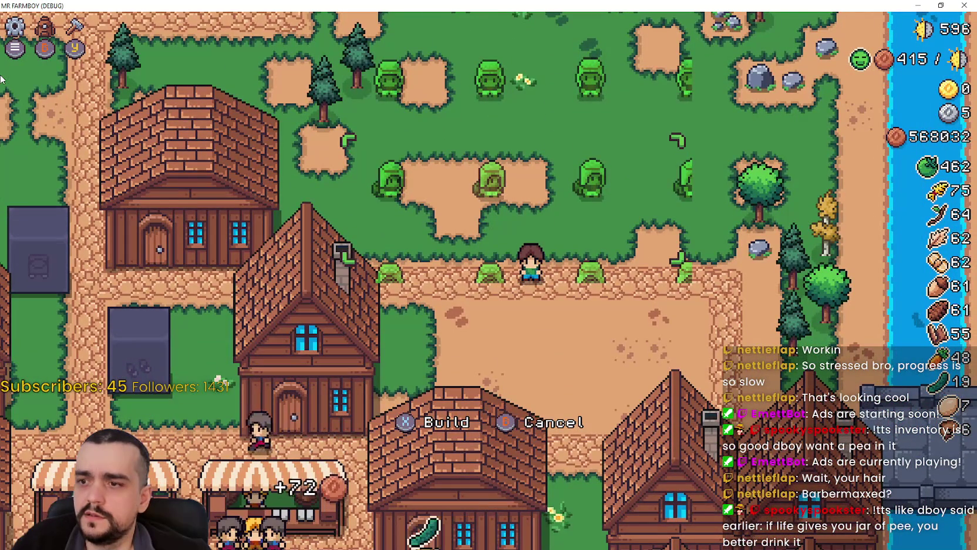
key("space")
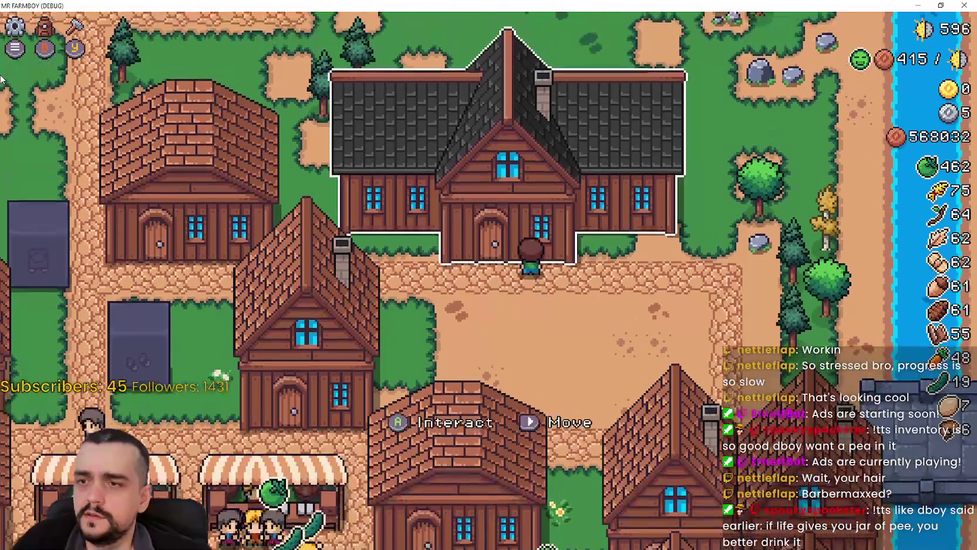
Pick the house up again, nudge it, then cancel so it stays placed.
key("m")
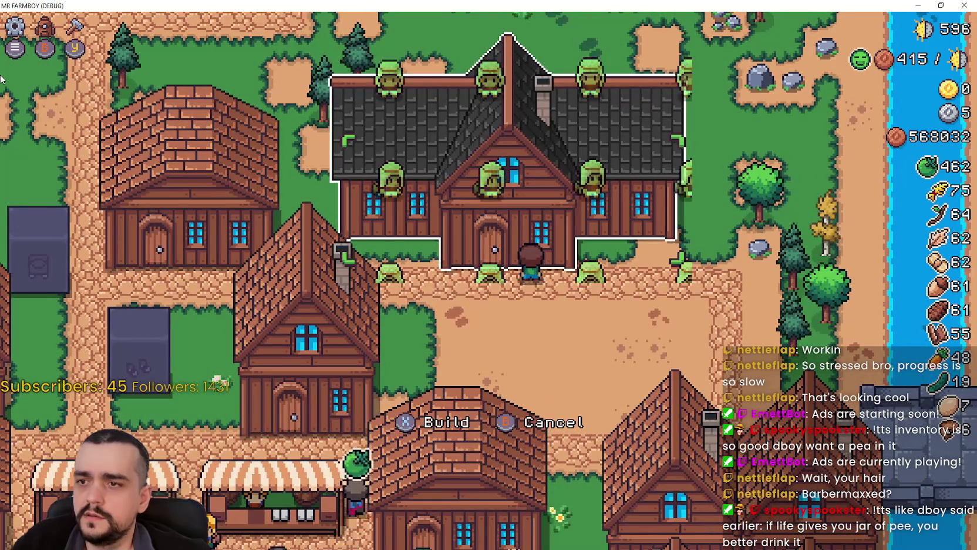
key("s")
key("d")
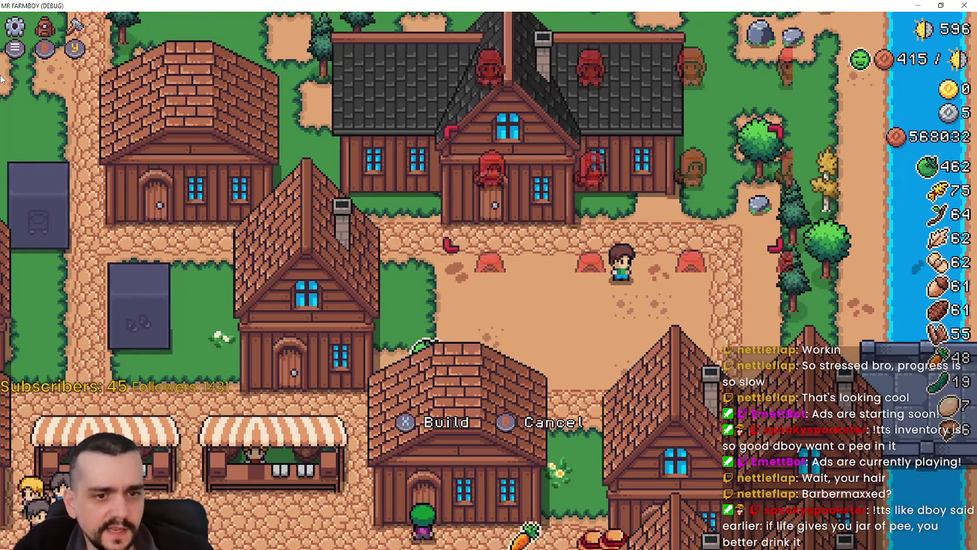
key("Escape")
Walk the farmer left and up, then stop the debug run.
key("a")
key("w")
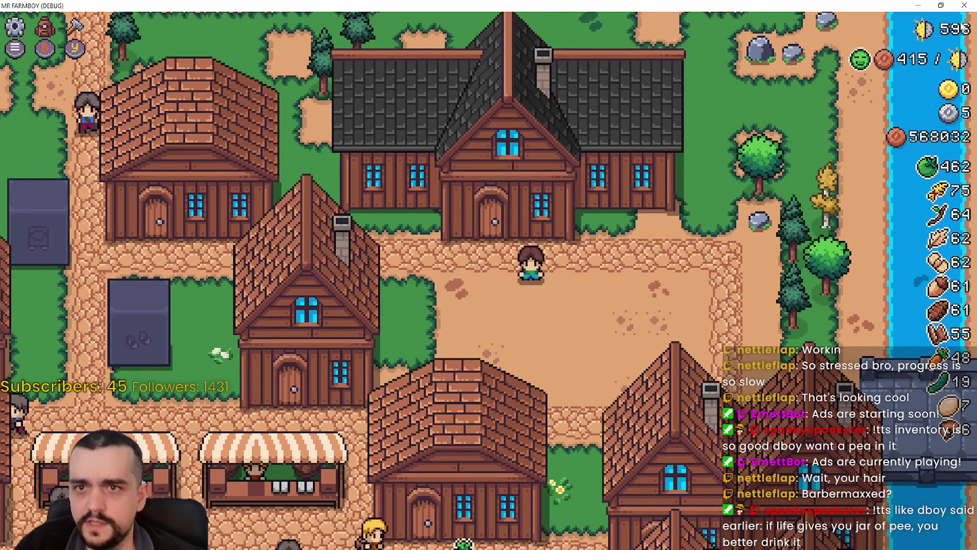
key("super+Down")
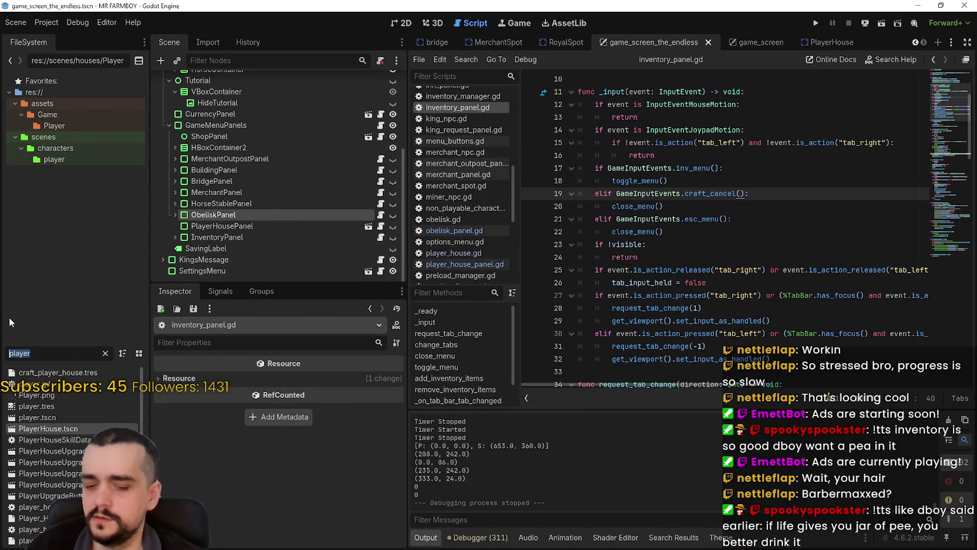
Filter for 'craft_pl' and inspect craft_player_house.tres's BuildingData, preview_craft_texture and preview_craft_data.
type("craft_pl")
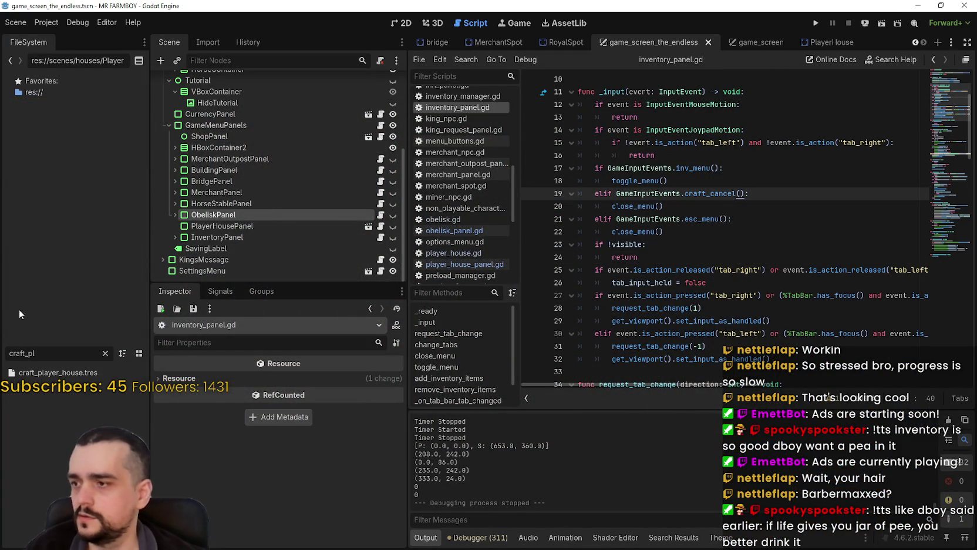
left_click(51, 375)
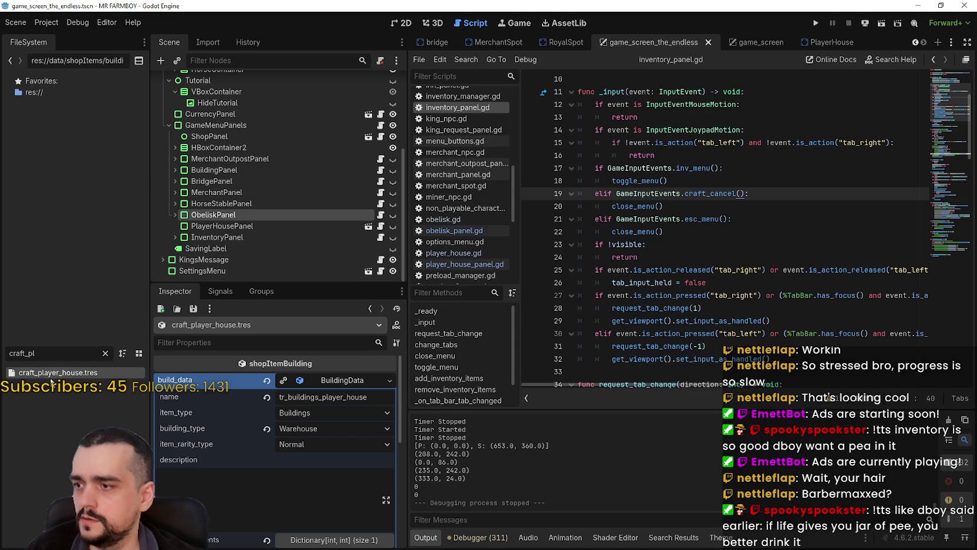
left_click(337, 381)
left_click(337, 380)
scroll(331, 520, "down", 3)
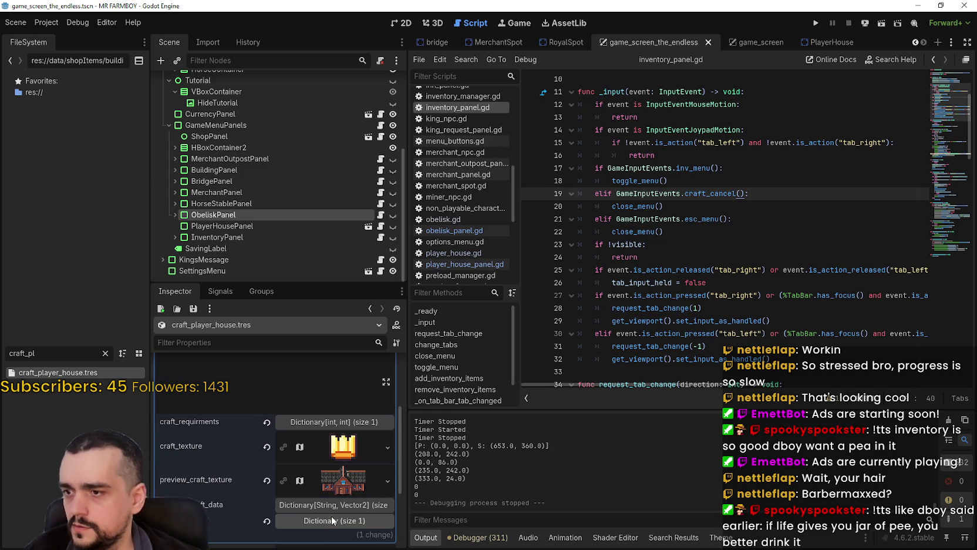
left_click(343, 481)
scroll(342, 508, "down", 2)
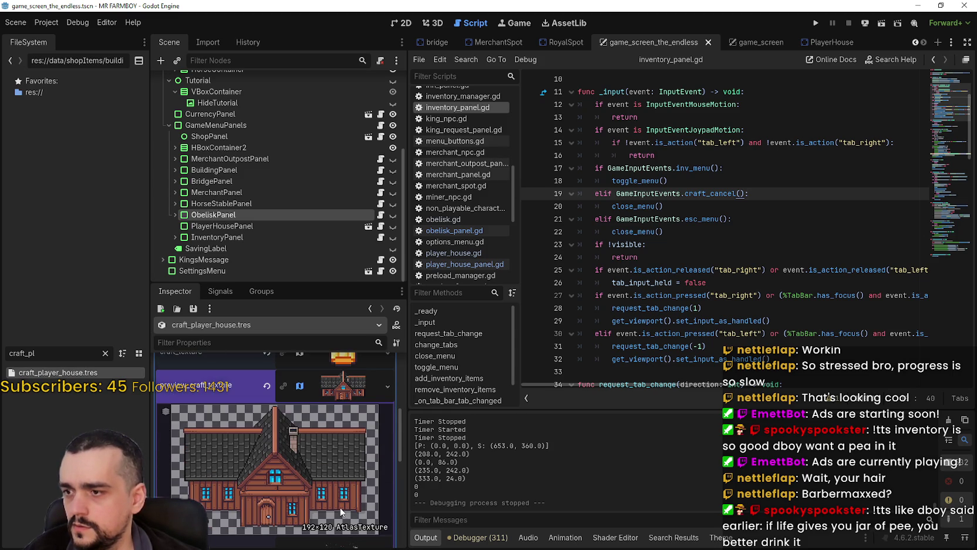
scroll(339, 506, "down", 5)
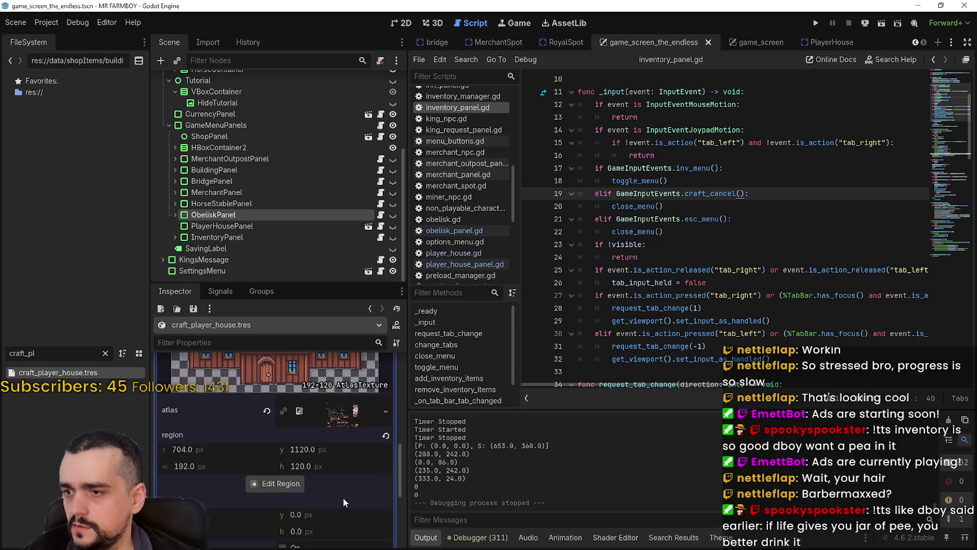
scroll(344, 497, "down", 2)
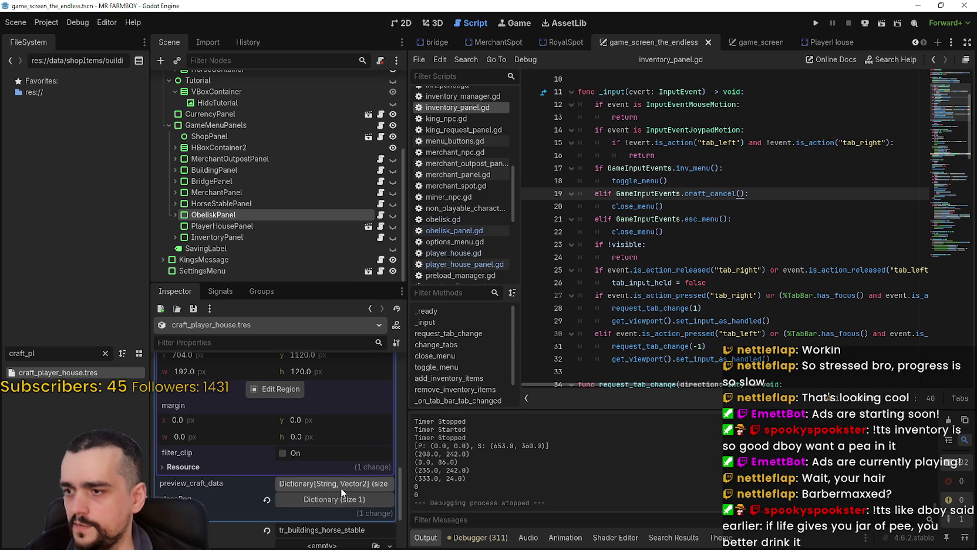
left_click(341, 487)
scroll(340, 481, "up", 6)
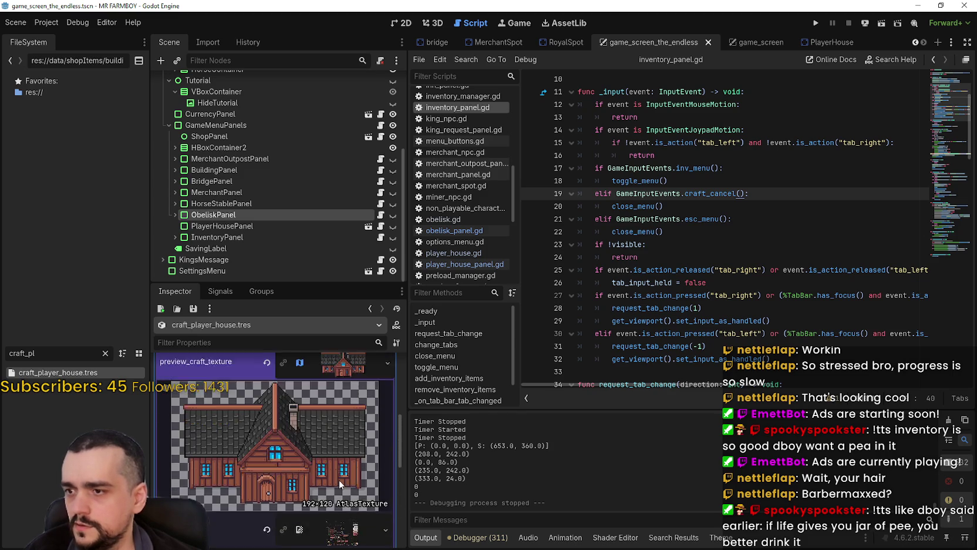
Collapse the texture preview, filter the FileSystem for 'player', and open PlayerHouse.tscn.
left_click(347, 465)
scroll(347, 446, "up", 4)
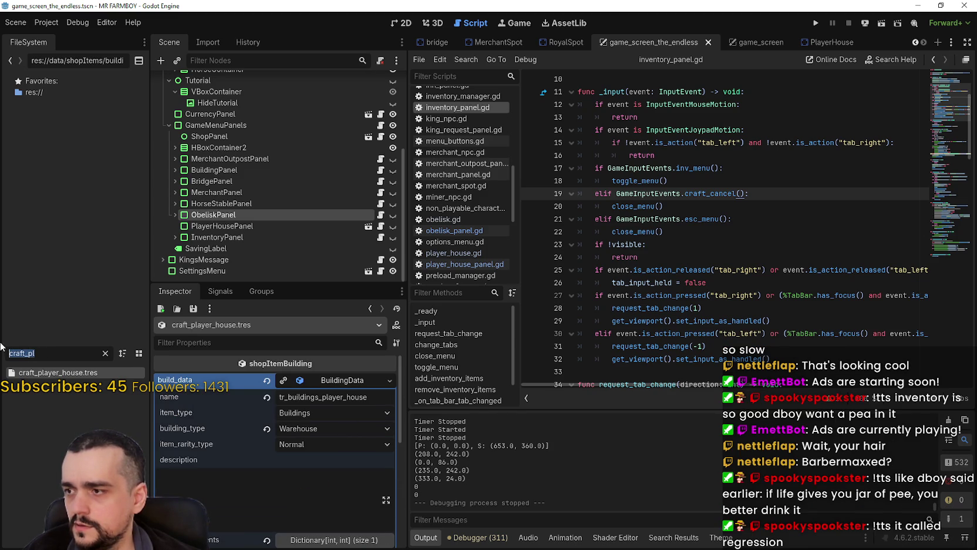
type("player")
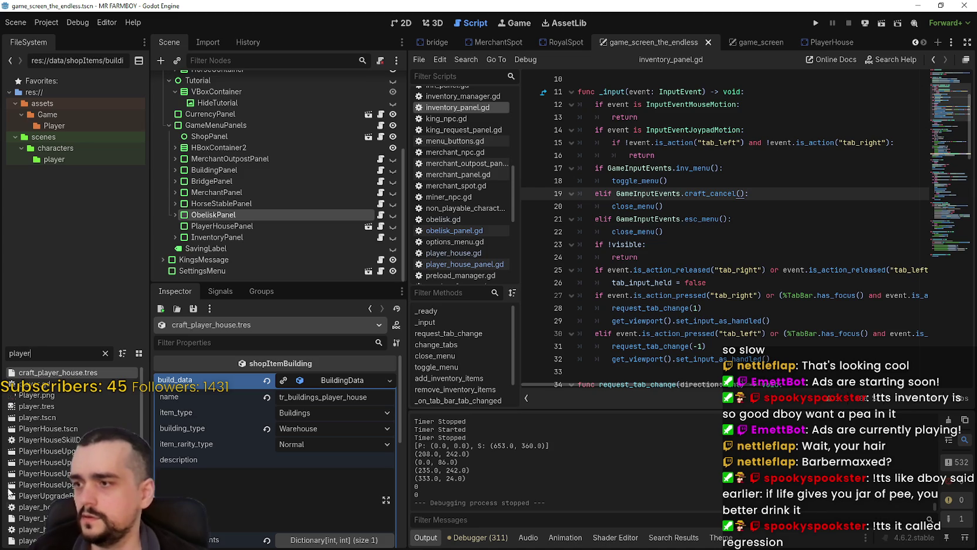
double_click(59, 429)
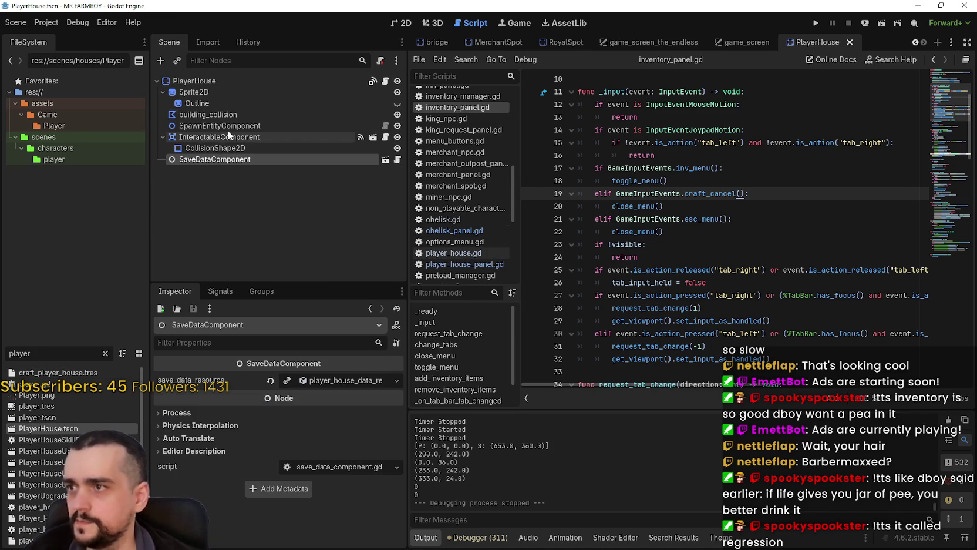
Inspect the PlayerHouse Sprite2D and root nodes, then clear the FileSystem filter.
left_click(218, 94)
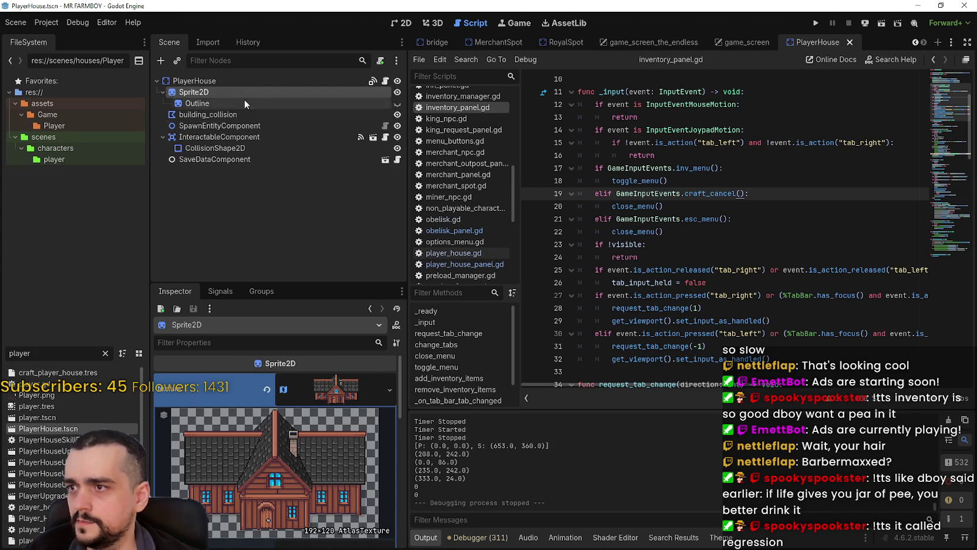
left_click(241, 83)
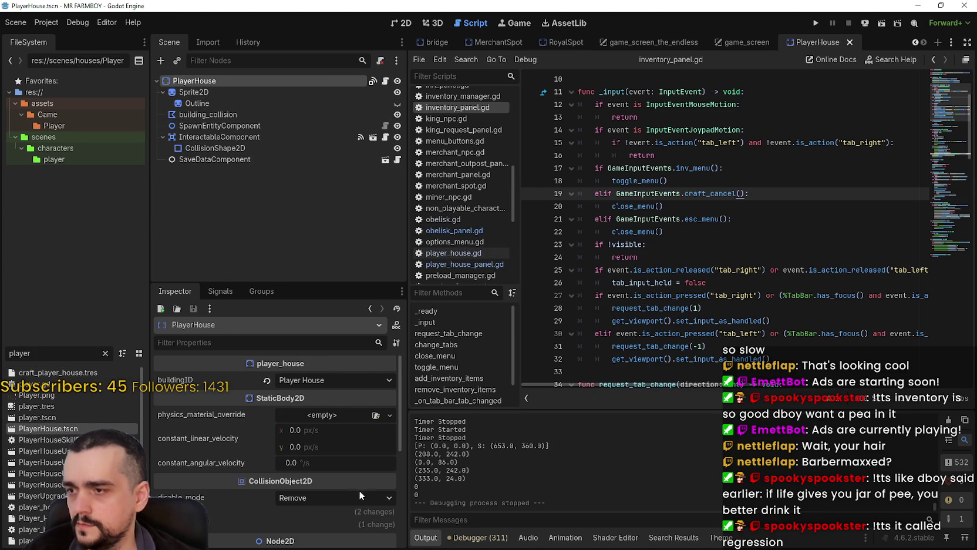
scroll(355, 486, "down", 3)
scroll(354, 485, "up", 3)
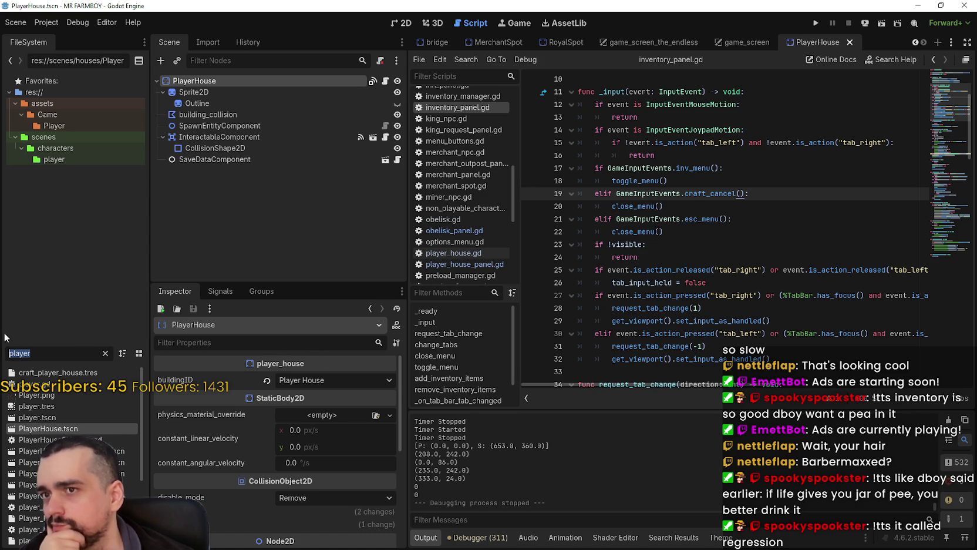
left_click(105, 353)
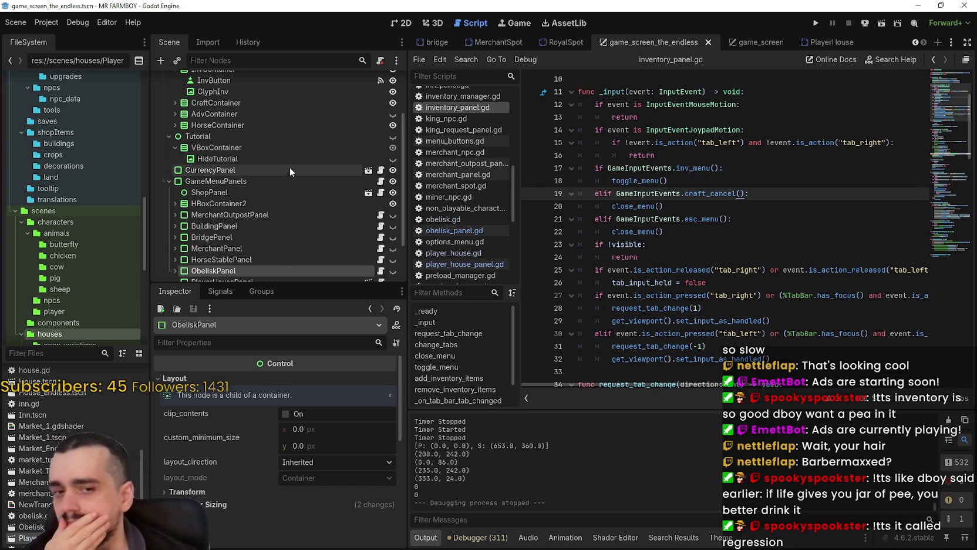
Select ShopPanel and expand movingBuildingData element 12's BuildingData resource.
scroll(275, 237, "up", 3)
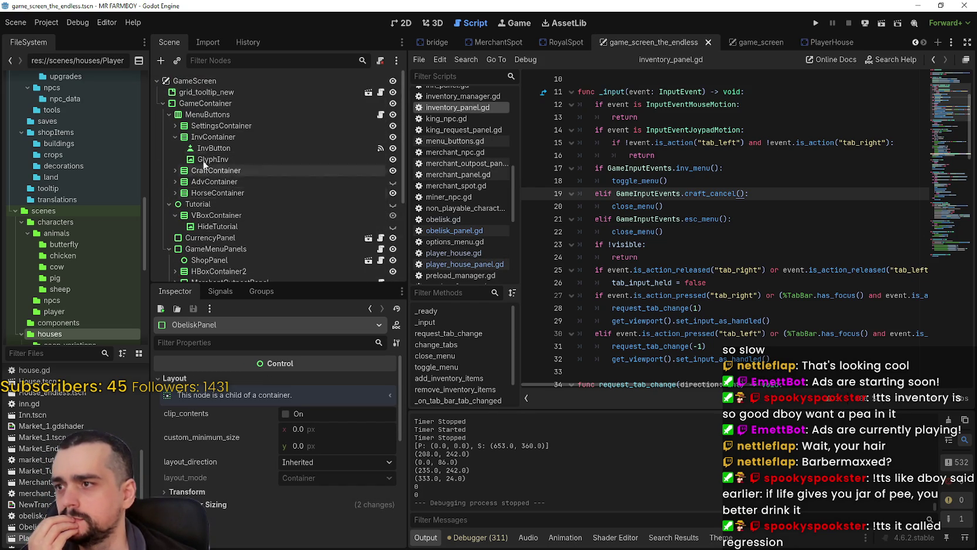
scroll(194, 188, "down", 2)
left_click(204, 210)
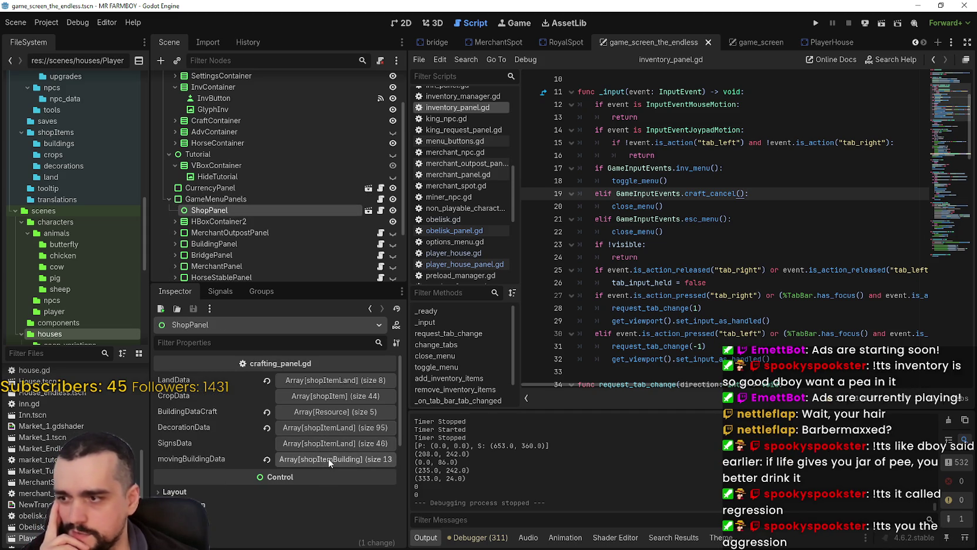
left_click(329, 459)
scroll(270, 470, "down", 3)
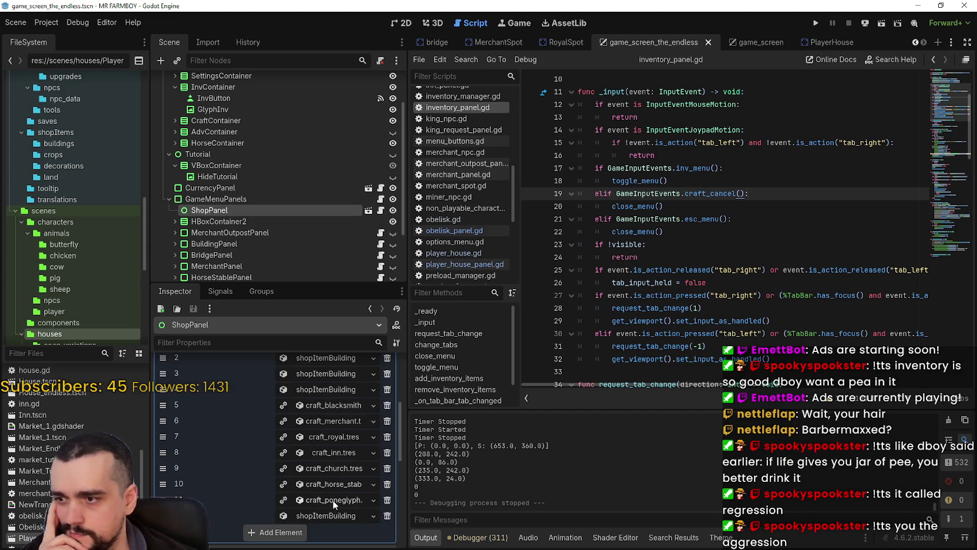
left_click(328, 514)
scroll(328, 506, "down", 2)
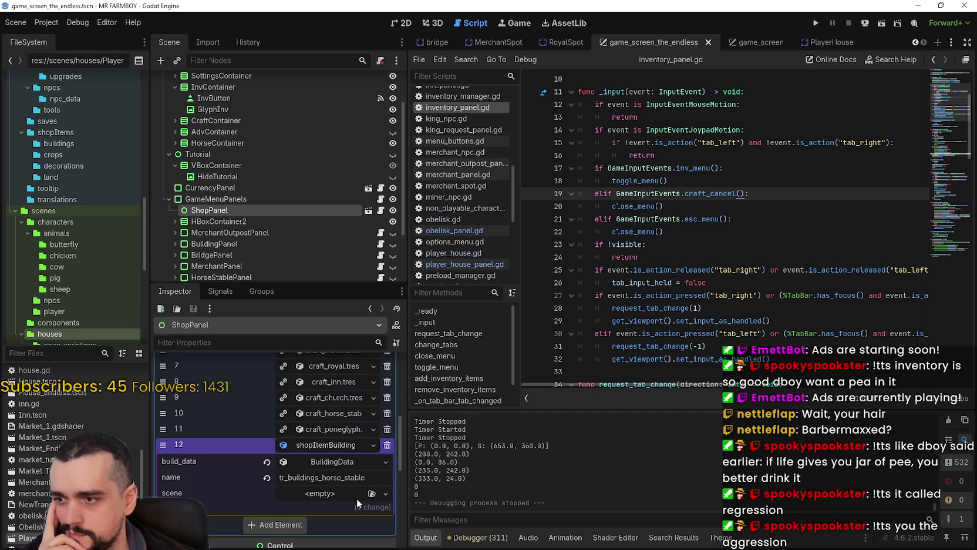
left_click(341, 462)
scroll(334, 430, "up", 3)
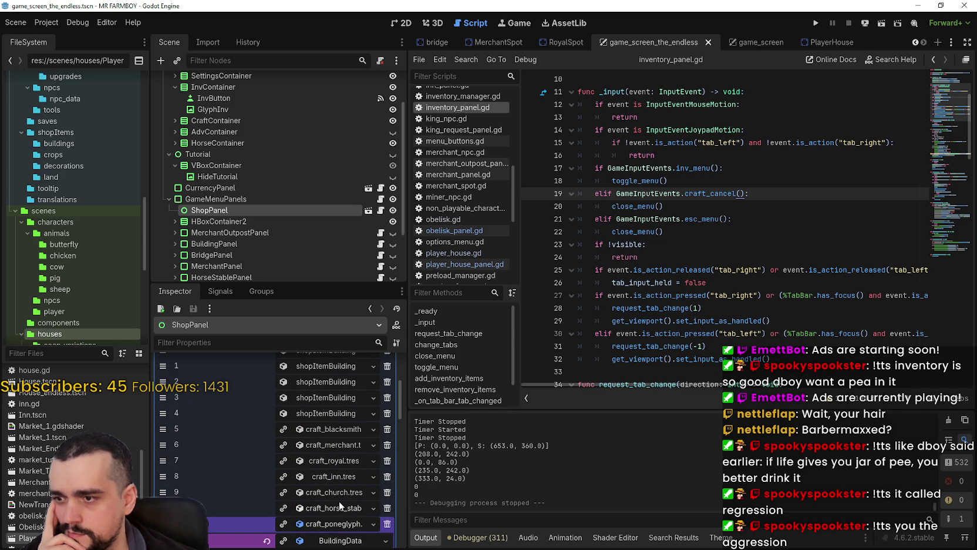
scroll(340, 458, "up", 2)
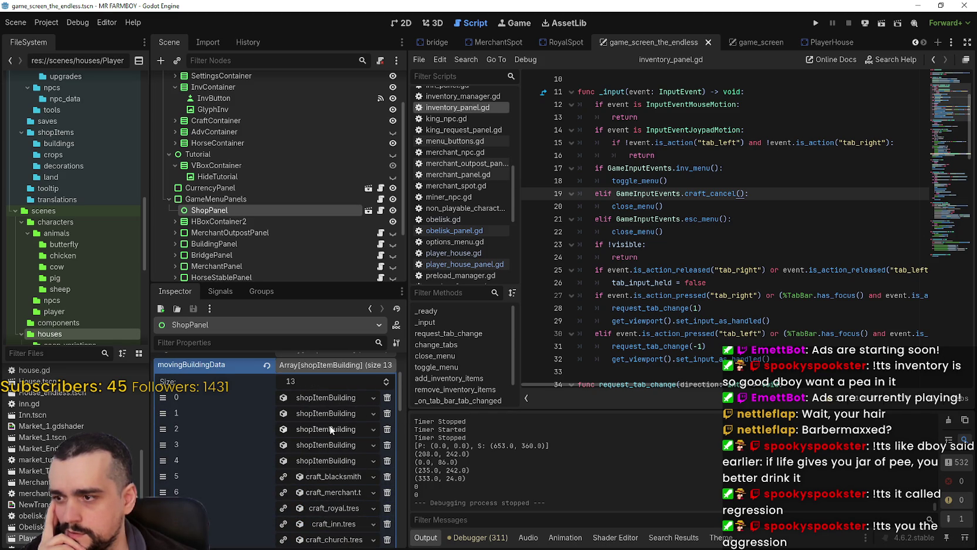
Check array elements 0, 1, 2, 11 and 12 by expanding and collapsing each.
left_click(327, 400)
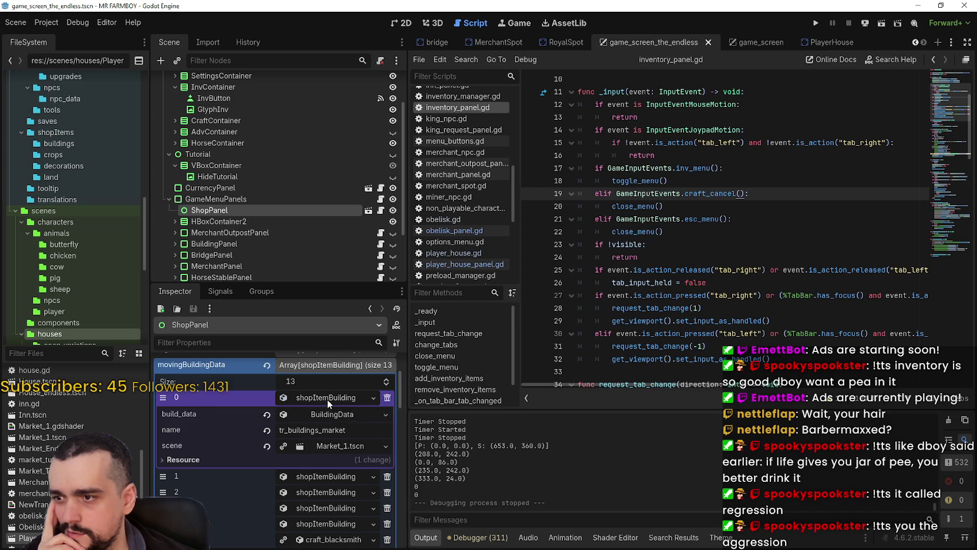
left_click(326, 399)
left_click(321, 412)
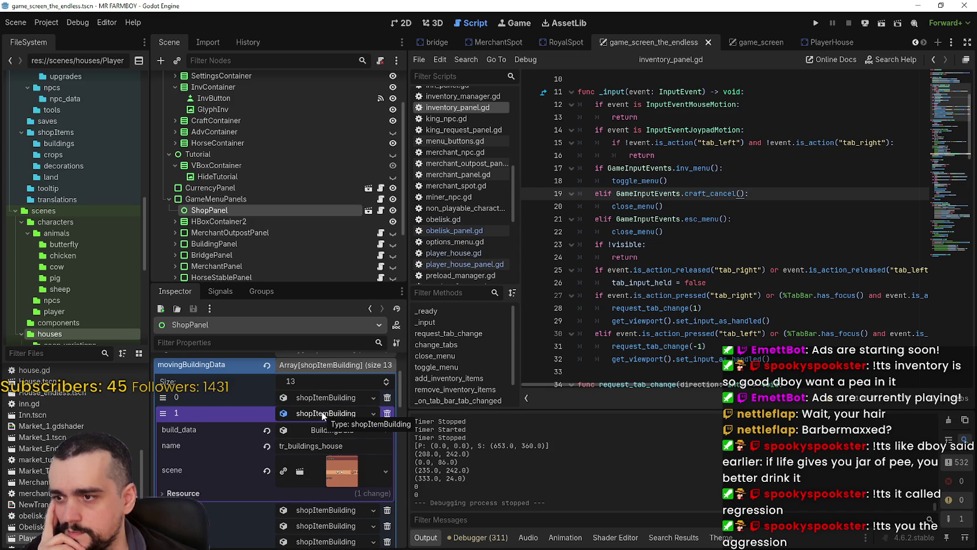
left_click(321, 412)
left_click(332, 429)
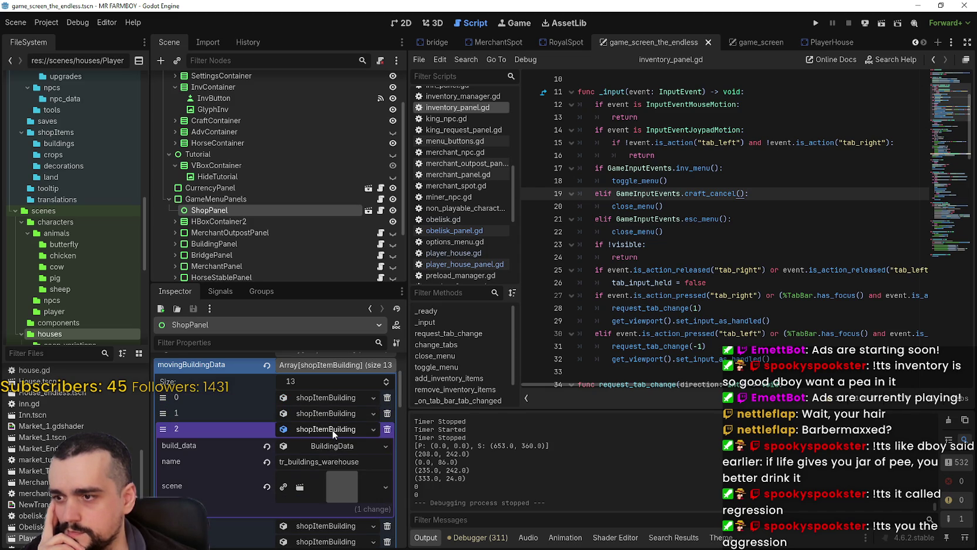
left_click(333, 429)
scroll(329, 443, "down", 3)
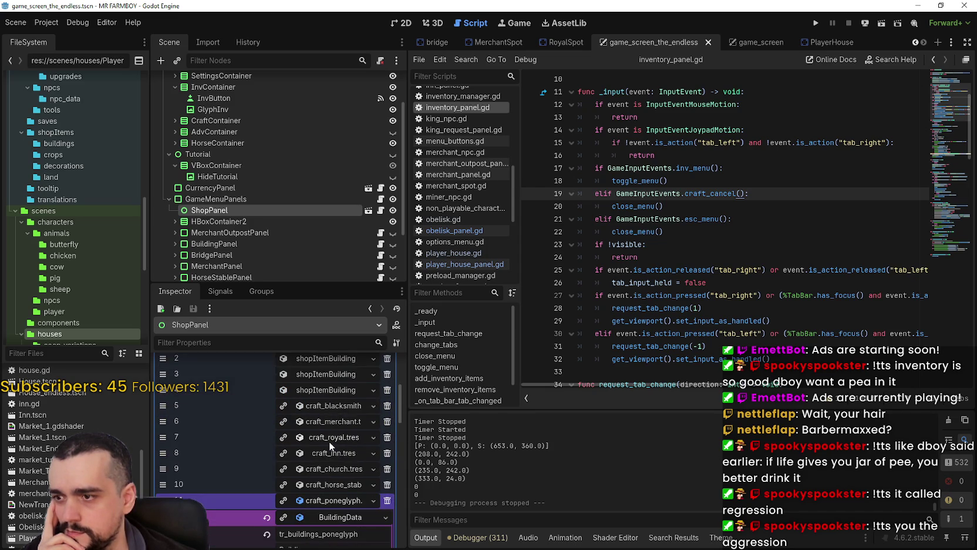
scroll(335, 449, "down", 3)
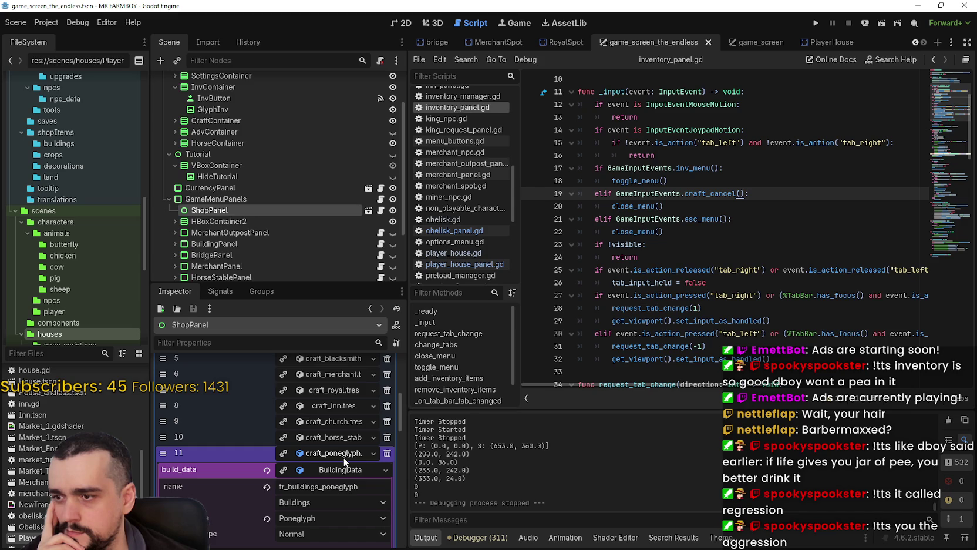
left_click(344, 468)
left_click(346, 457)
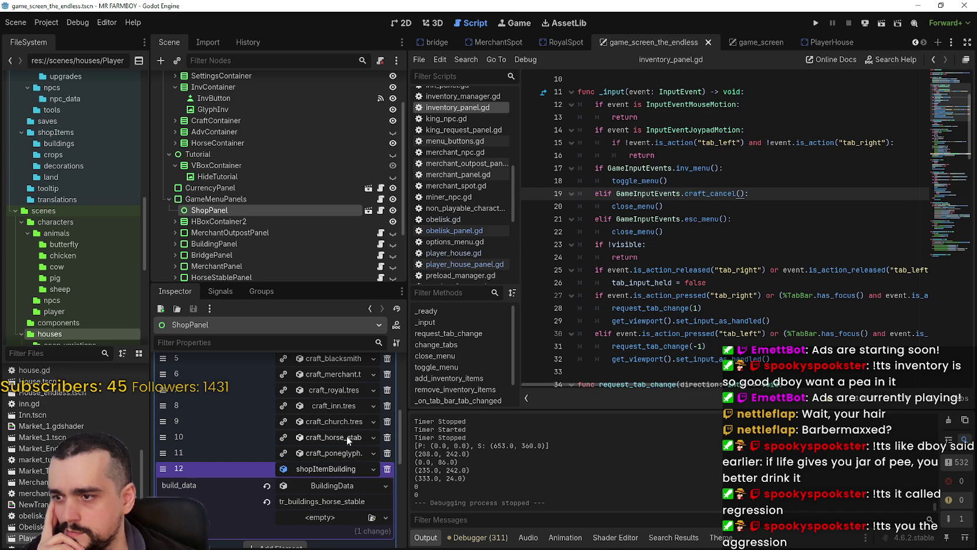
left_click(348, 468)
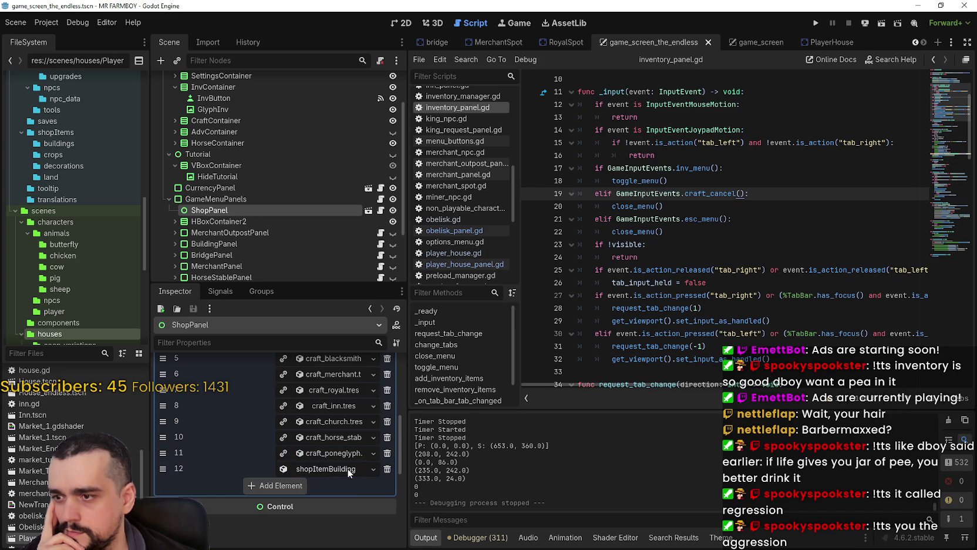
Re-expand element 12 to show its build_data details and preview craft texture.
scroll(352, 488, "up", 3)
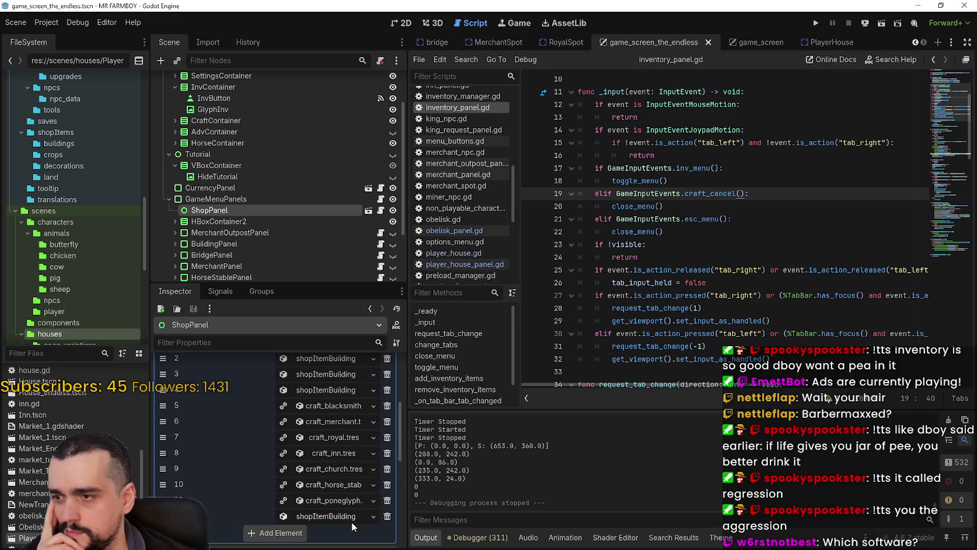
left_click(336, 516)
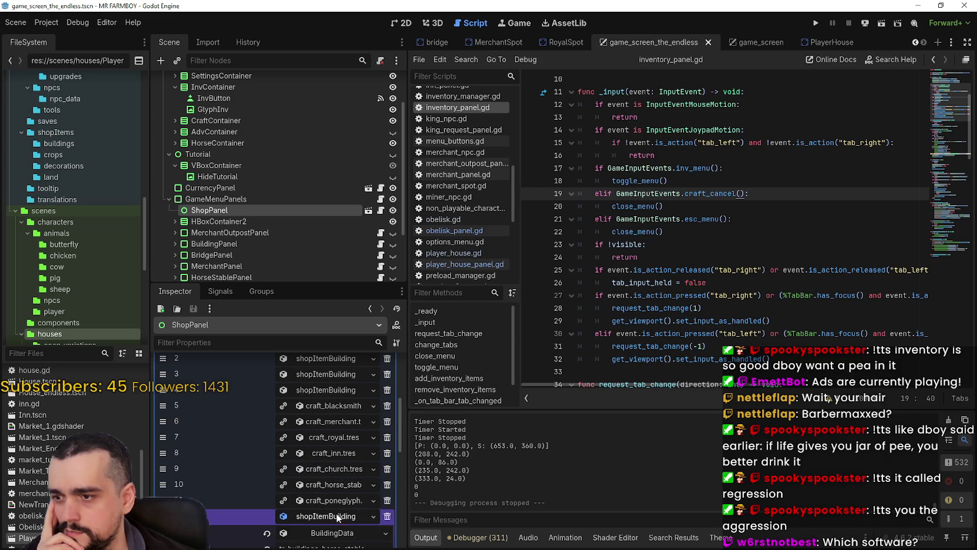
left_click(339, 464)
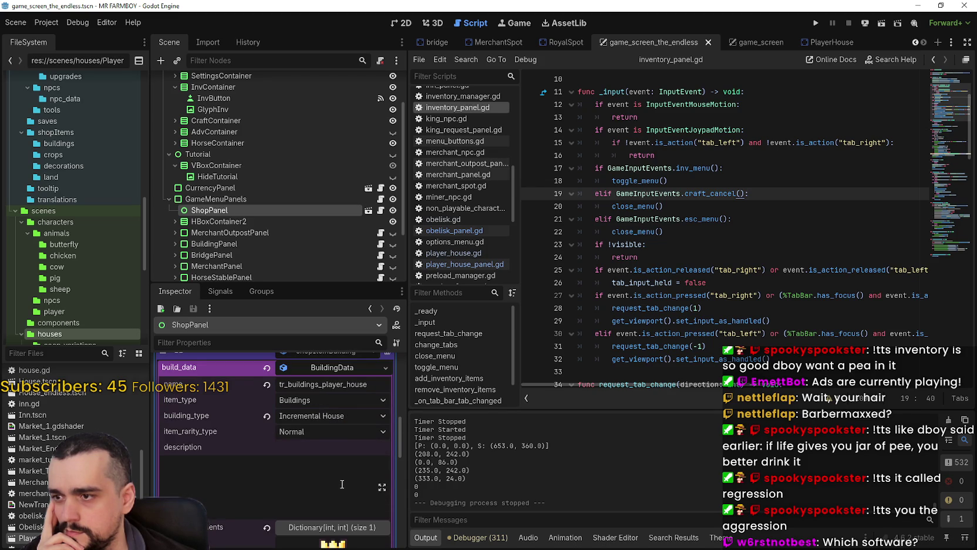
scroll(338, 433, "down", 5)
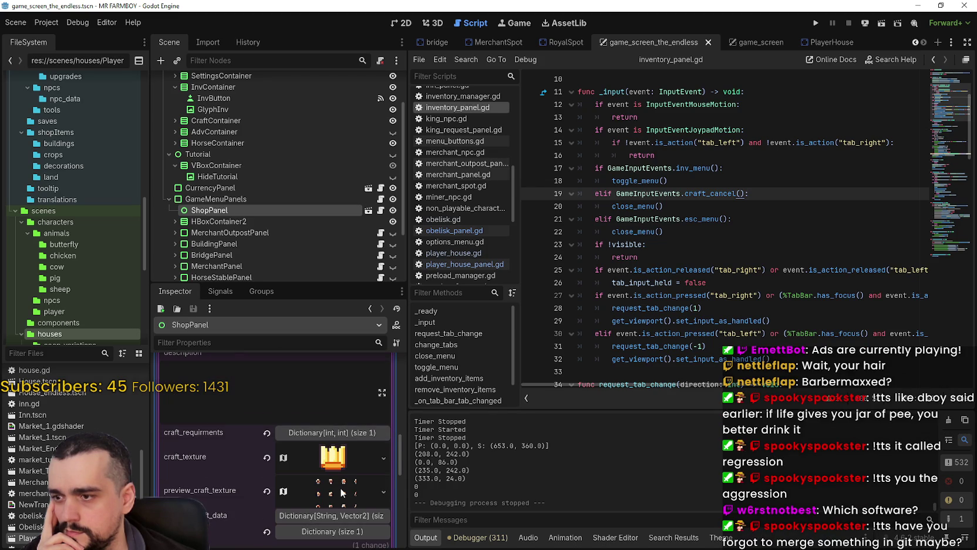
left_click(339, 494)
scroll(320, 470, "down", 2)
scroll(314, 467, "up", 3)
Expand the preview AtlasTexture's atlas and region settings and open its region editor.
right_click(319, 428)
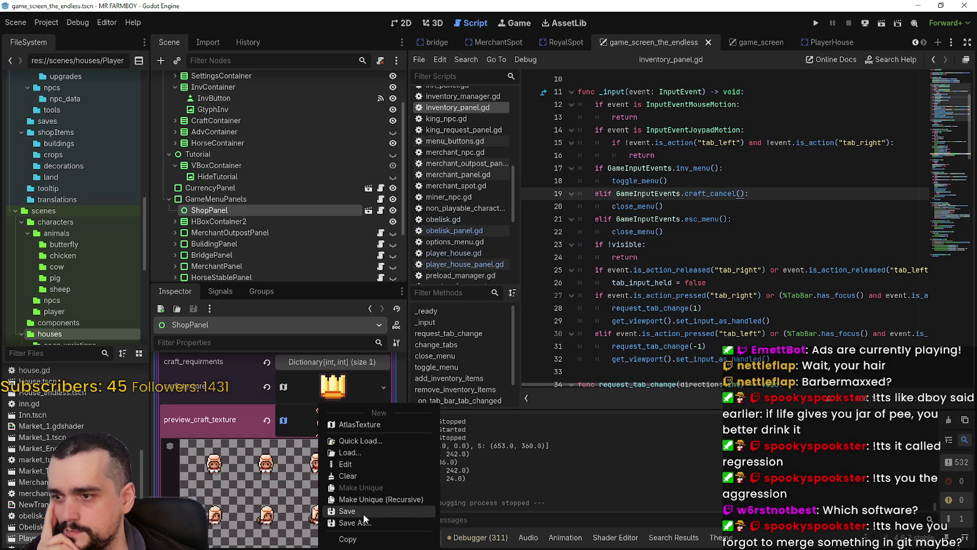
left_click(311, 415)
left_click(312, 416)
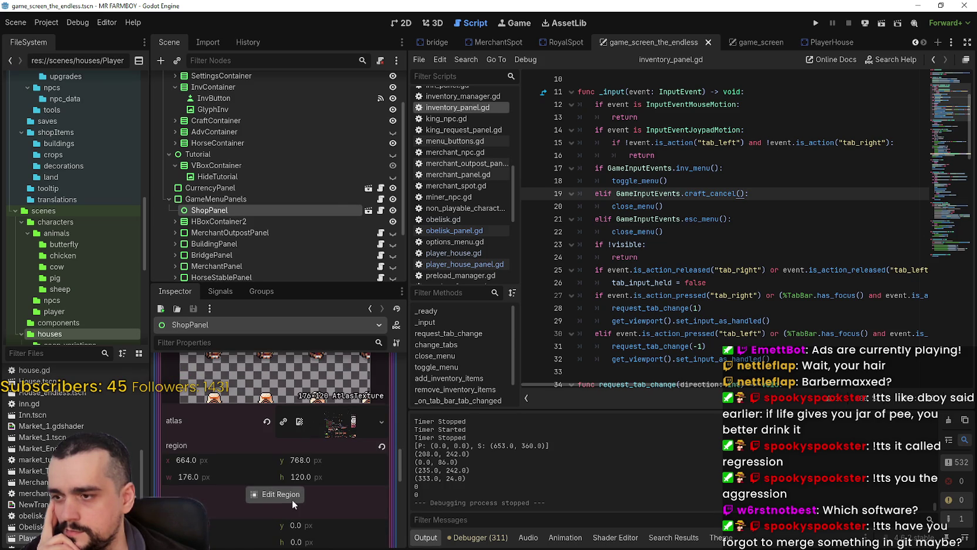
left_click(292, 494)
scroll(406, 333, "down", 5)
scroll(406, 333, "up", 3)
scroll(521, 271, "up", 2)
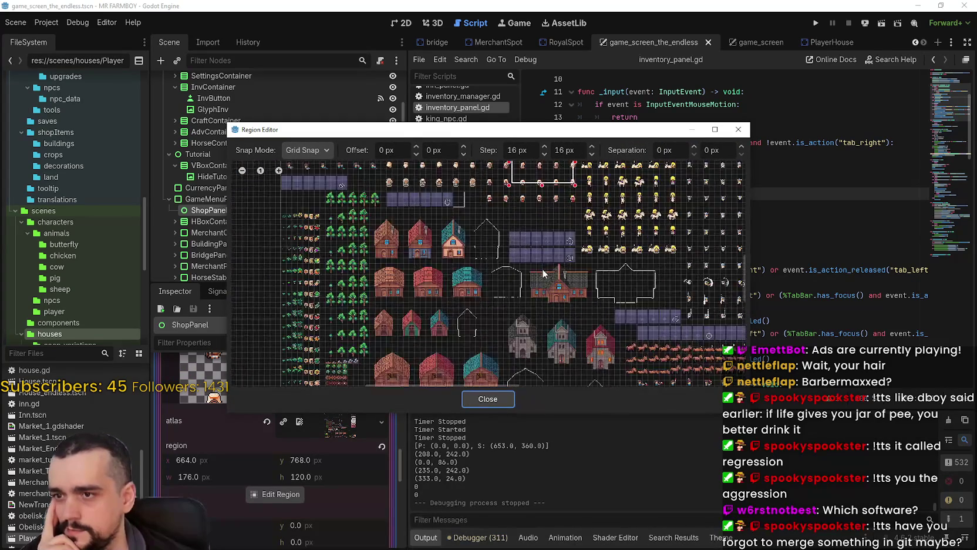
scroll(543, 273, "up", 4)
Redraw the region to enclose the whole house sprite, save the scene, and run the project.
left_click_drag(416, 217, 463, 263)
left_click_drag(511, 304, 590, 335)
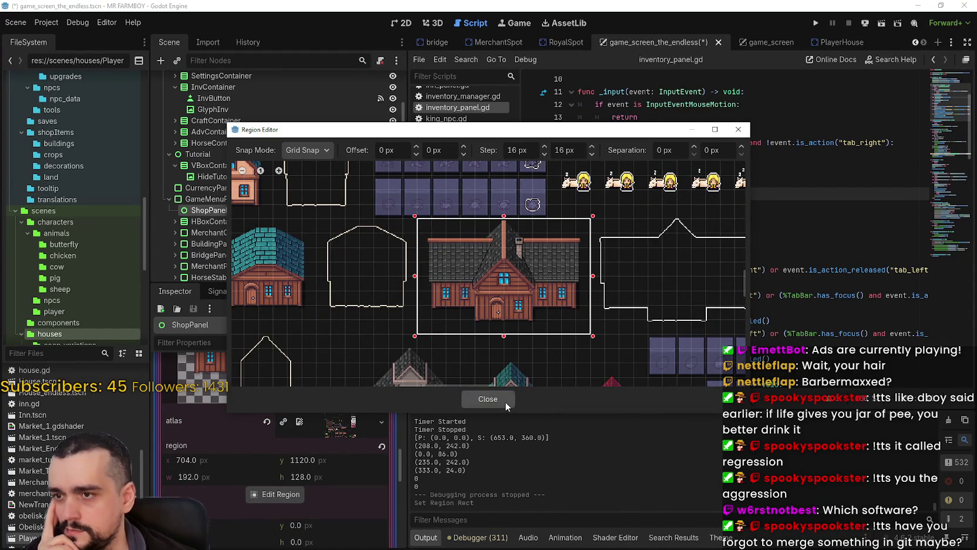
left_click(506, 400)
scroll(349, 399, "down", 5)
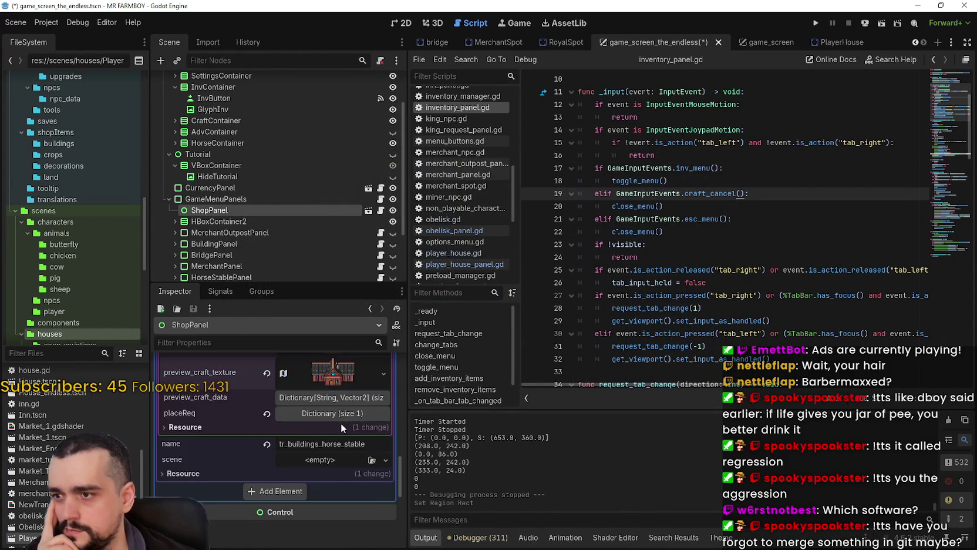
scroll(341, 422, "up", 3)
key("ctrl+s")
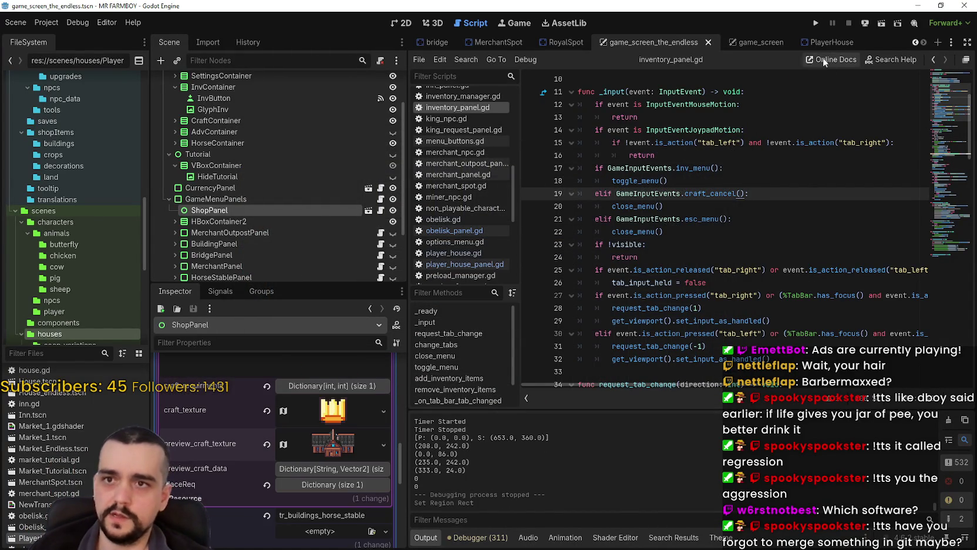
left_click(815, 23)
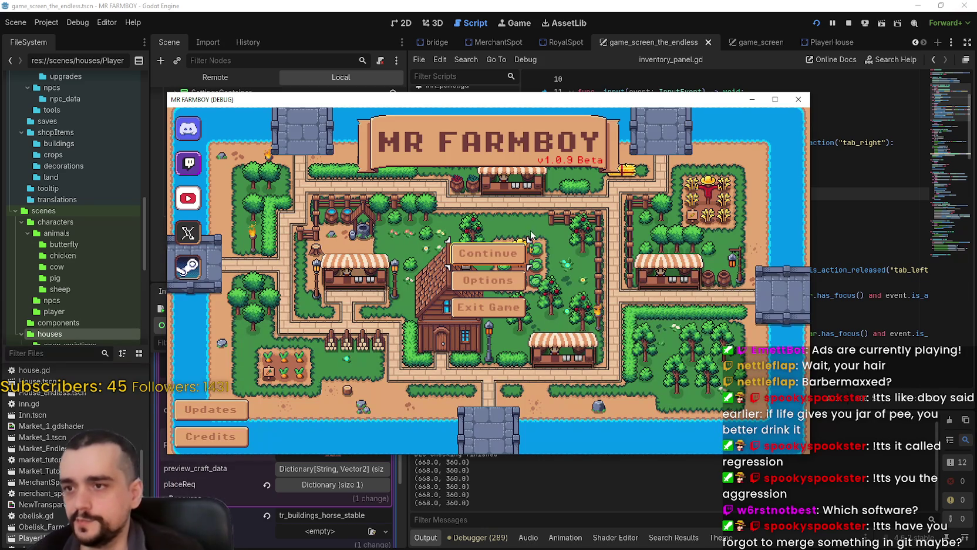
Open the save game list and load Save 6.
left_click(511, 253)
scroll(524, 315, "up", 2)
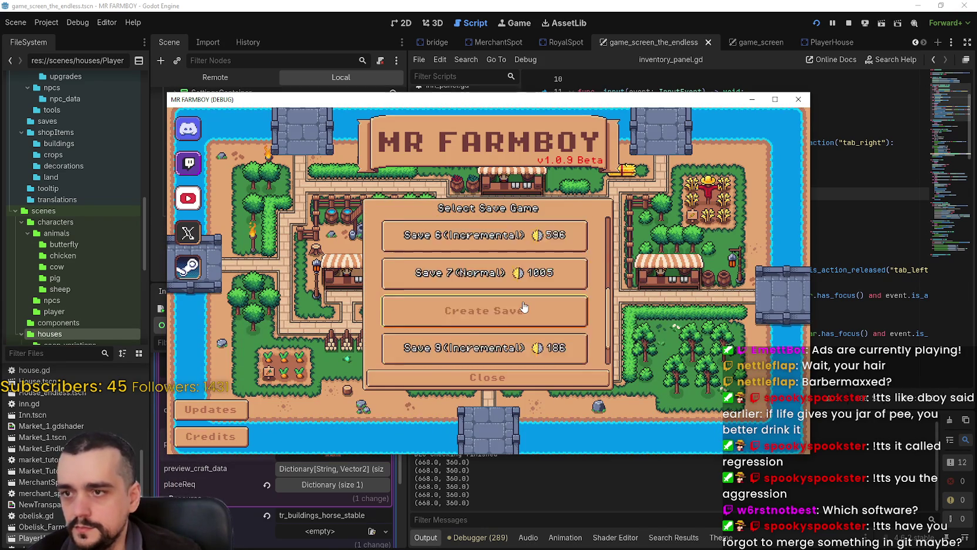
left_click(453, 258)
left_click(451, 267)
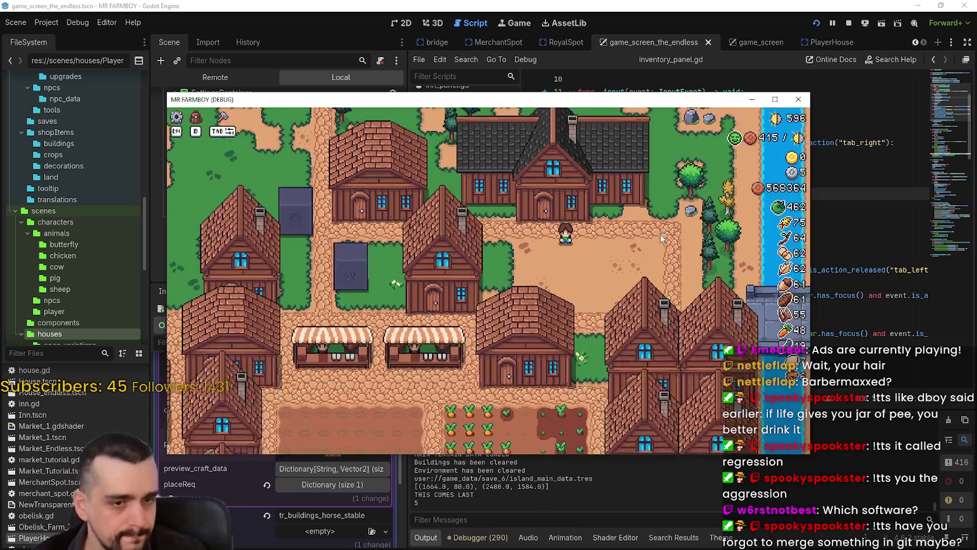
Walk to the big house and check the Player House and Stats & Inventory panels.
key("w")
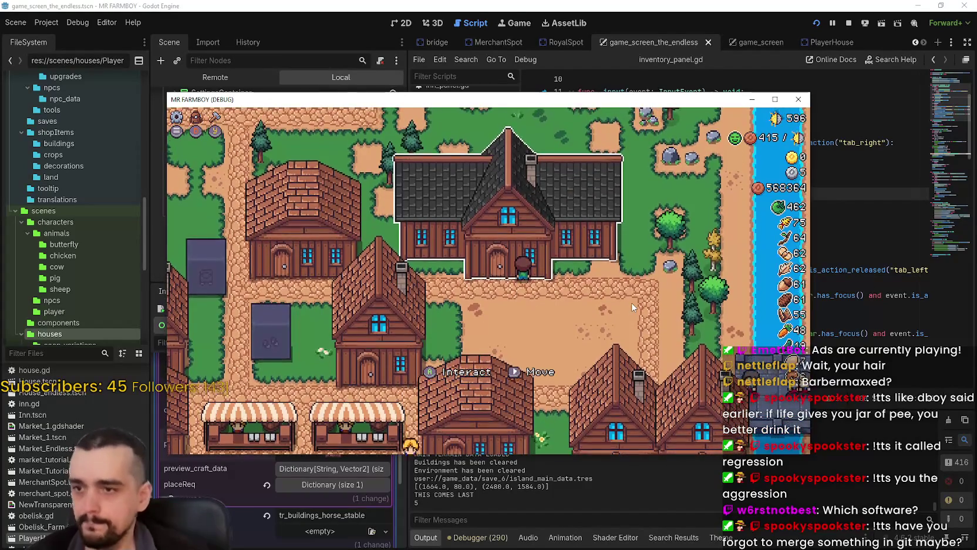
key("b")
key("Escape")
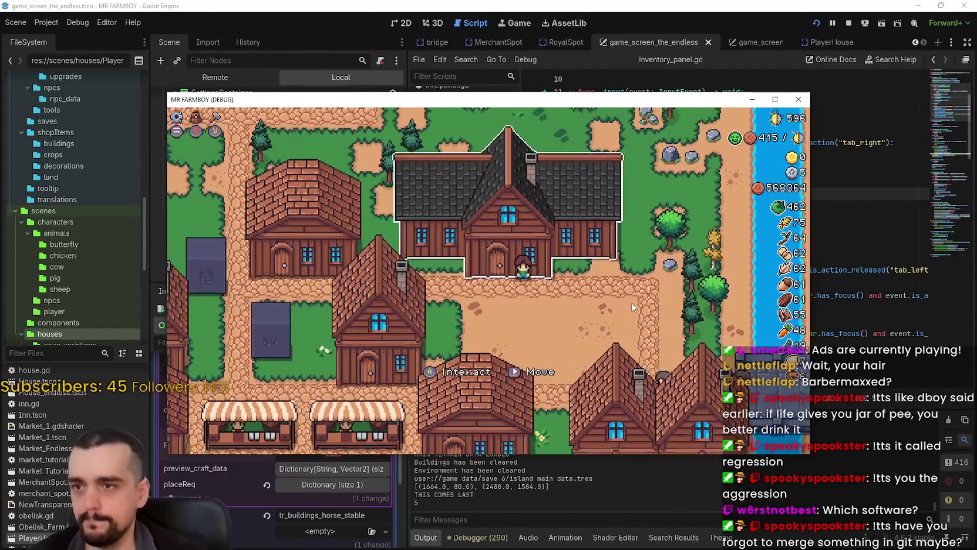
key("e")
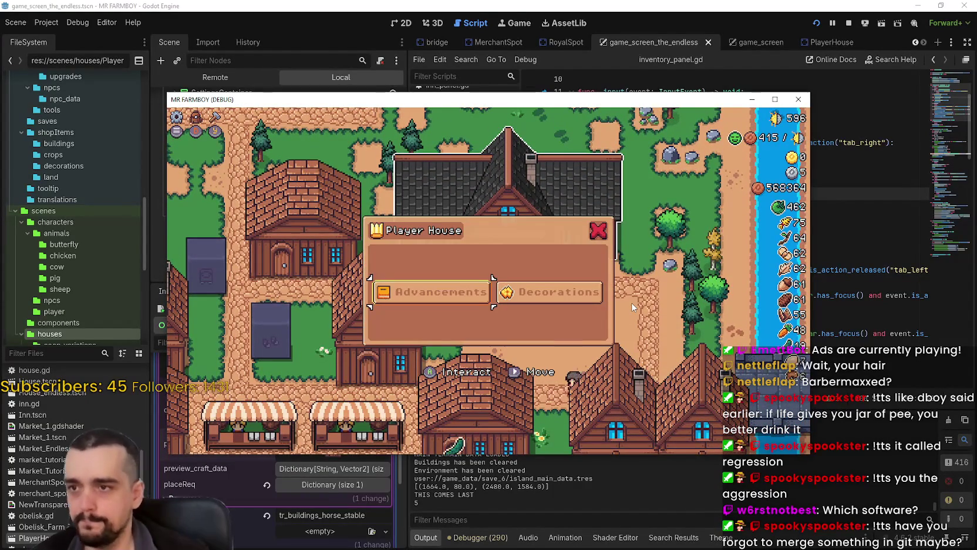
key("e")
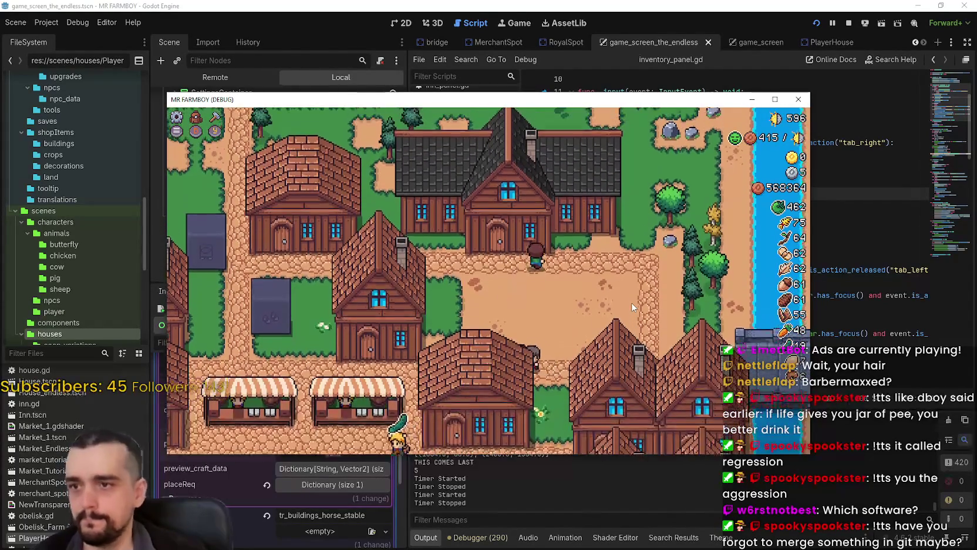
key("e")
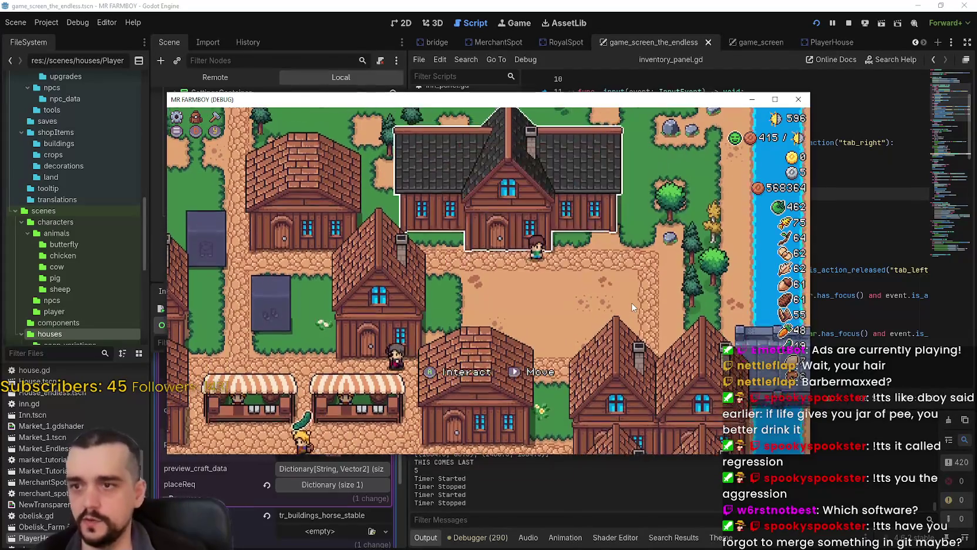
key("i")
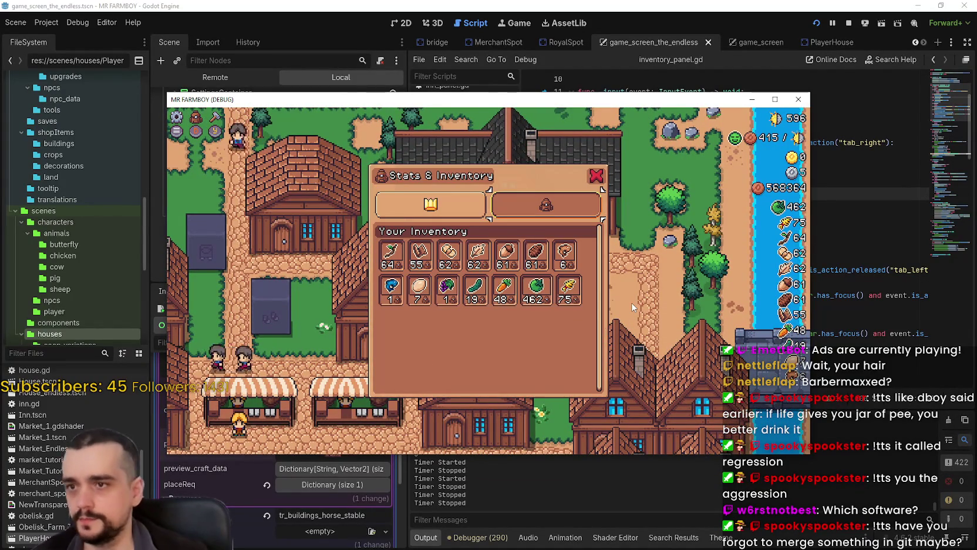
key("i")
key("i")
key("i")
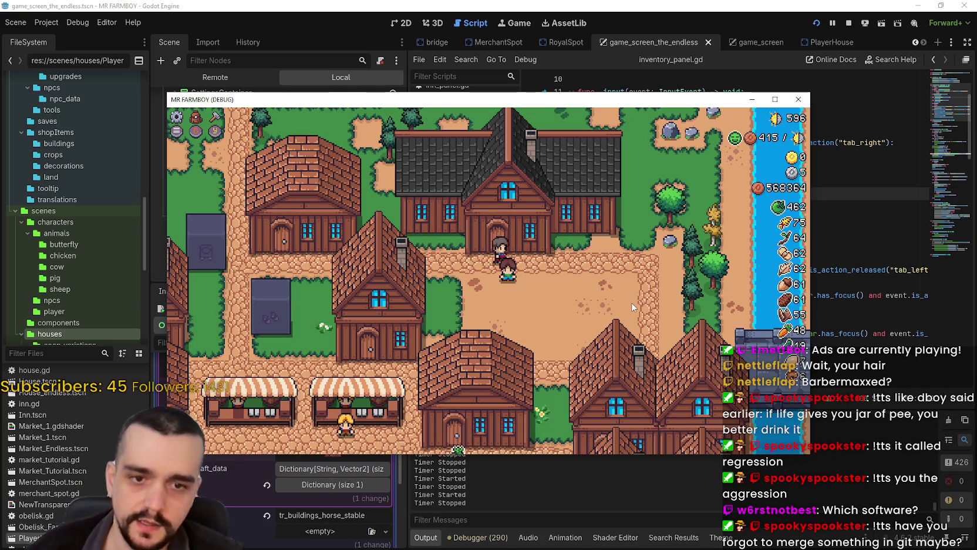
Pause the game and return to the title screen's save list.
key("Escape")
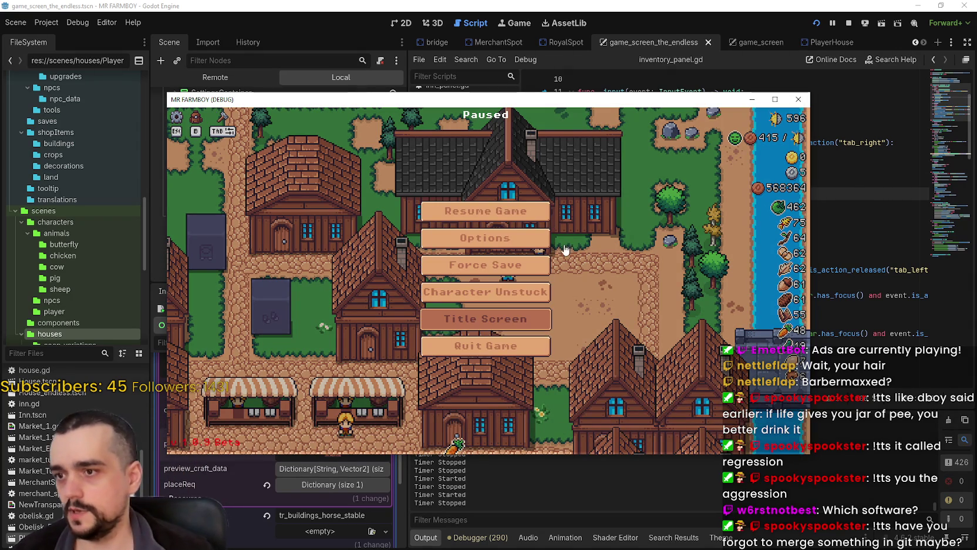
key("Return")
scroll(543, 288, "down", 3)
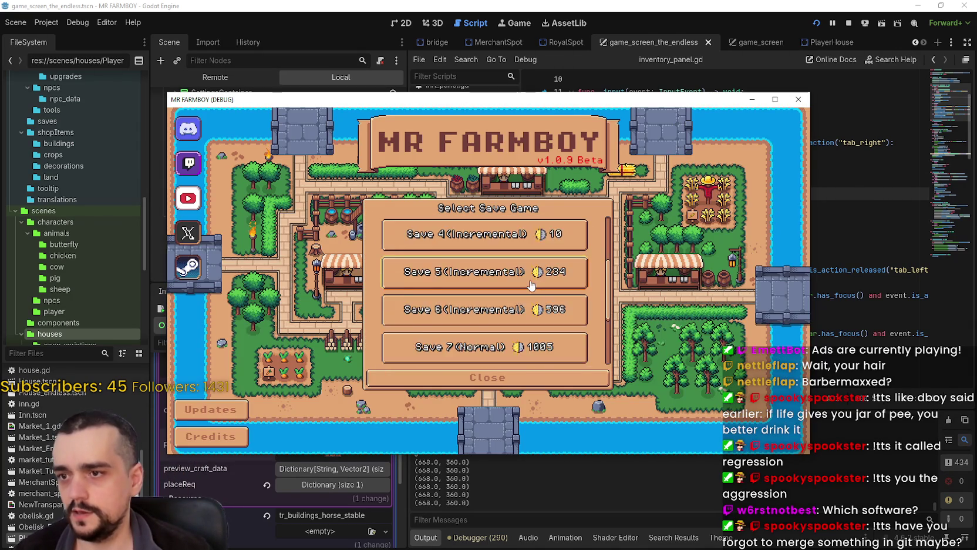
Create and load a new save, maximize the game window, and dismiss the King's letter.
left_click(543, 276)
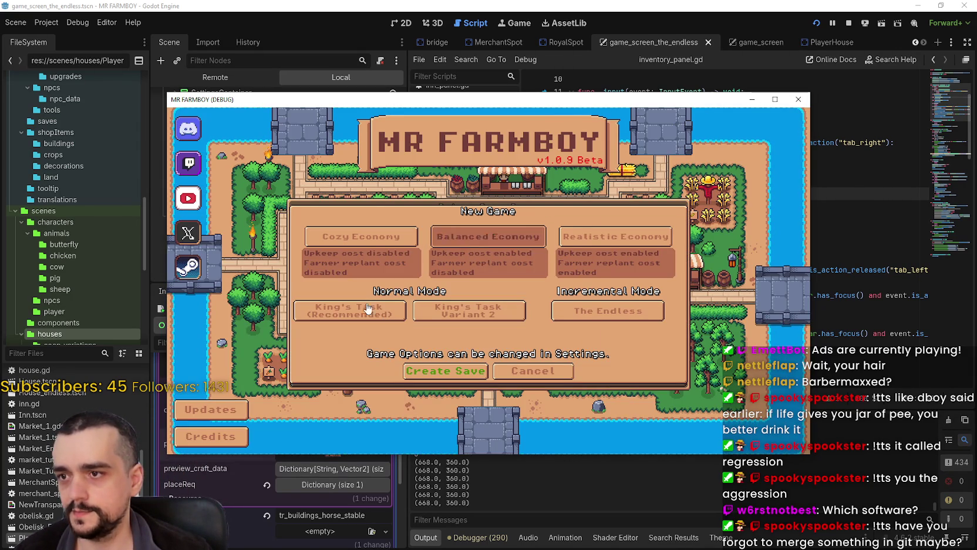
left_click(426, 370)
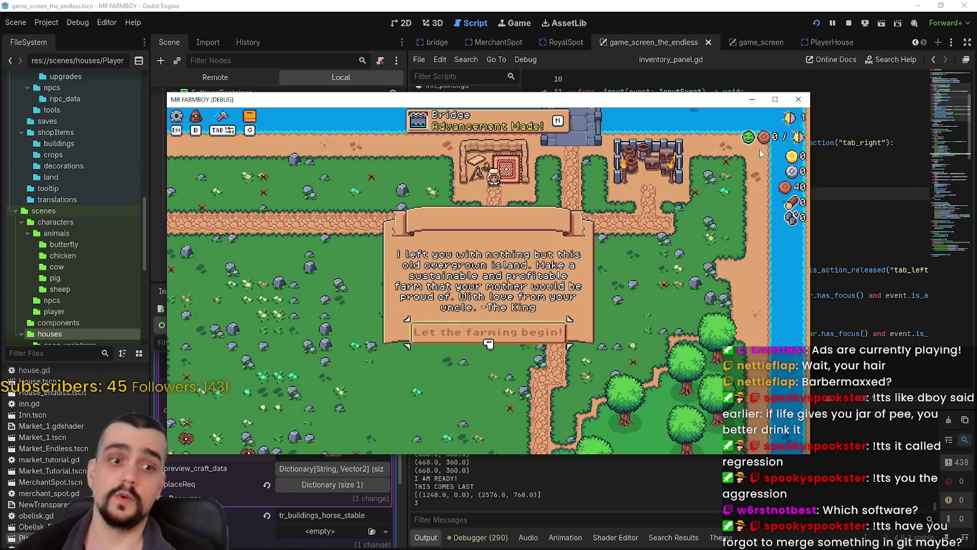
left_click_drag(427, 100, 612, 4)
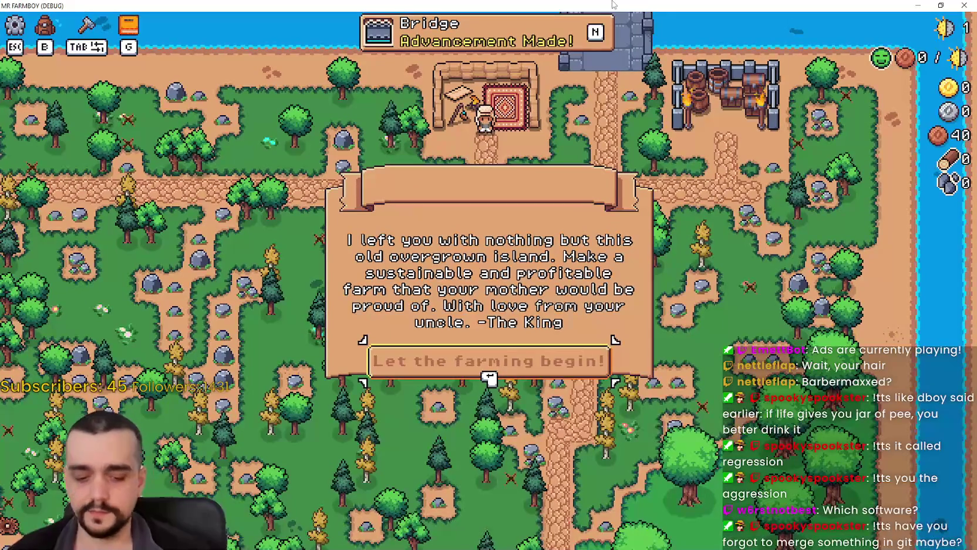
key("Return")
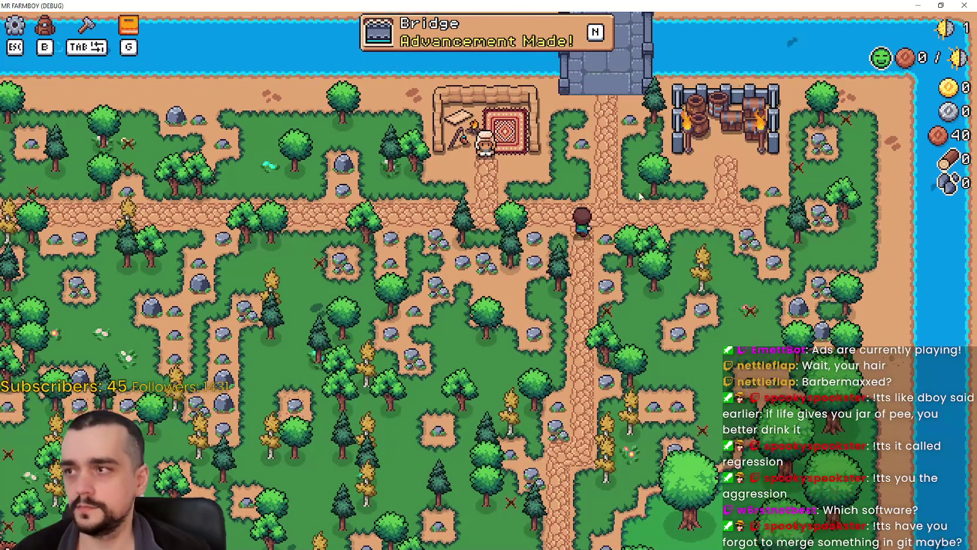
Look over the stats page and inventory list in the Stats & Inventory window.
key("b")
left_click(432, 175)
left_click(534, 165)
left_click(659, 119)
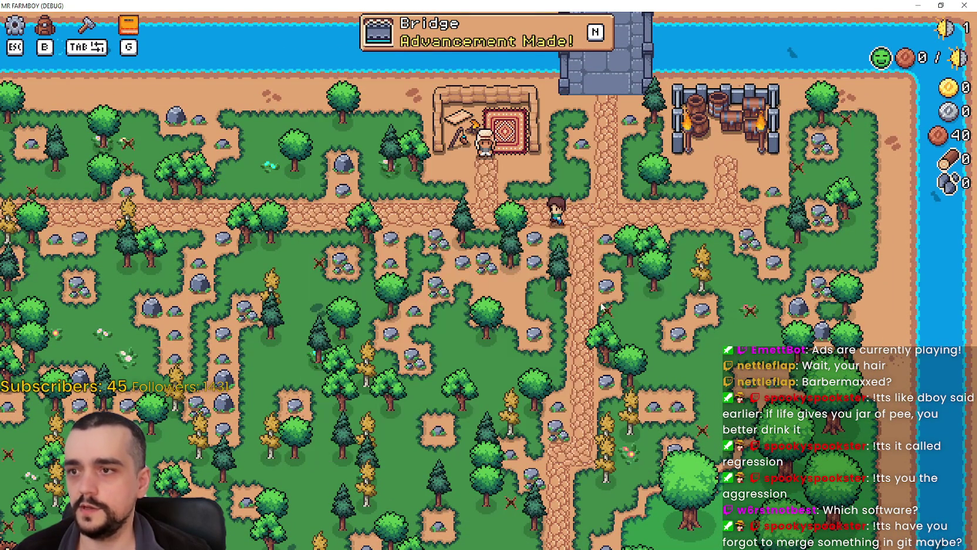
Walk along the path gathering wood, checking the inventory along the way.
key("a")
key("d")
key("b")
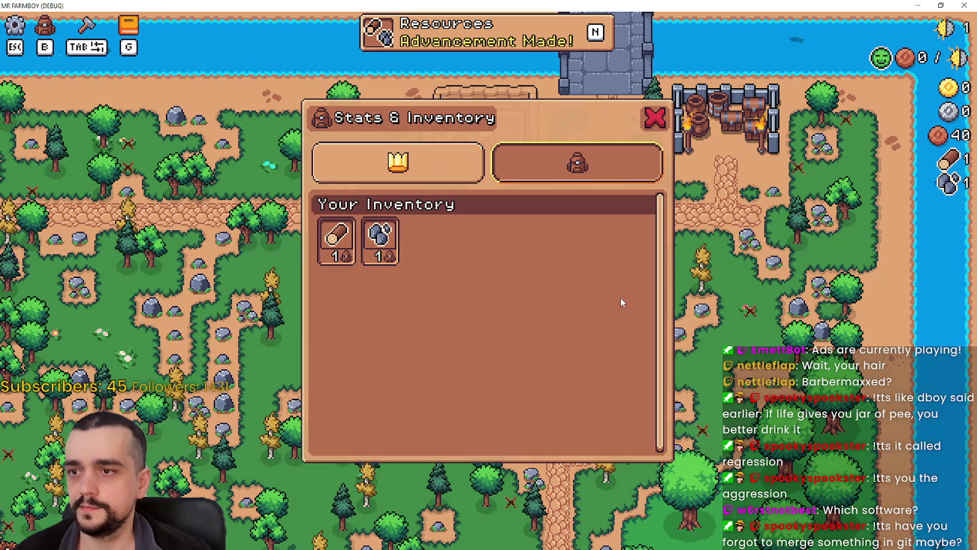
key("b")
key("a")
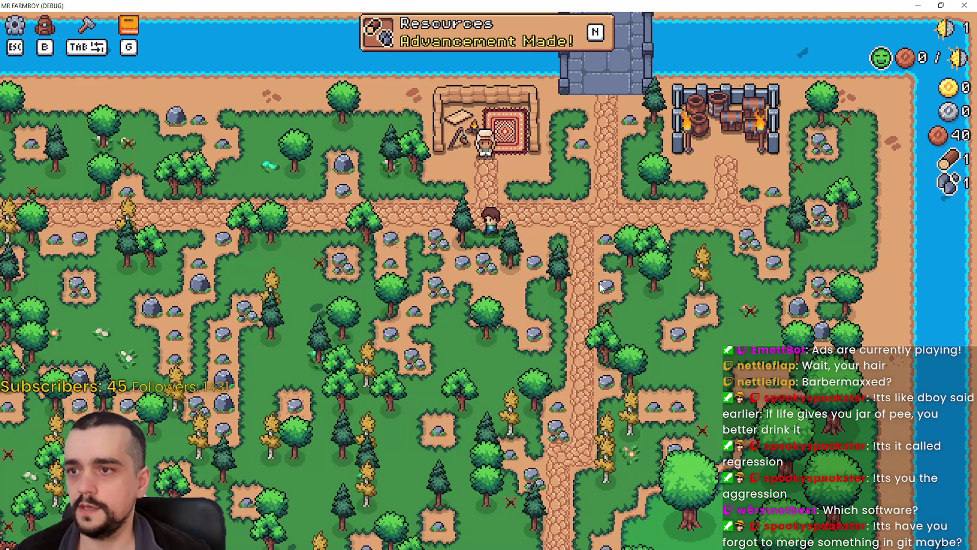
key("b")
mouse_move(338, 244)
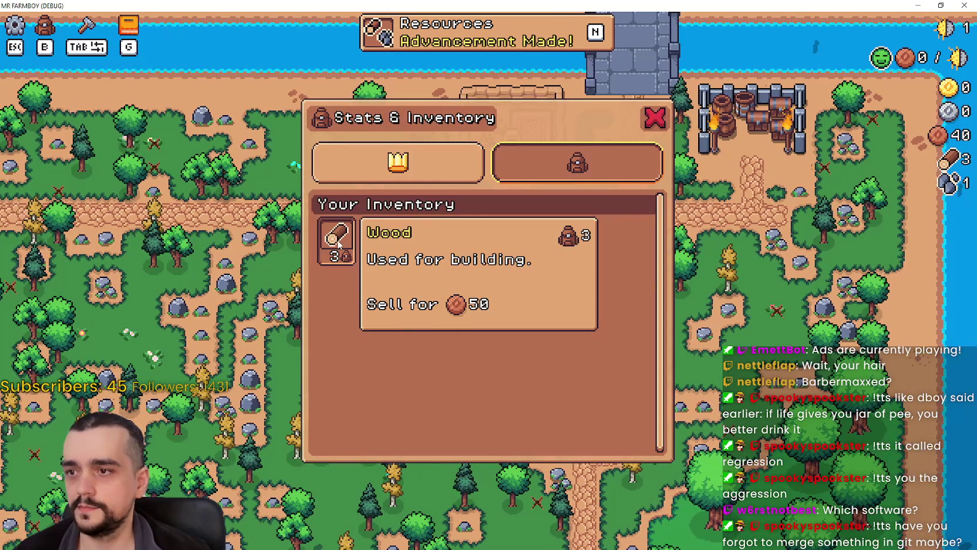
key("b")
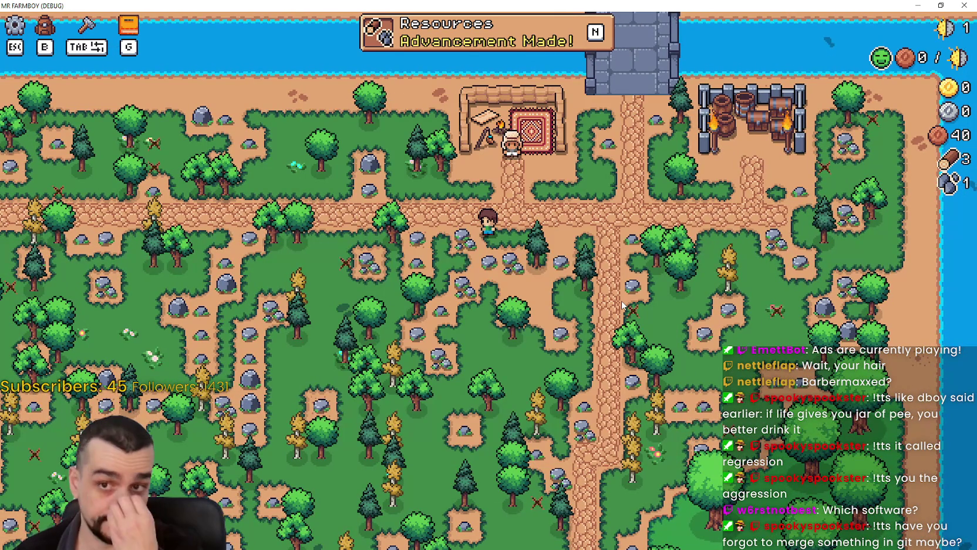
Chop more wood, mine rocks toward the river, and cast a fishing line.
key("d")
key("s")
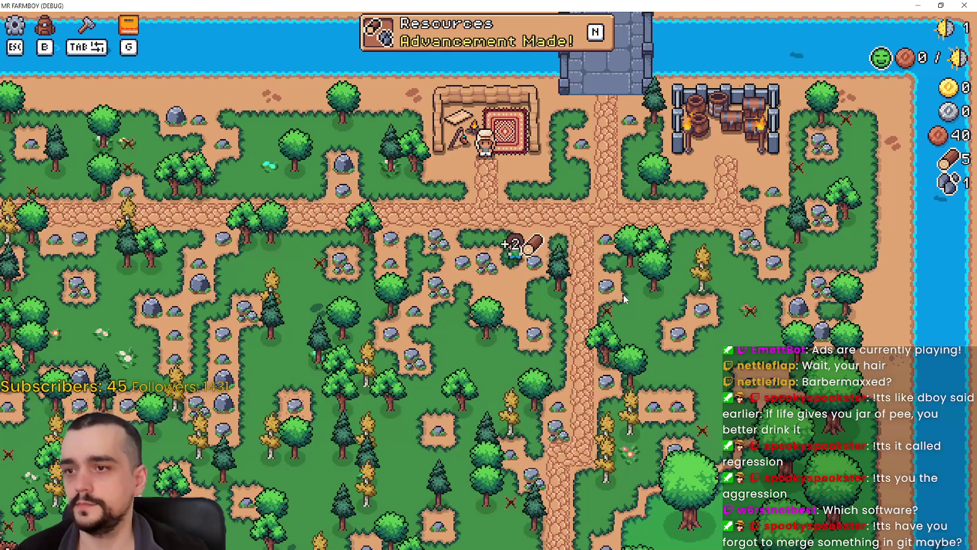
key("d")
key("w")
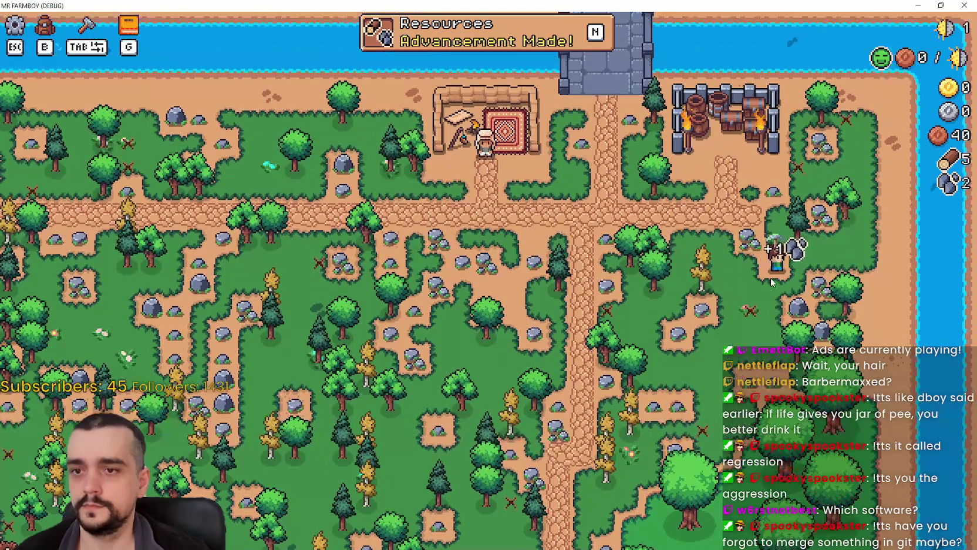
key("w")
key("d")
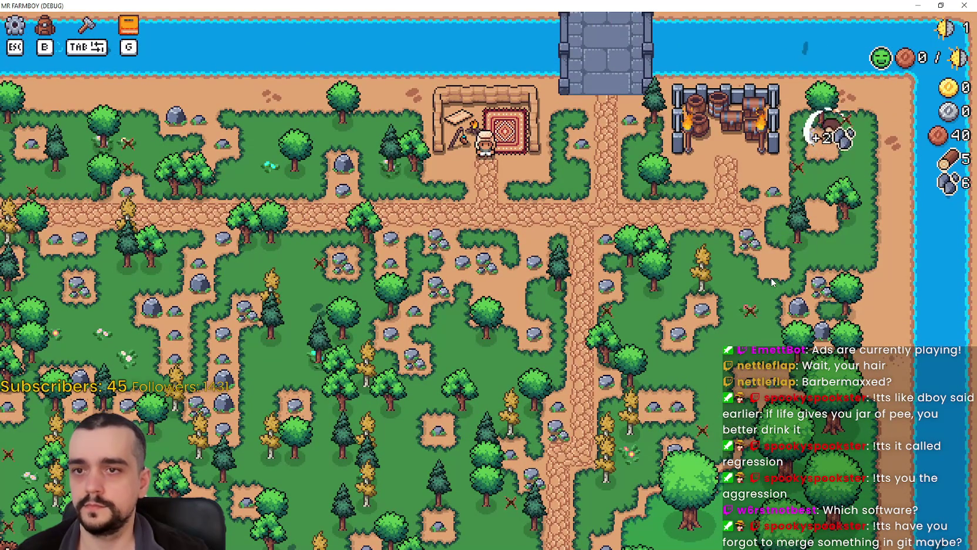
key("d")
key("s")
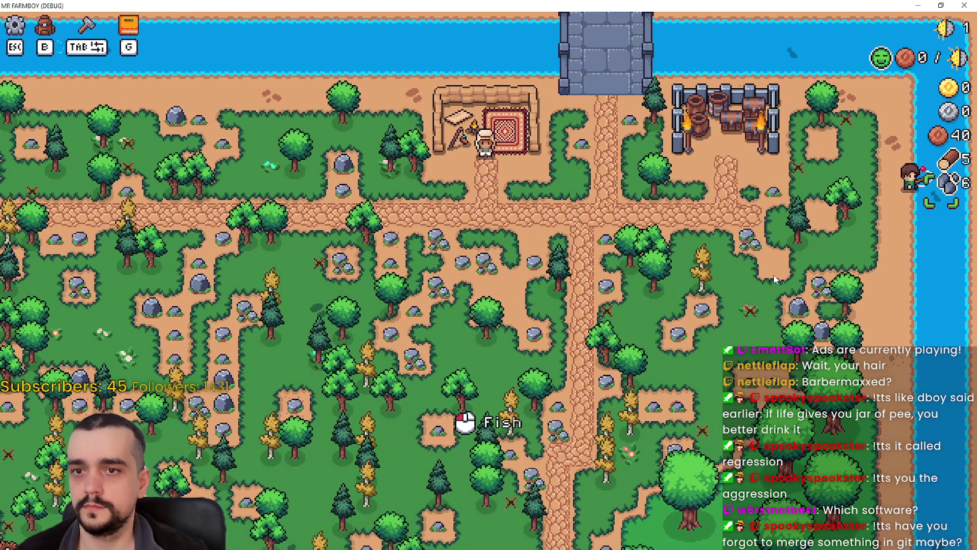
left_click(773, 275)
Head back to the rocks for stone and check the inventory for new items.
key("a")
key("s")
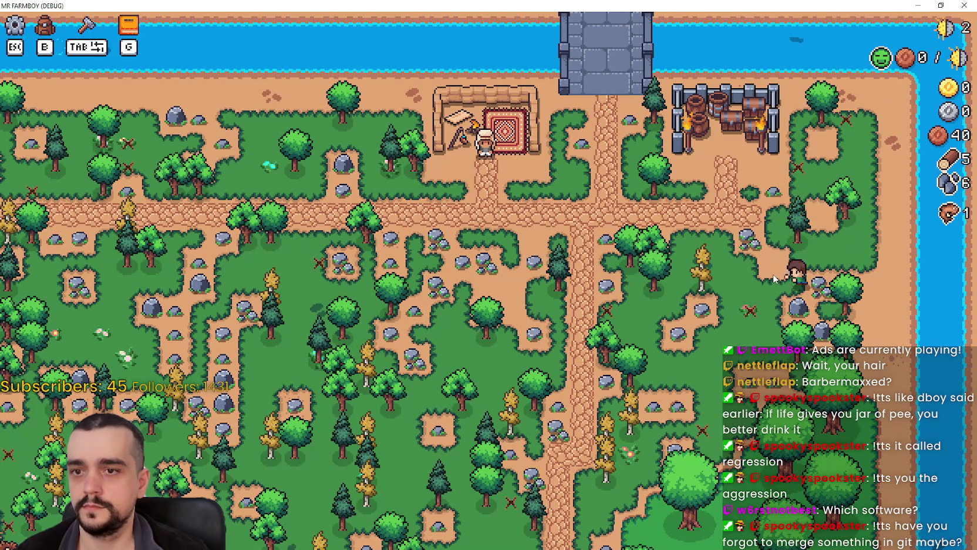
key("b")
key("b")
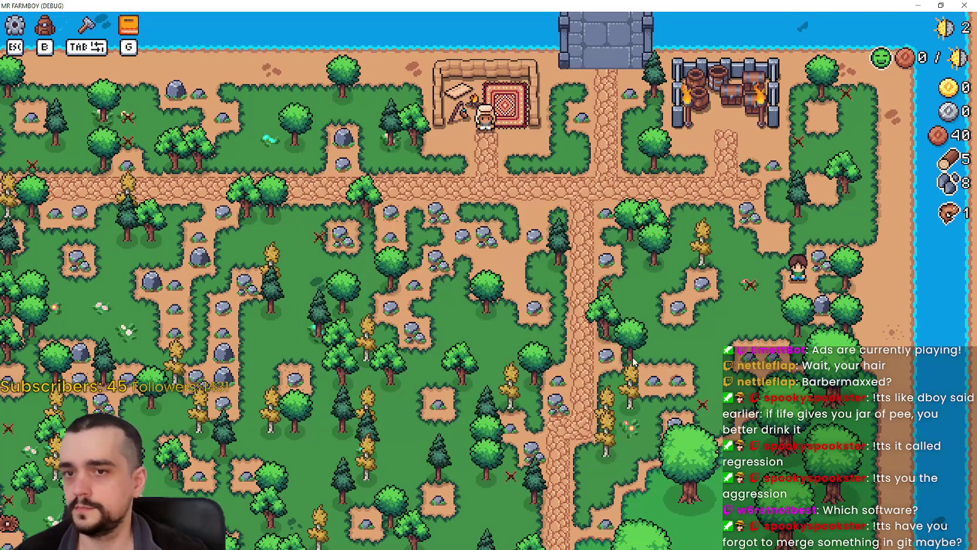
key("a")
key("a")
key("b")
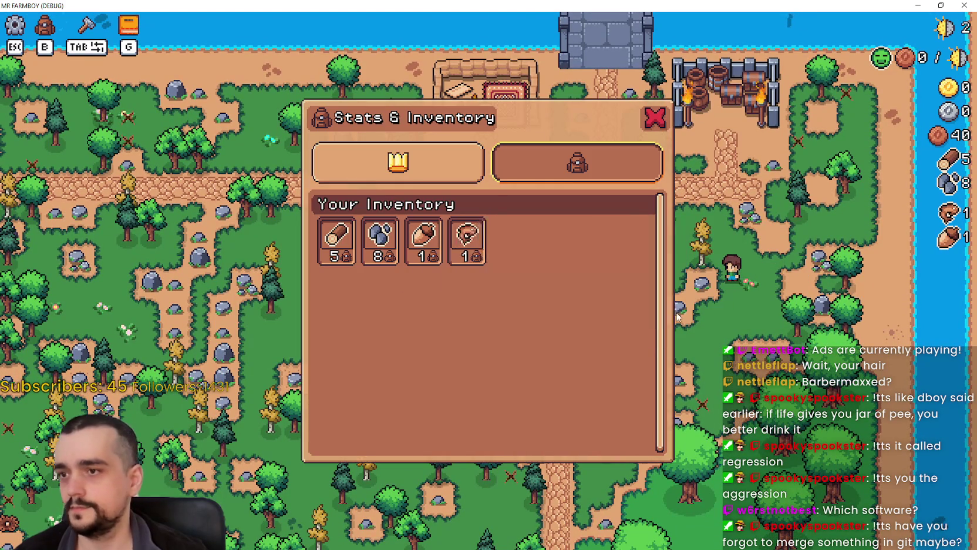
key("b")
Pause, quit to the title screen, and open the save game list.
key("Escape")
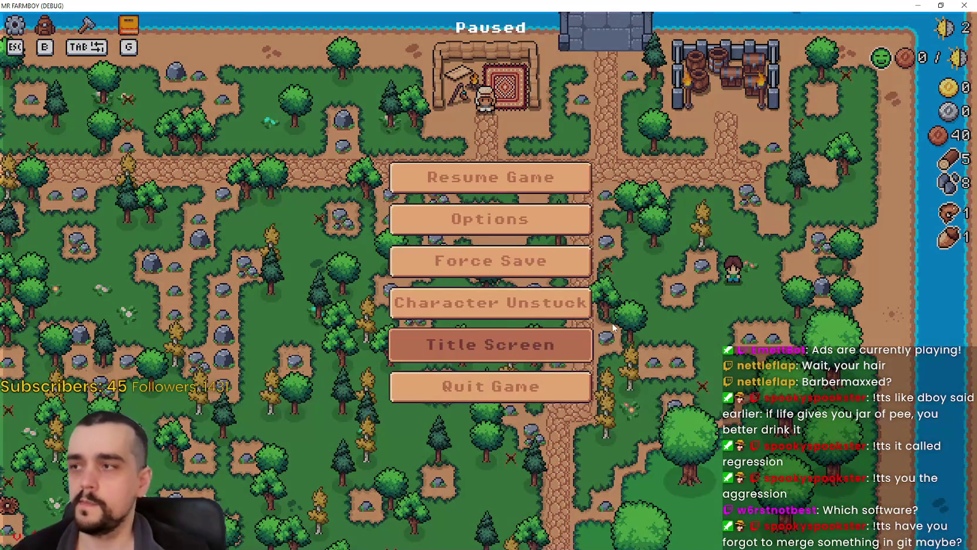
left_click(581, 344)
left_click(484, 238)
scroll(484, 267, "down", 3)
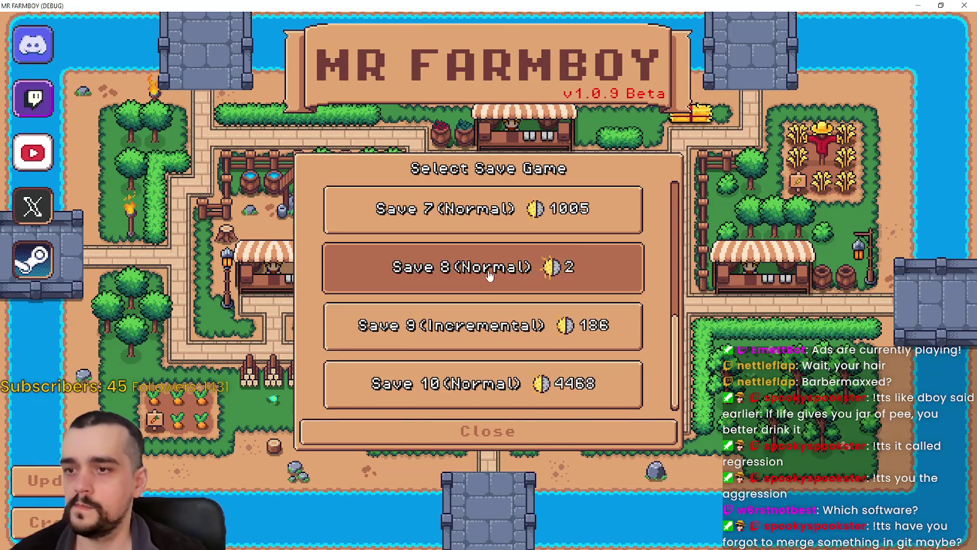
Delete Save 8 and create a Balanced Economy, The Endless save, dismissing the intro letter.
right_click(484, 267)
left_click(463, 318)
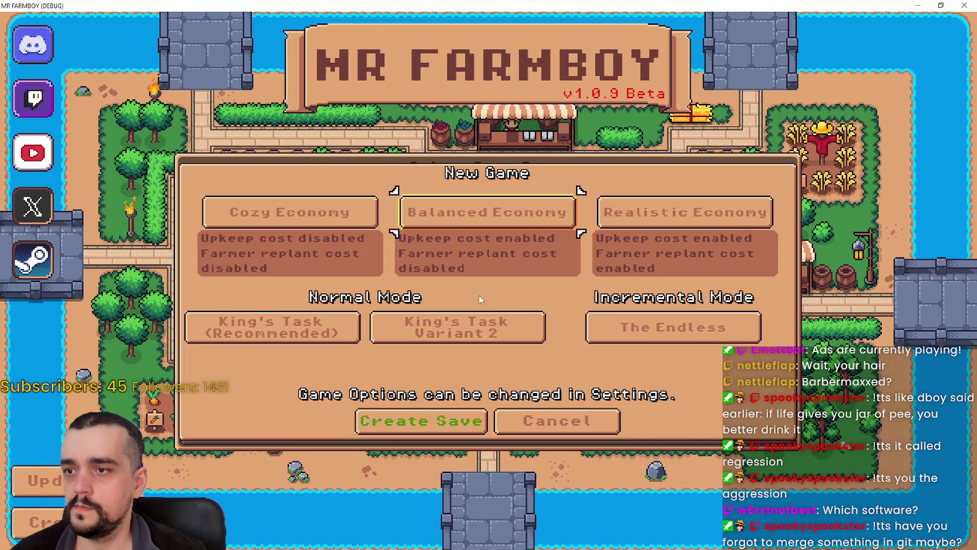
left_click(553, 212)
left_click(659, 327)
left_click(449, 421)
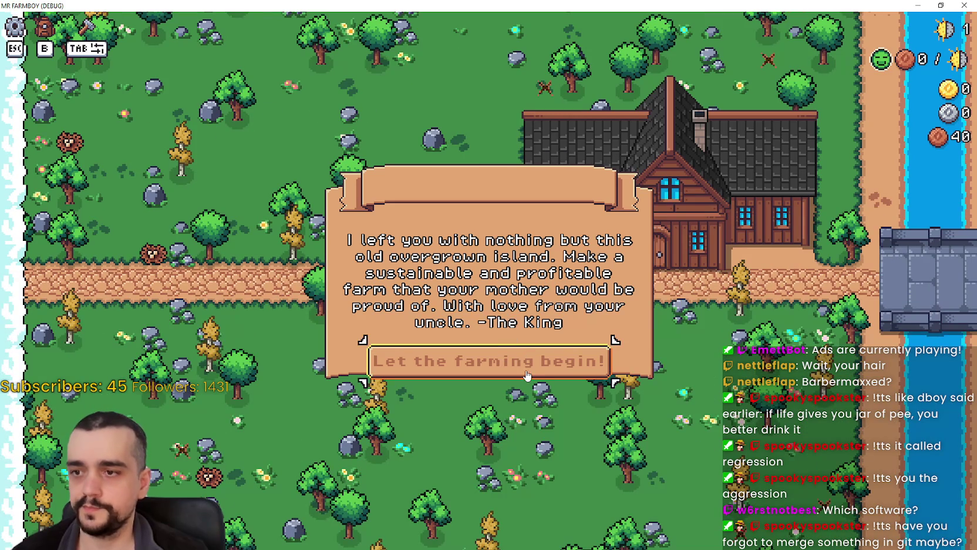
left_click(517, 364)
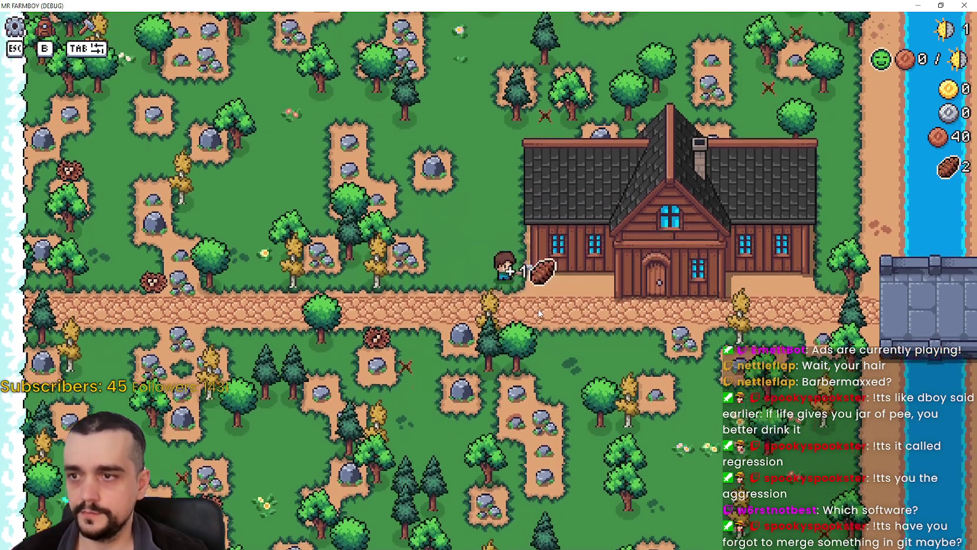
Walk around the trees and dirt patches collecting forage items like the feather and acorns.
key("a")
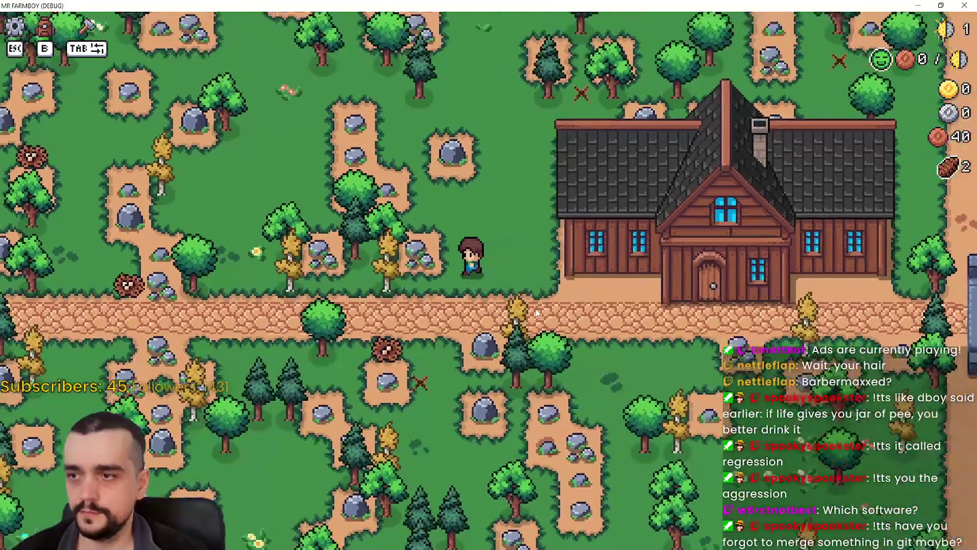
key("w")
key("w")
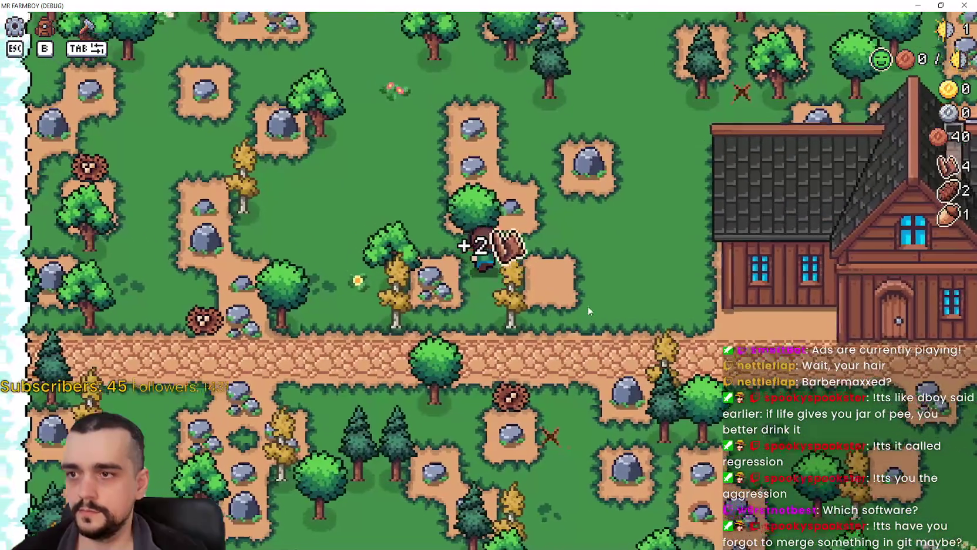
key("d")
key("w")
key("a")
key("a")
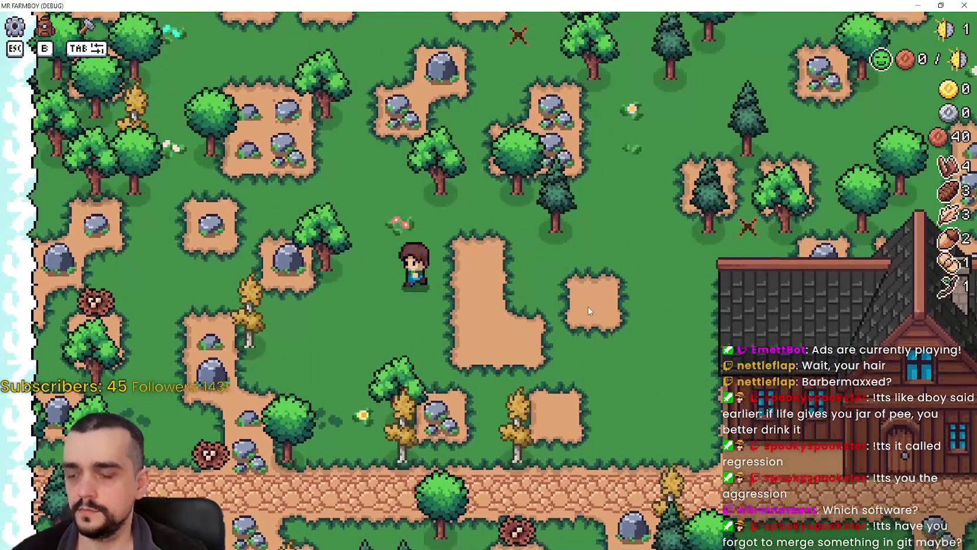
key("s")
key("d")
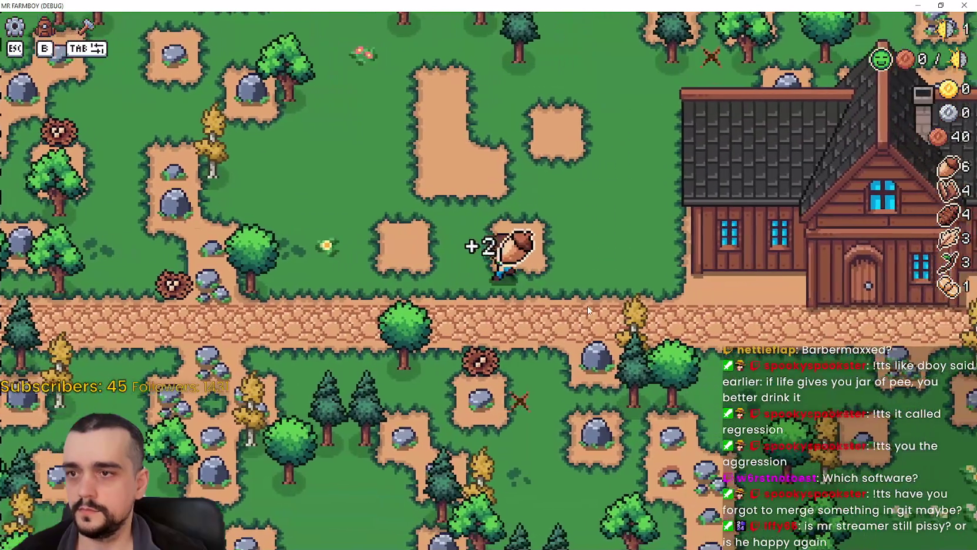
key("w")
Check the collected items in Stats & Inventory and look through the farm stats view.
key("b")
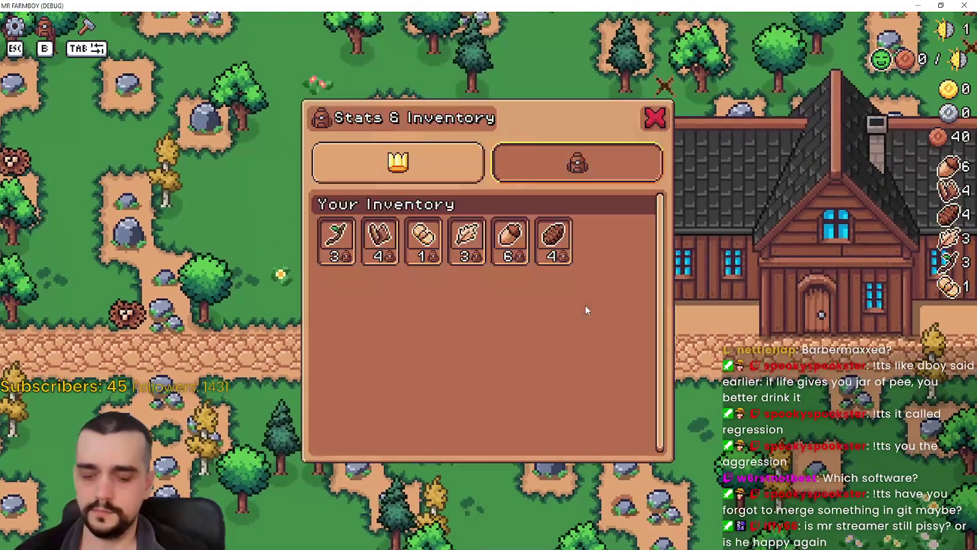
key("b")
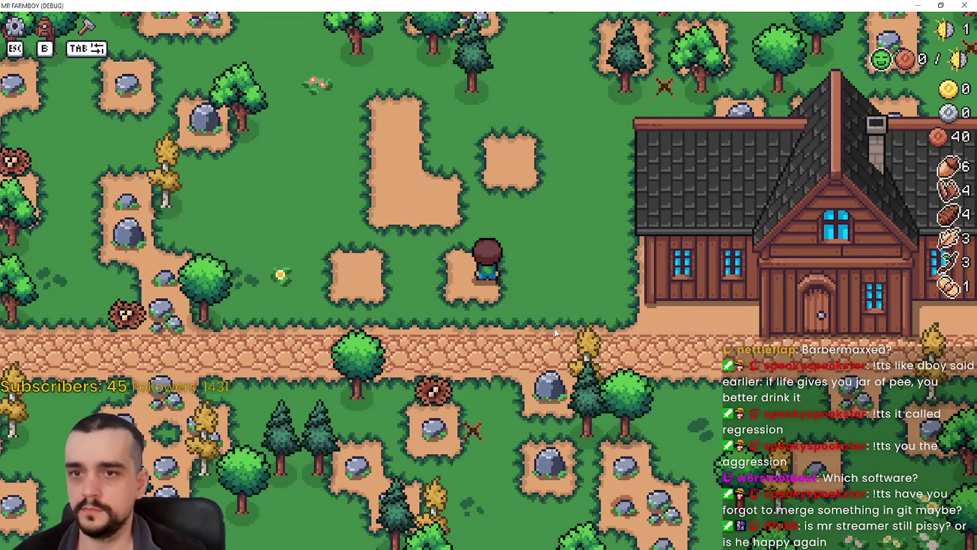
key("Tab")
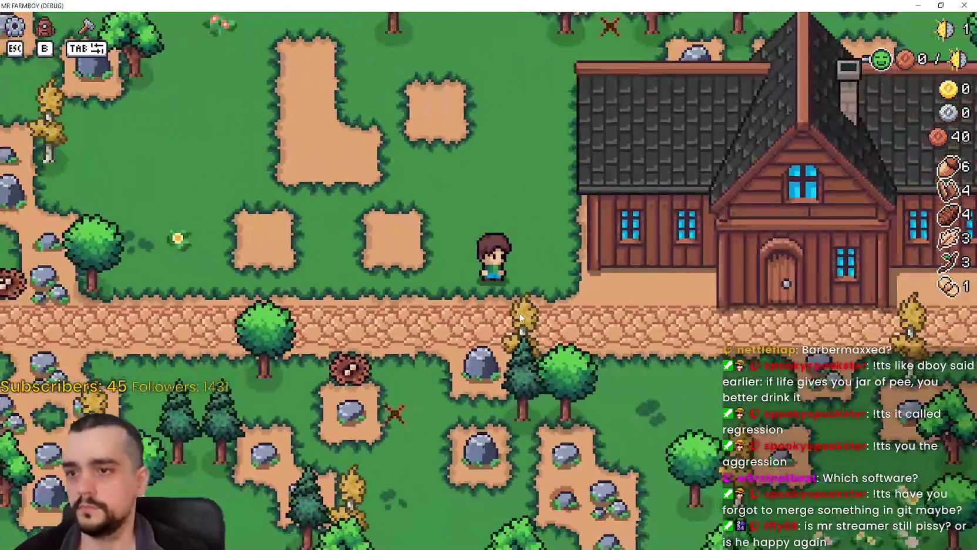
key("b")
key("Tab")
scroll(541, 334, "down", 3)
scroll(596, 400, "up", 3)
scroll(598, 378, "down", 3)
scroll(592, 371, "up", 3)
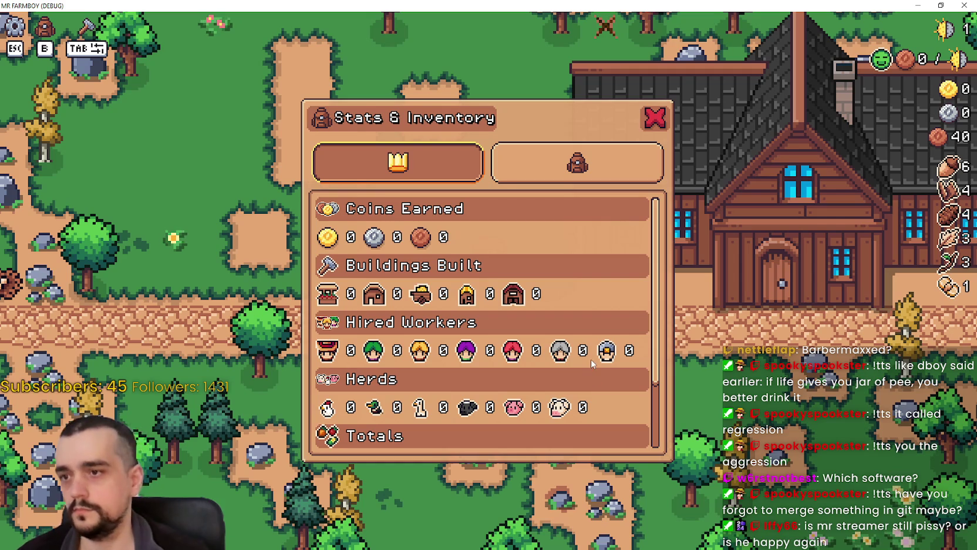
key("Escape")
Walk the farmer down onto the dirt road and pause the game.
key("w")
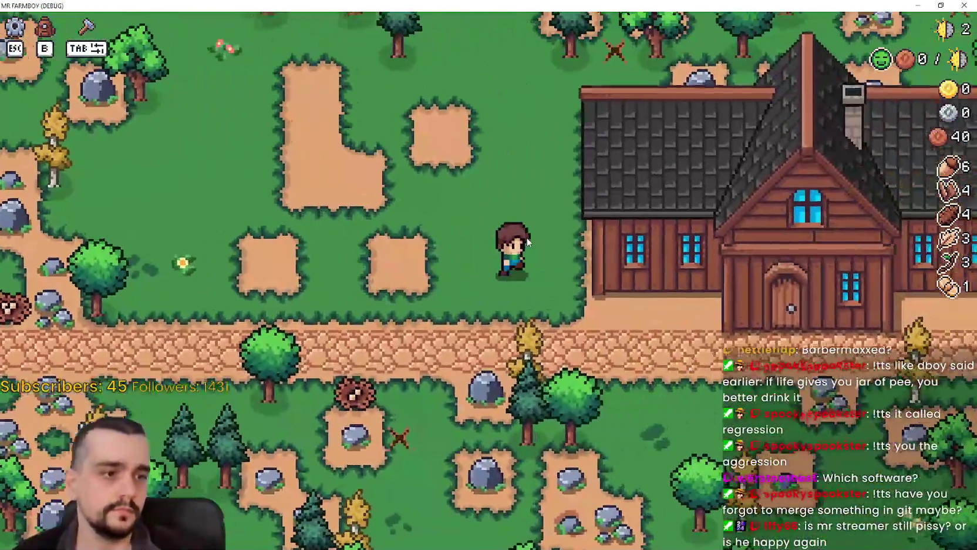
key("s")
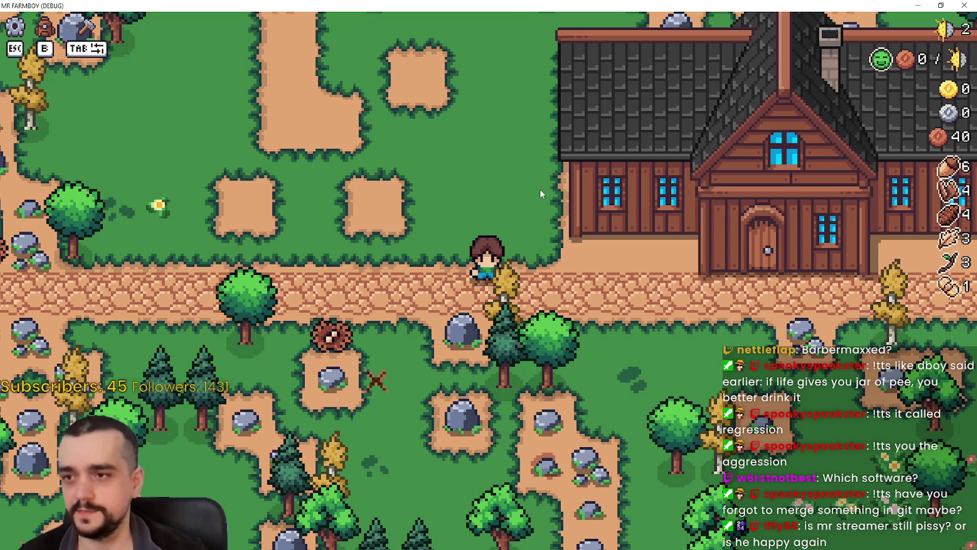
key("Escape")
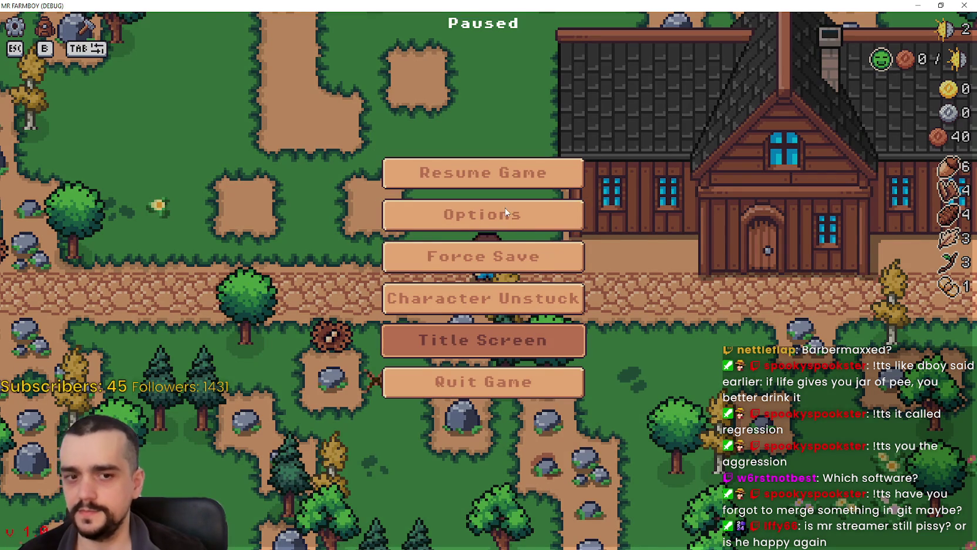
Return to the title screen and delete Save 8 from the save list.
key("Return")
left_click(492, 238)
scroll(509, 275, "down", 6)
left_click(509, 275)
left_click(531, 279)
left_click(420, 316)
Start a Balanced Economy, King's Task Variant 2 game in slot 8 and dismiss the letter.
left_click(590, 275)
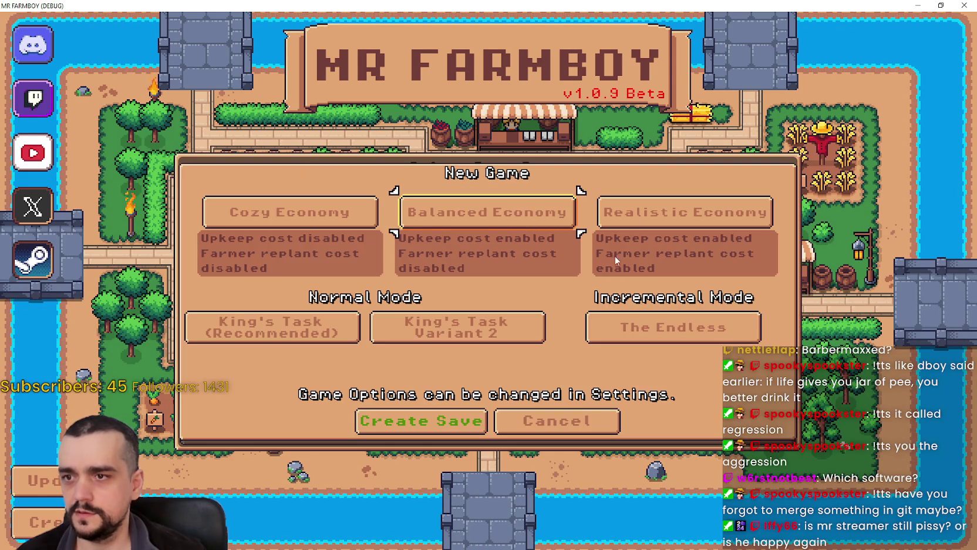
left_click(515, 221)
left_click(505, 335)
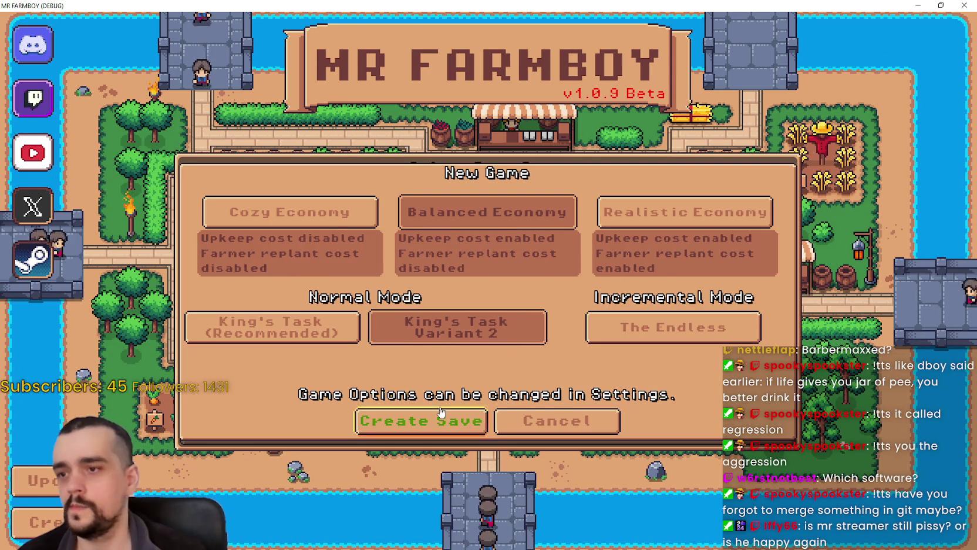
left_click(442, 413)
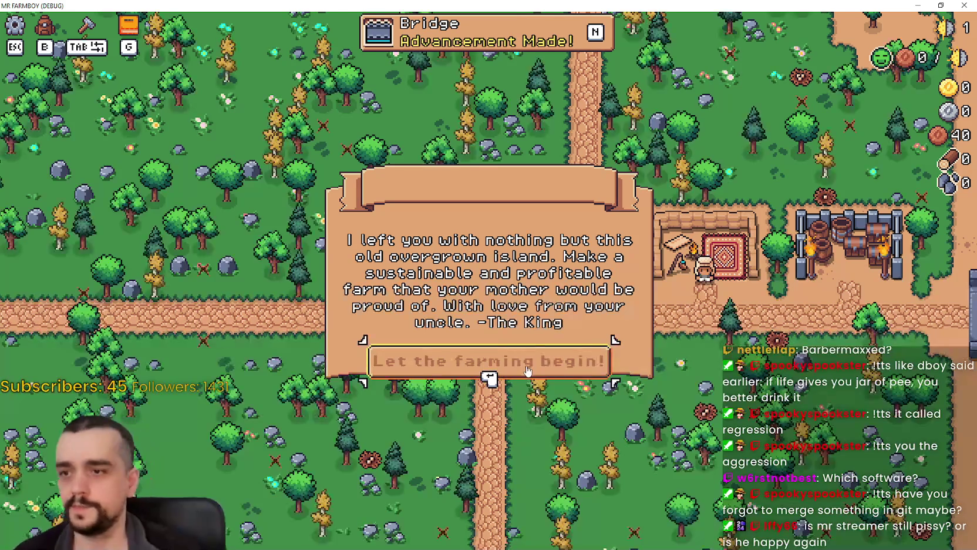
left_click(527, 372)
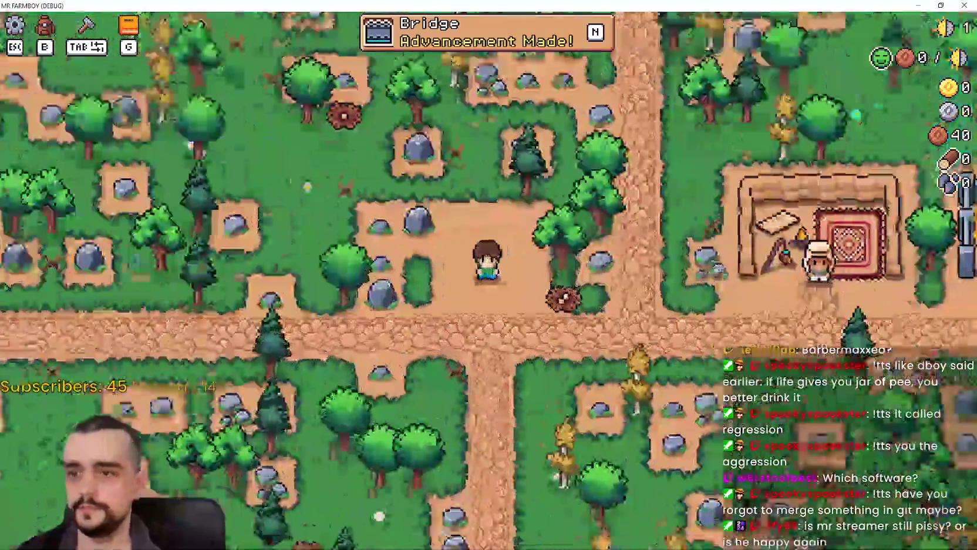
Check the starting wood, stone and egg in the Stats & Inventory window and farm stats.
key("b")
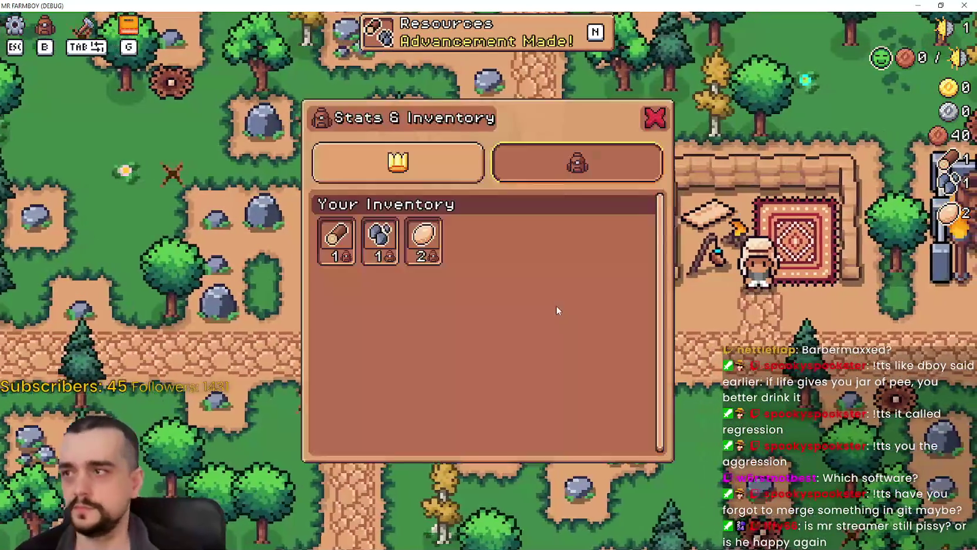
left_click(398, 162)
key("b")
key("b")
key("Tab")
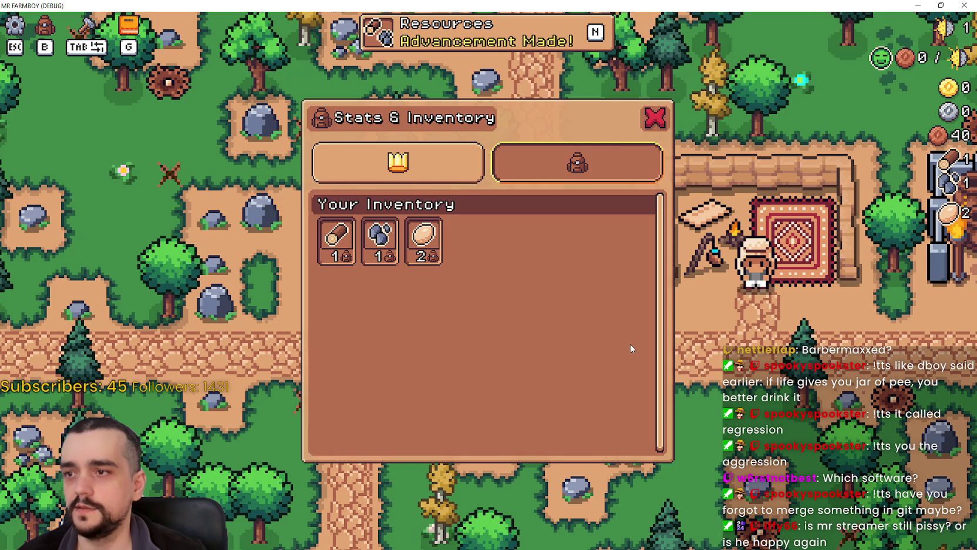
key("b")
Collect the wood pickup, view the Advancements window, then stop the game with F8.
key("w")
key("a")
key("d")
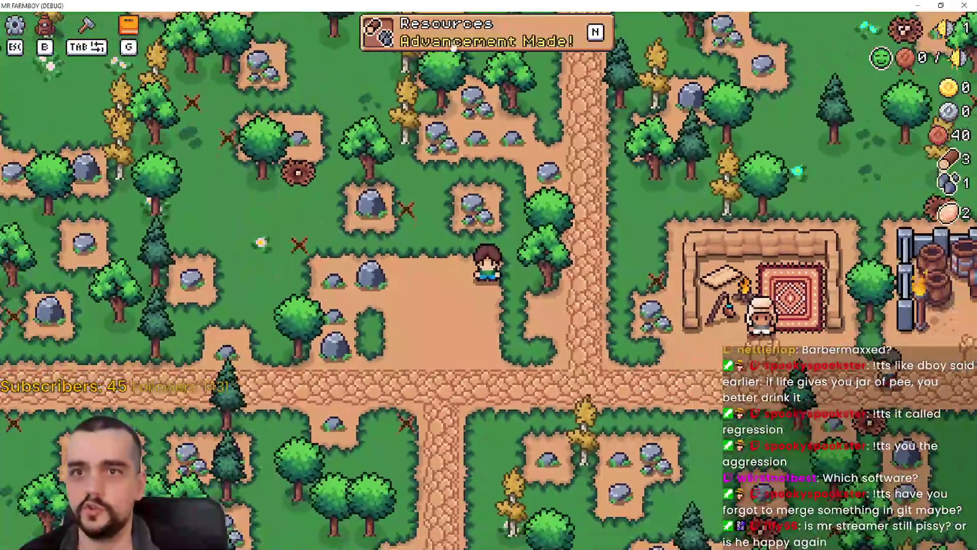
key("n")
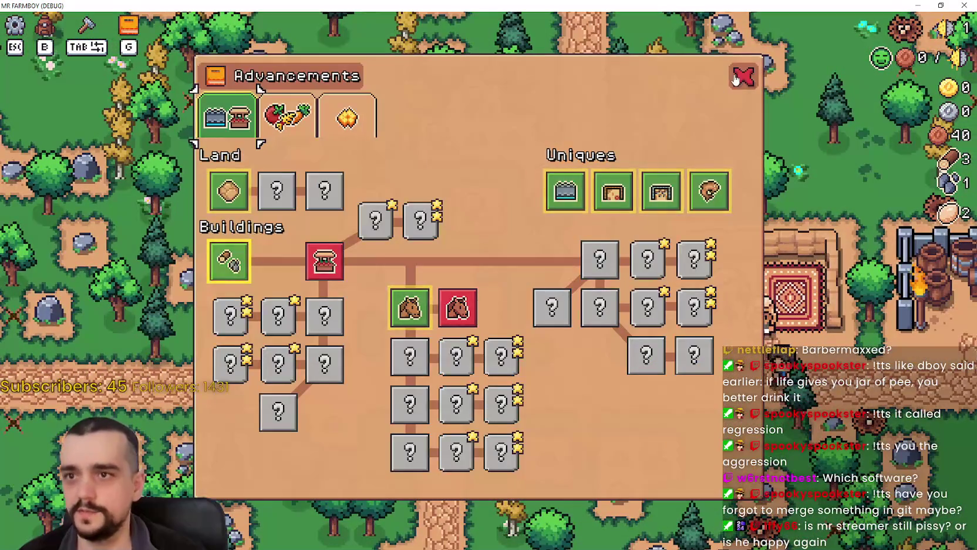
key("Escape")
key("Escape")
key("F8")
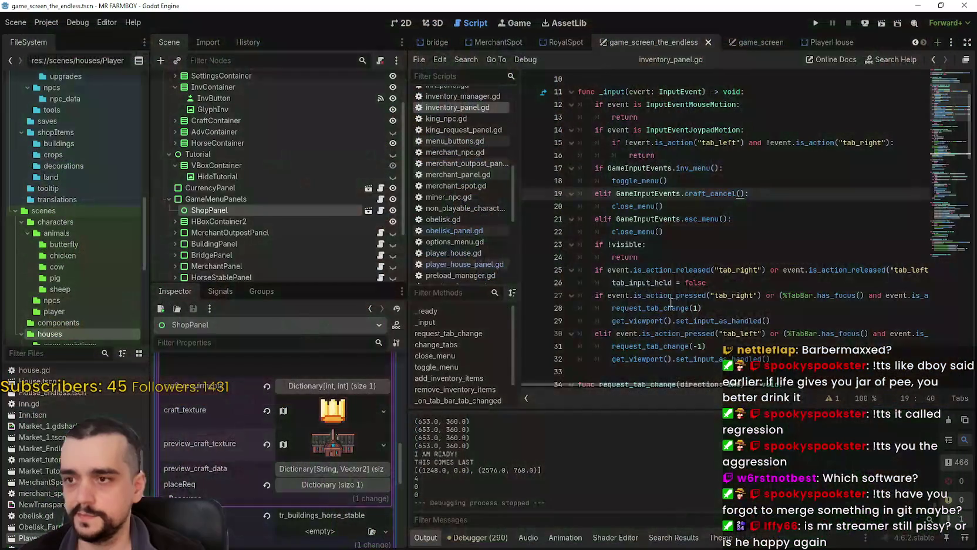
Clear the debugger's 290 errors, temporarily enlarging the debugger panel.
left_click(497, 410)
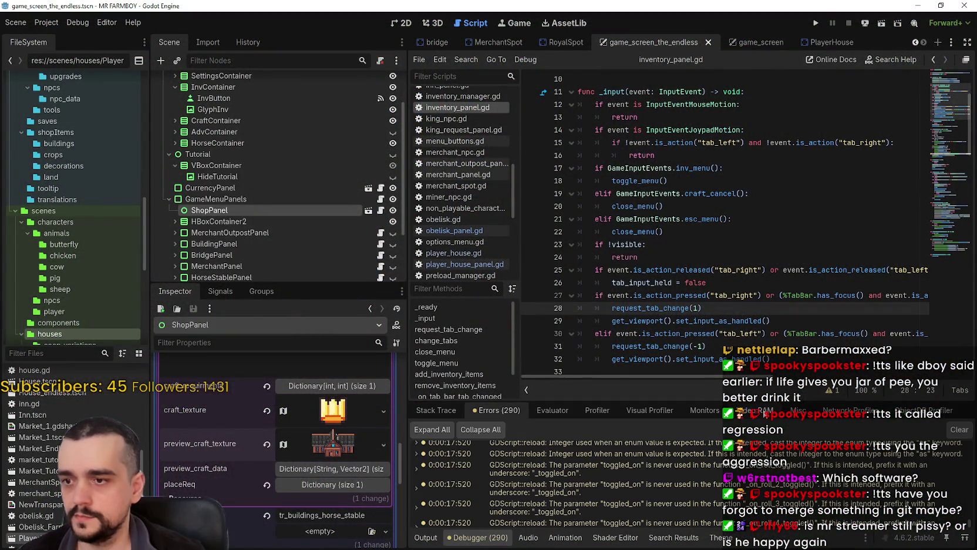
left_click_drag(763, 399, 763, 265)
left_click(959, 295)
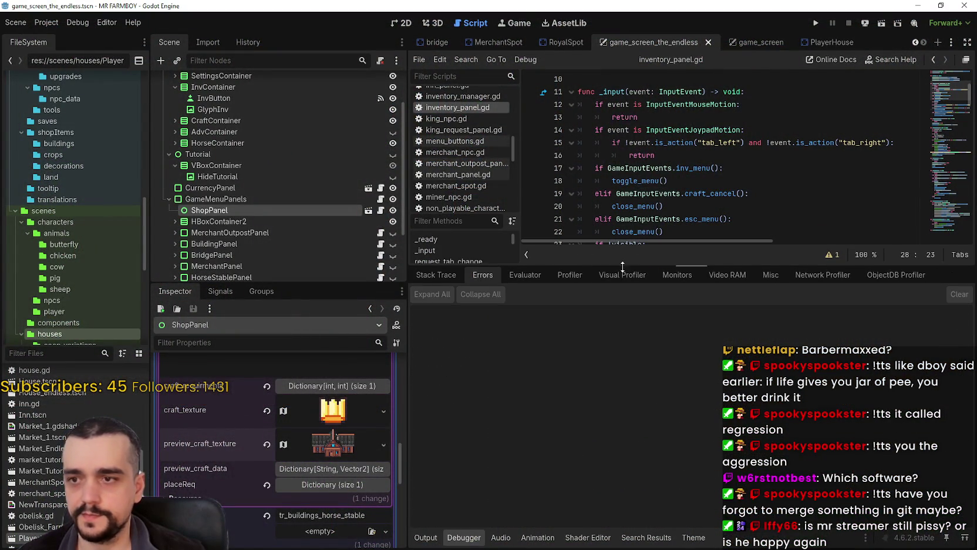
left_click_drag(623, 267, 621, 401)
Collapse BuildingData, return to inventory_panel.gd, and save the game_screen_the_endless scene.
scroll(348, 394, "up", 1)
scroll(348, 388, "up", 5)
left_click(333, 485)
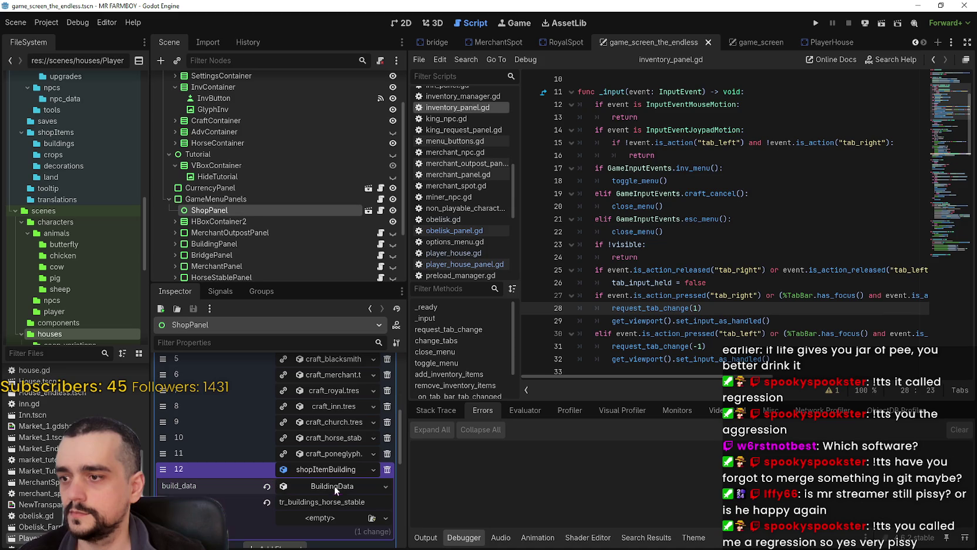
left_click(770, 170)
key("ctrl+s")
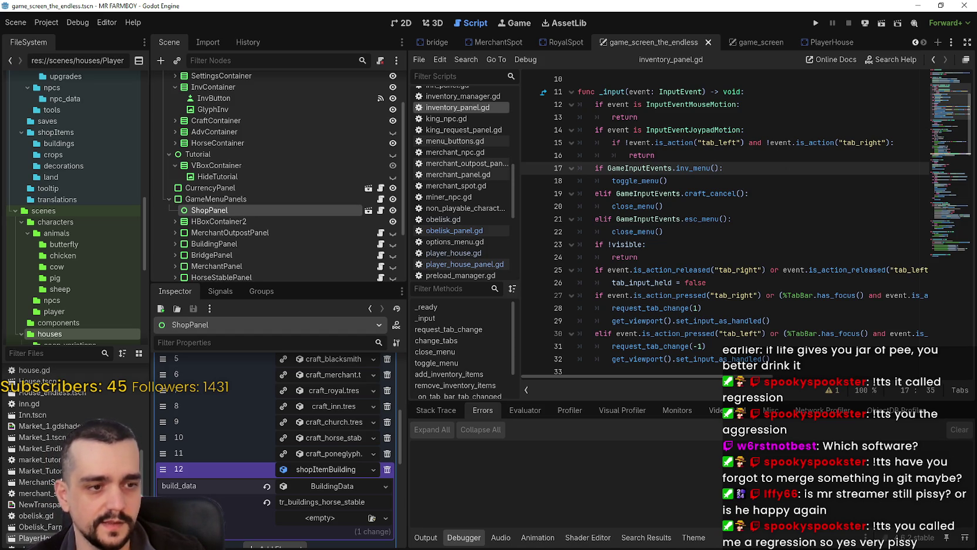
key("alt+Tab")
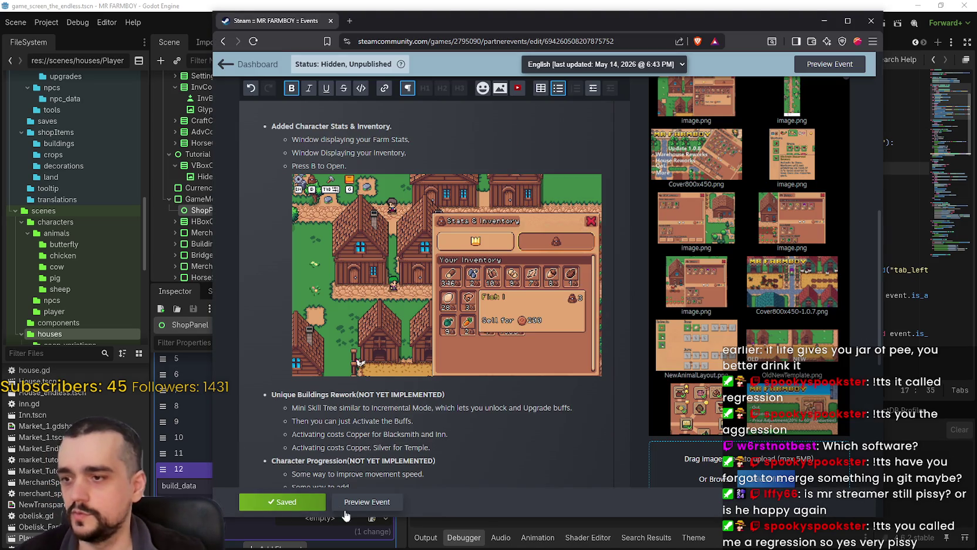
Highlight the Added Character Stats & Inventory section of the v1.0.9 patch notes.
scroll(410, 425, "up", 3)
scroll(410, 425, "down", 3)
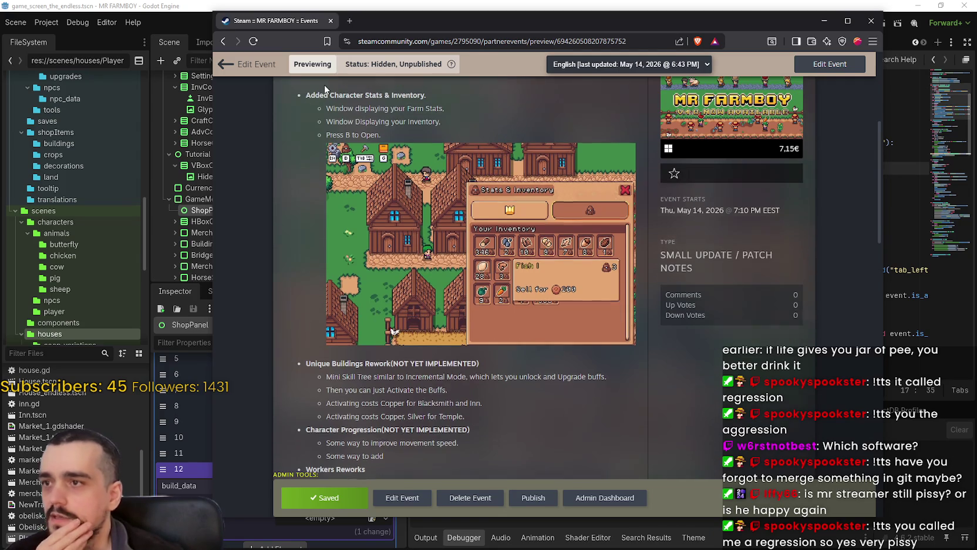
mouse_move(308, 133)
left_mouse_down()
mouse_move(411, 179)
mouse_move(563, 343)
left_mouse_up()
left_click(544, 439)
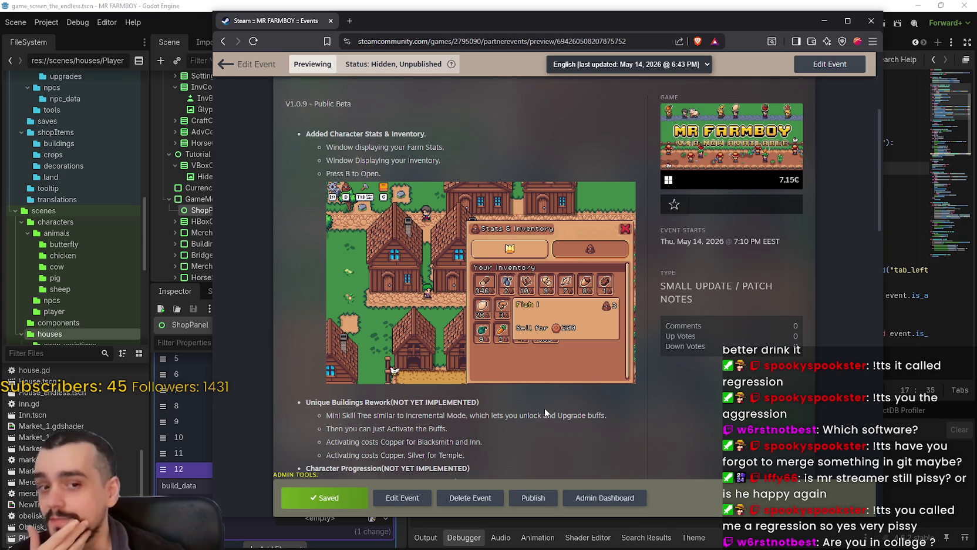
Highlight the Unique Buildings Rework heading and its four sub-points.
scroll(405, 361, "down", 1)
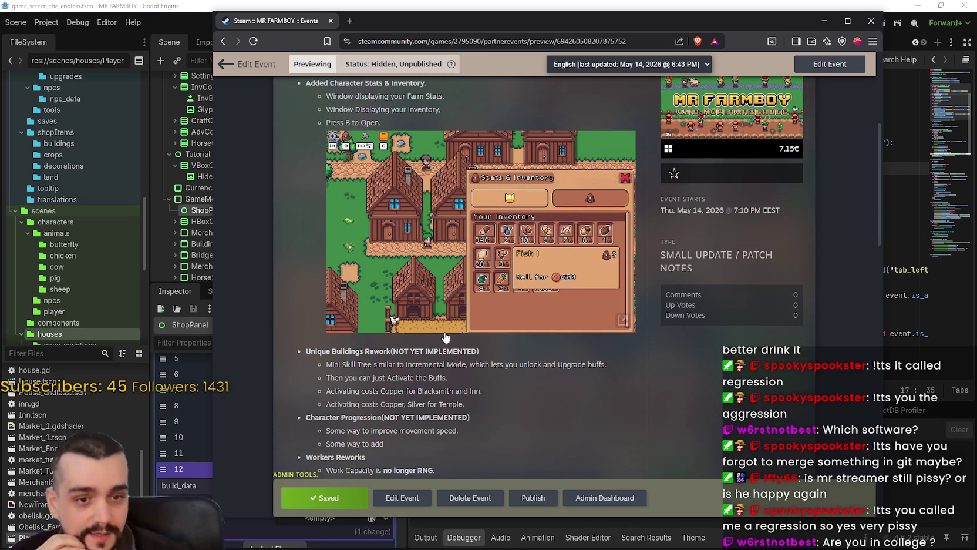
scroll(505, 405, "down", 1)
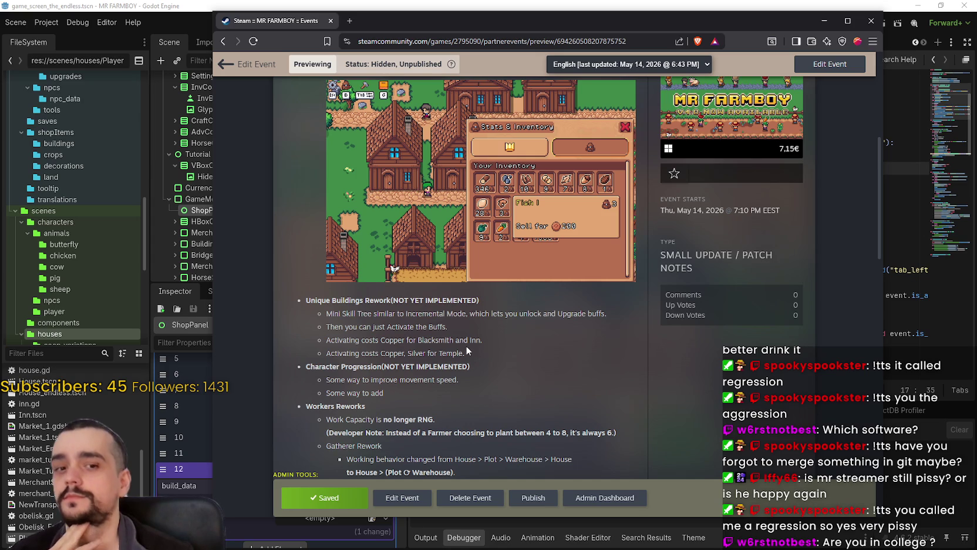
left_click_drag(424, 346, 334, 313)
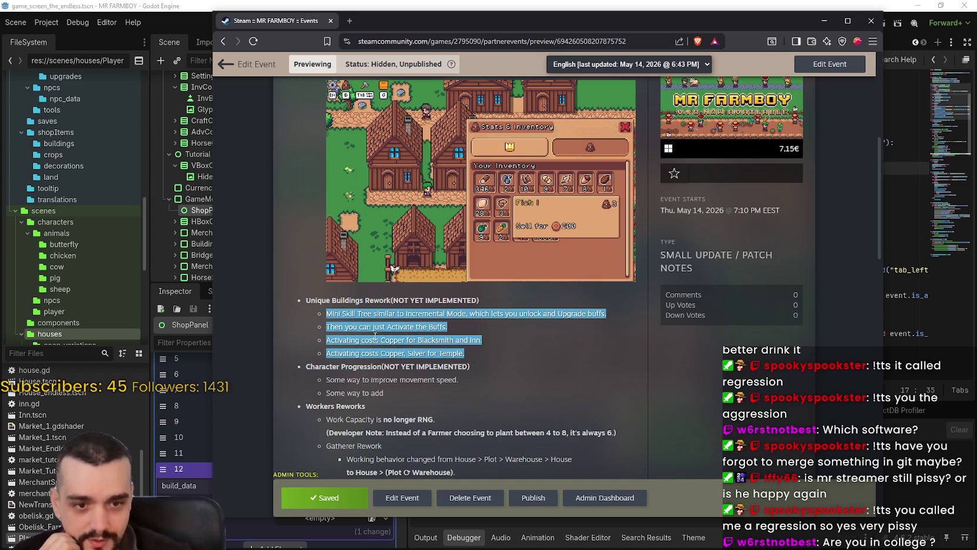
left_click_drag(475, 354, 307, 304)
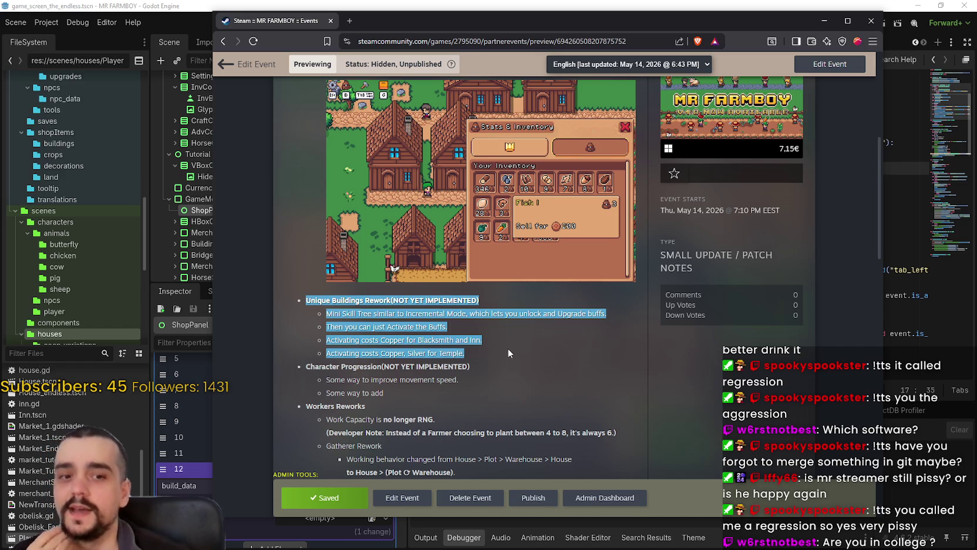
left_click(529, 394)
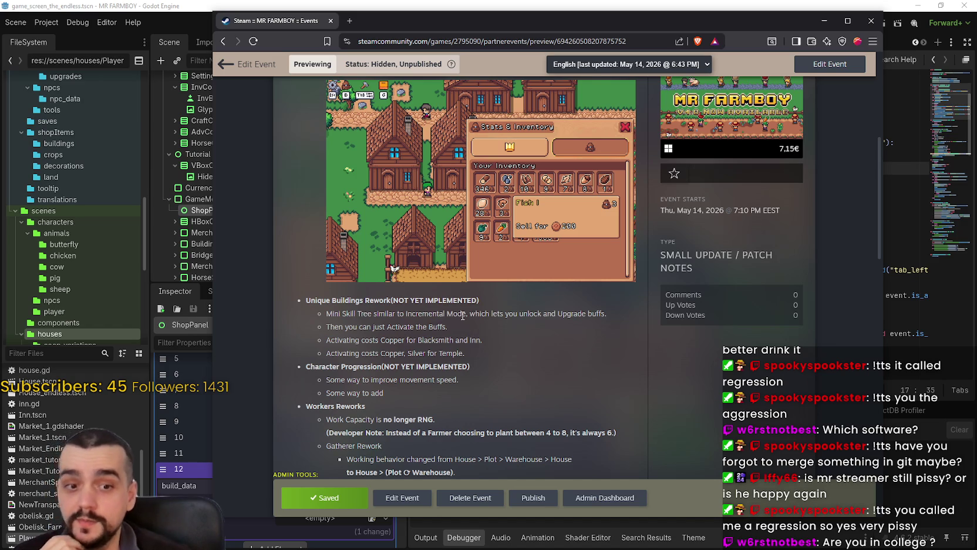
Scroll through the rest of the event preview page.
scroll(461, 311, "up", 1)
scroll(457, 303, "down", 4)
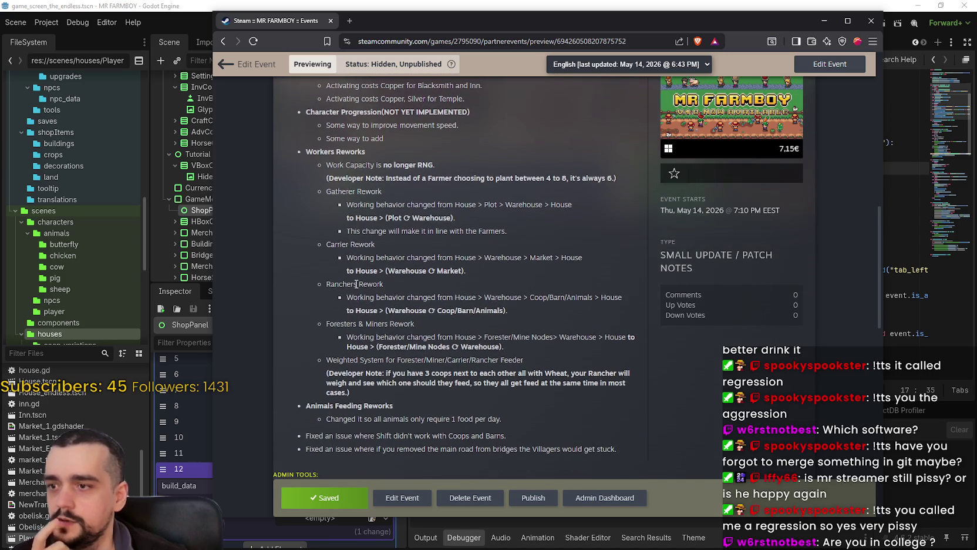
scroll(495, 410, "down", 2)
mouse_move(503, 318)
left_mouse_down()
mouse_move(326, 318)
mouse_move(306, 304)
mouse_move(508, 387)
left_mouse_up()
scroll(461, 362, "up", 5)
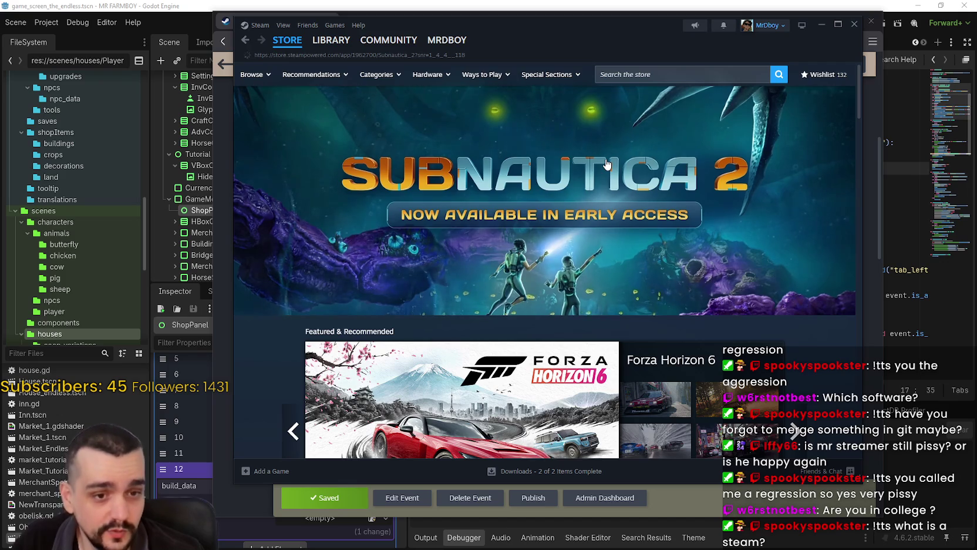
Visit the Subnautica 2 store page and community hub, then go back to the store page.
left_click(607, 165)
left_click(821, 112)
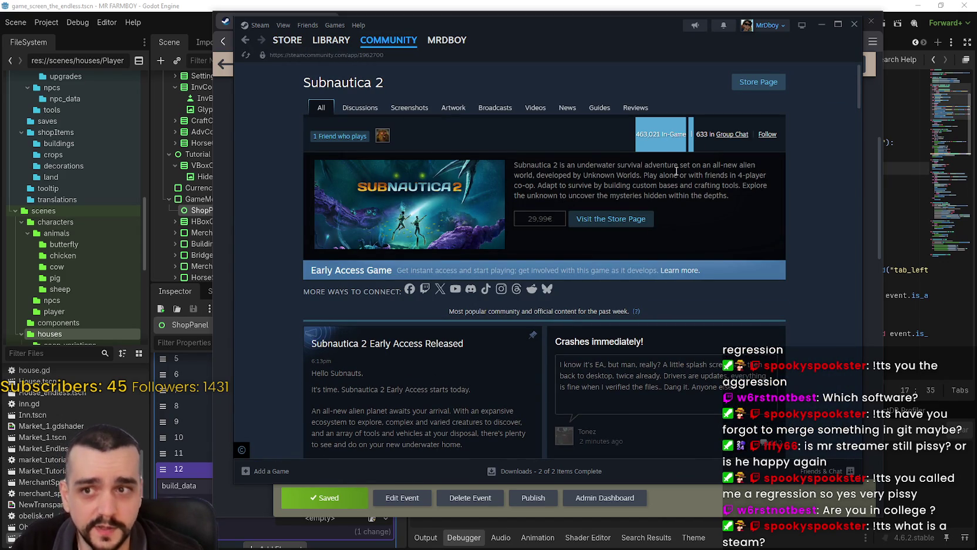
mouse_move(285, 46)
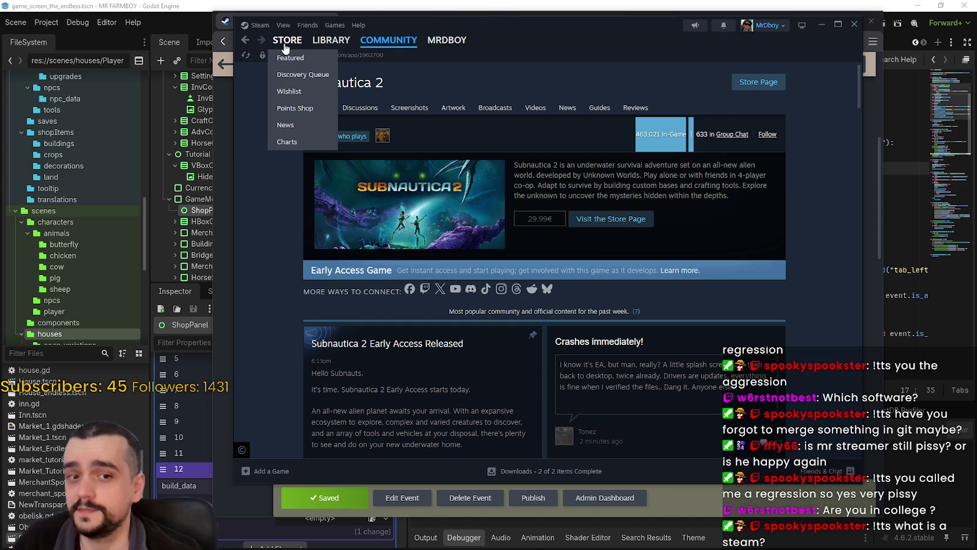
key("alt+Left")
Browse the Subnautica 2 screenshots, then move into the store search box.
scroll(411, 339, "down", 3)
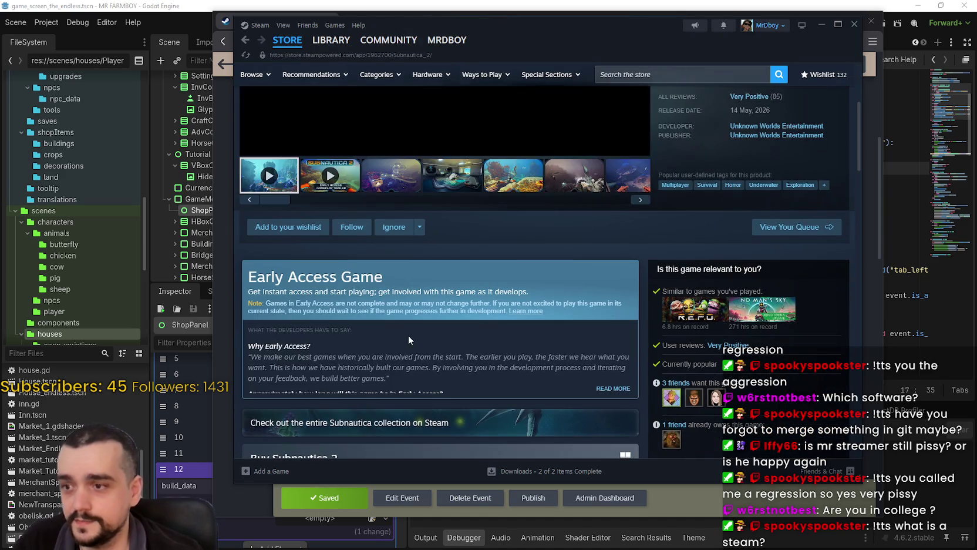
scroll(578, 363, "down", 3)
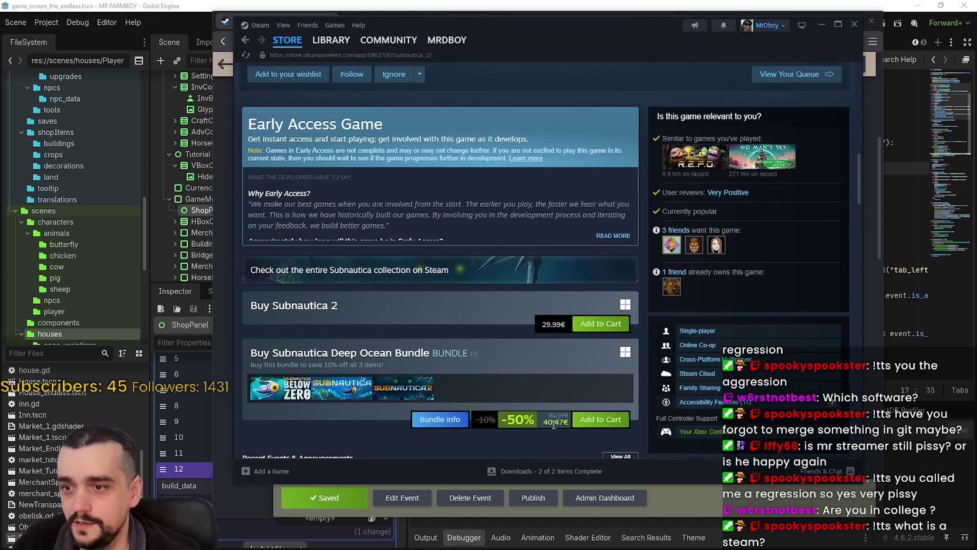
scroll(553, 424, "up", 5)
left_click(463, 282)
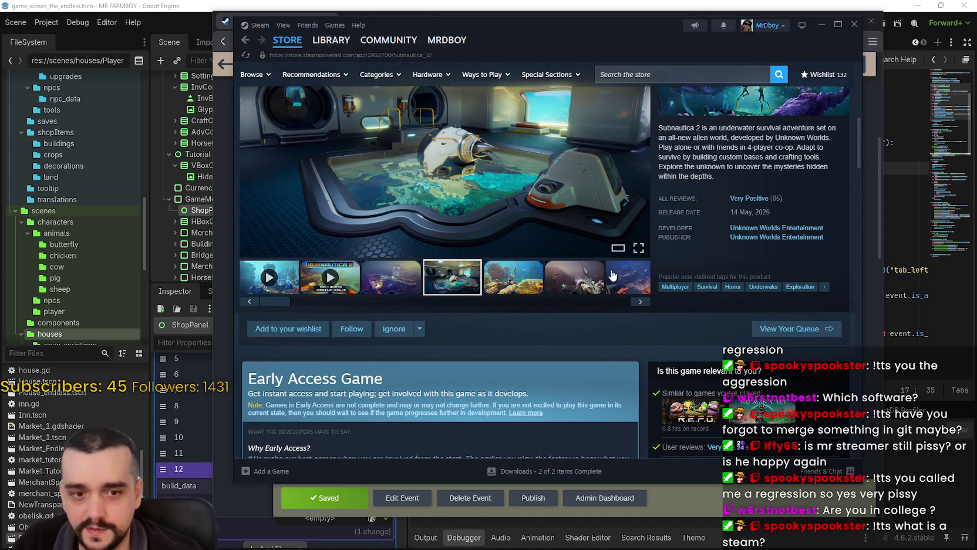
scroll(611, 282, "up", 3)
scroll(577, 264, "down", 3)
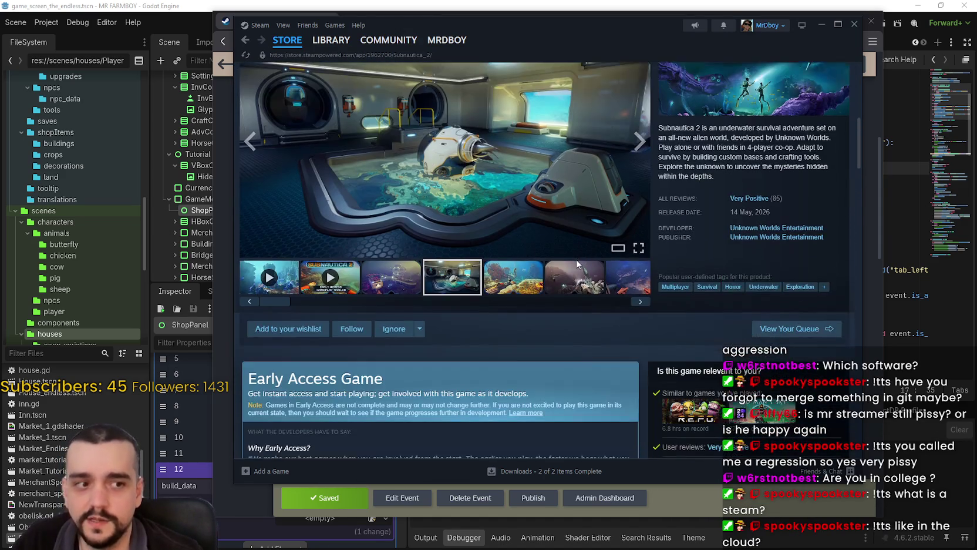
scroll(578, 265, "up", 5)
left_click(682, 75)
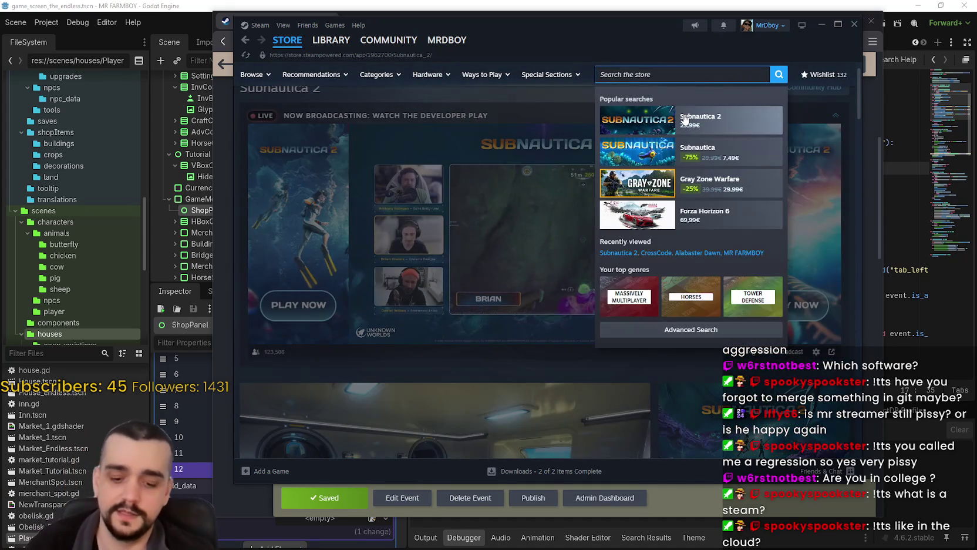
Search for MR FARMBOY, browse its Very Positive store page, then return to the Store front.
type("MR FARMBOY")
left_click(685, 119)
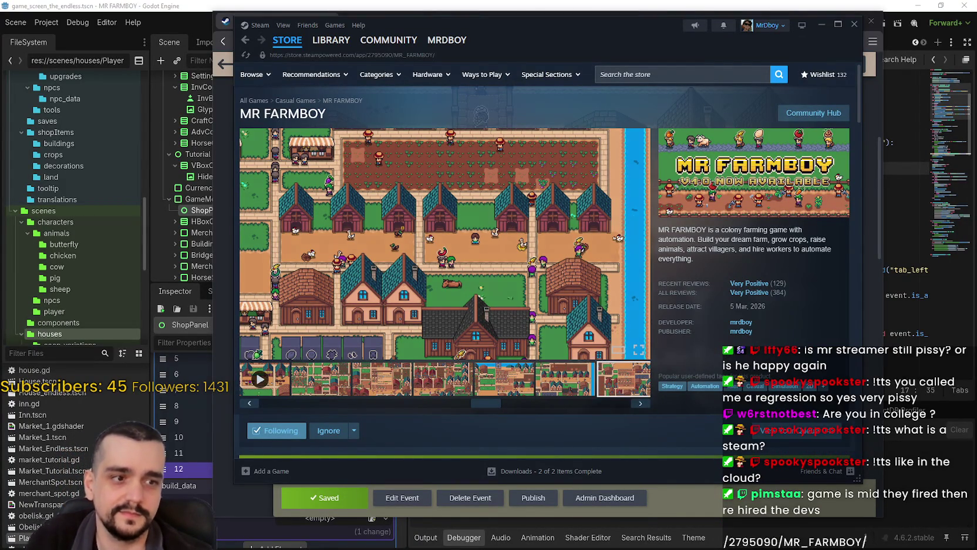
scroll(513, 342, "down", 2)
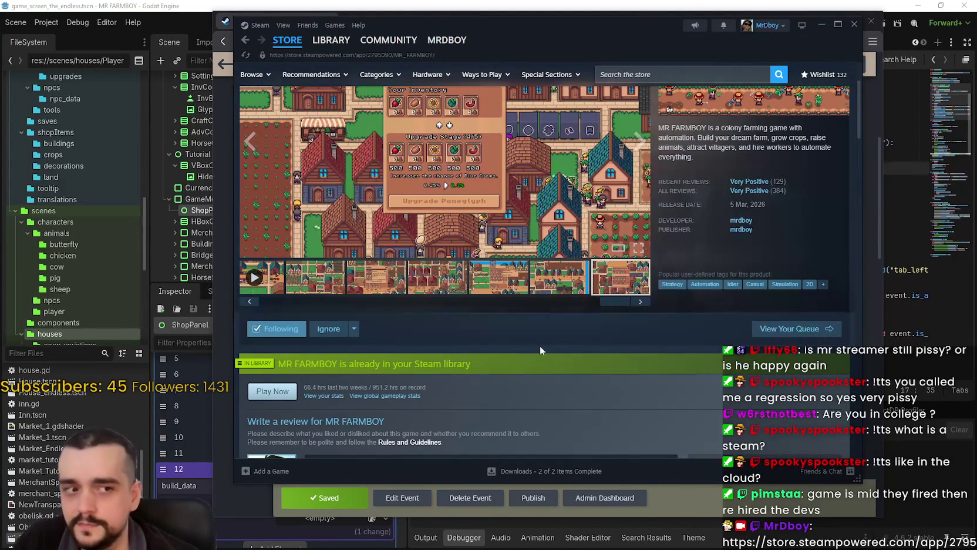
scroll(647, 401, "up", 1)
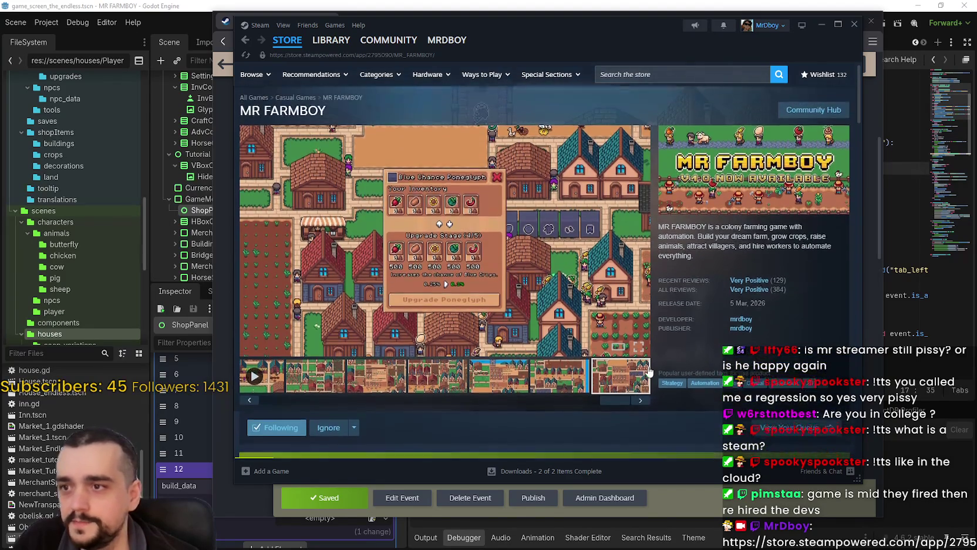
scroll(647, 361, "down", 10)
scroll(649, 360, "down", 5)
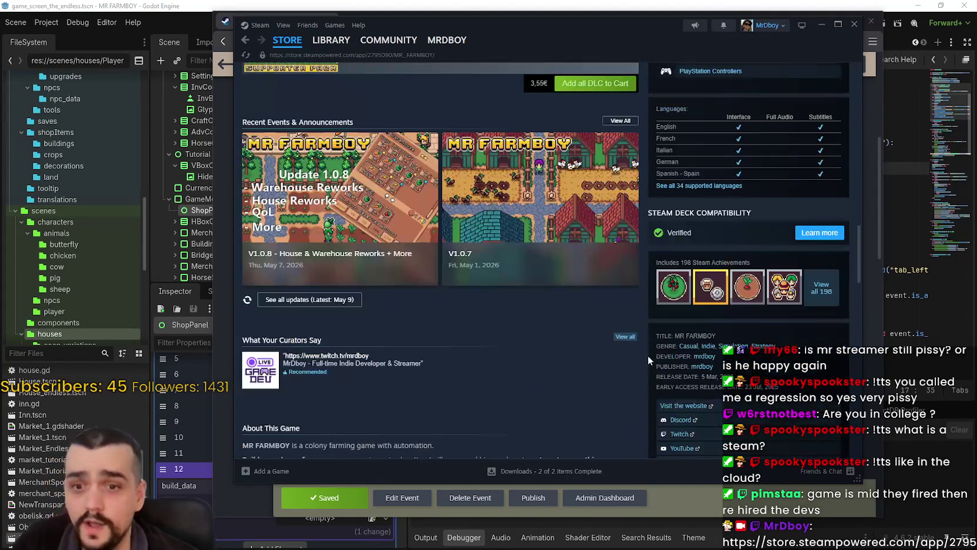
scroll(644, 348, "up", 7)
scroll(642, 344, "up", 4)
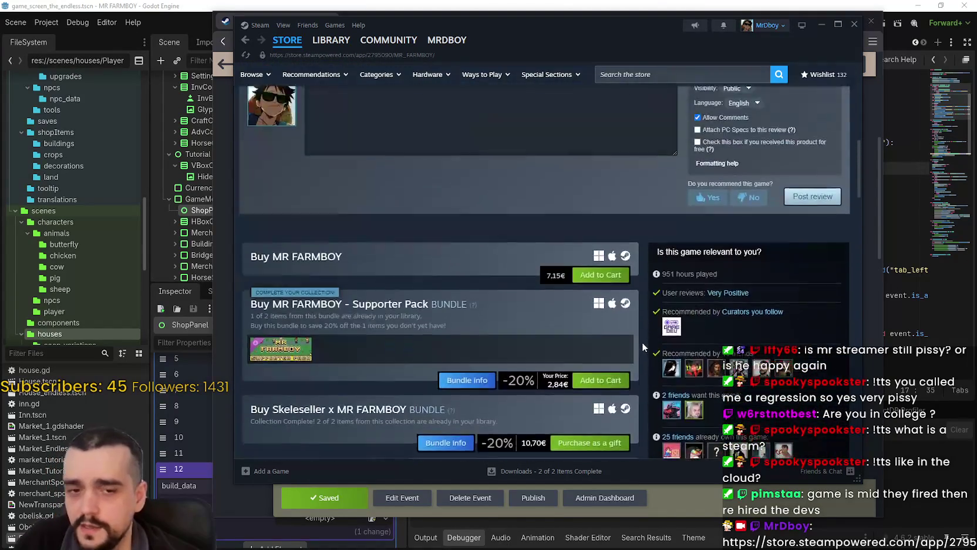
scroll(370, 283, "down", 6)
scroll(577, 393, "down", 3)
scroll(608, 408, "up", 3)
scroll(608, 410, "up", 15)
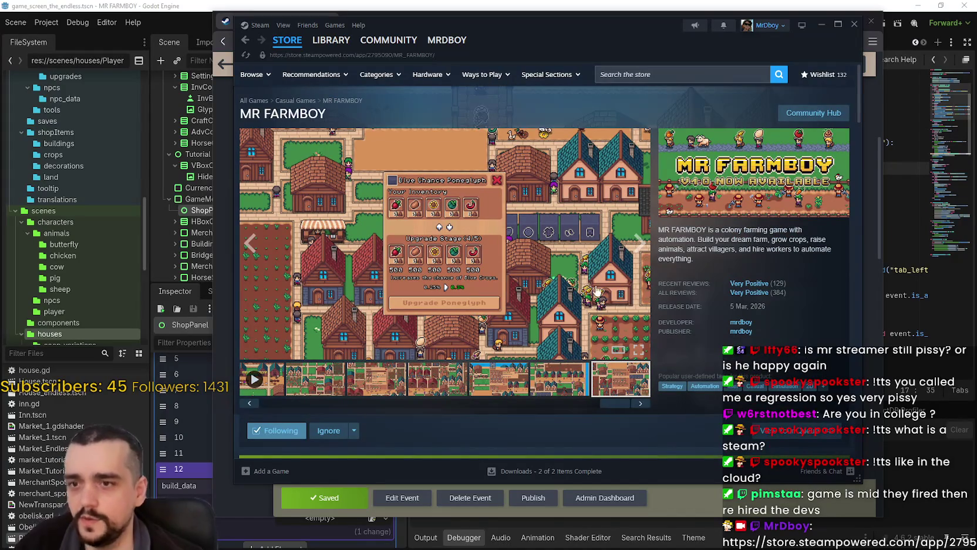
left_click(287, 40)
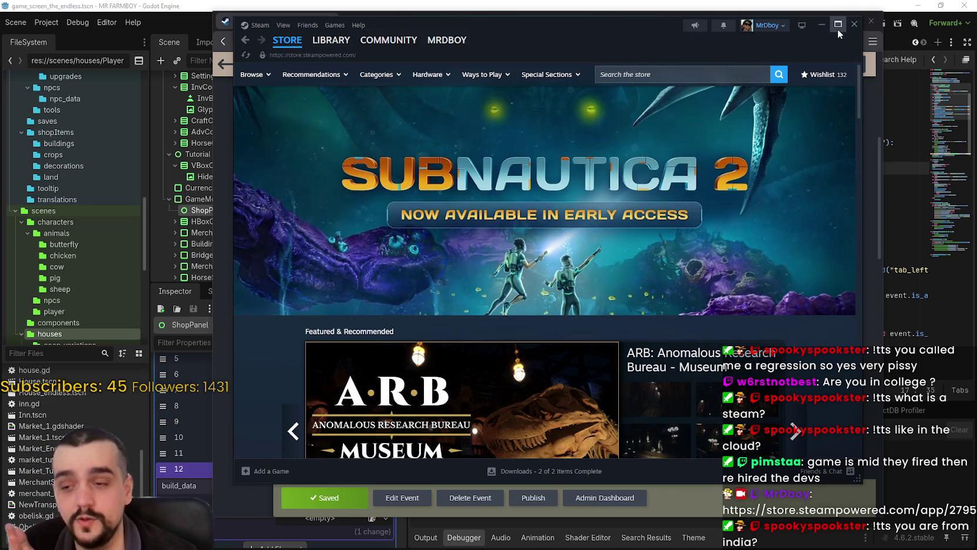
Move the Steam window down and to the right and scroll the Store front.
mouse_move(648, 34)
left_mouse_down()
mouse_move(608, 40)
mouse_move(661, 50)
left_mouse_up()
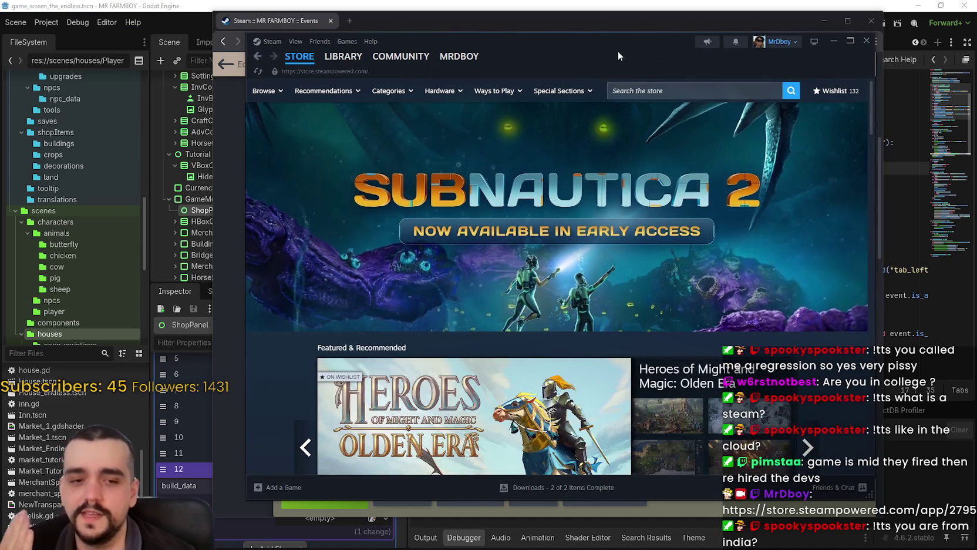
left_click_drag(608, 49, 644, 56)
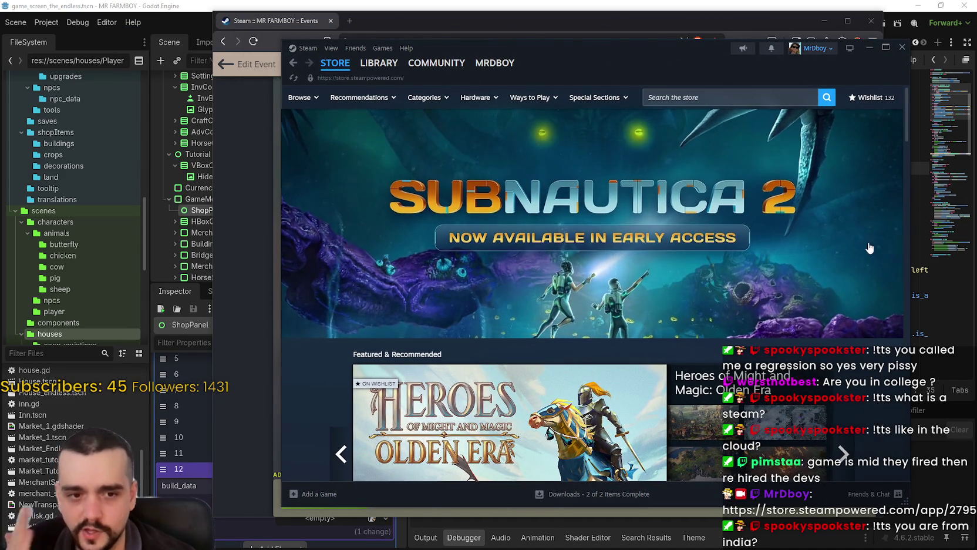
scroll(860, 212, "down", 1)
scroll(832, 334, "down", 1)
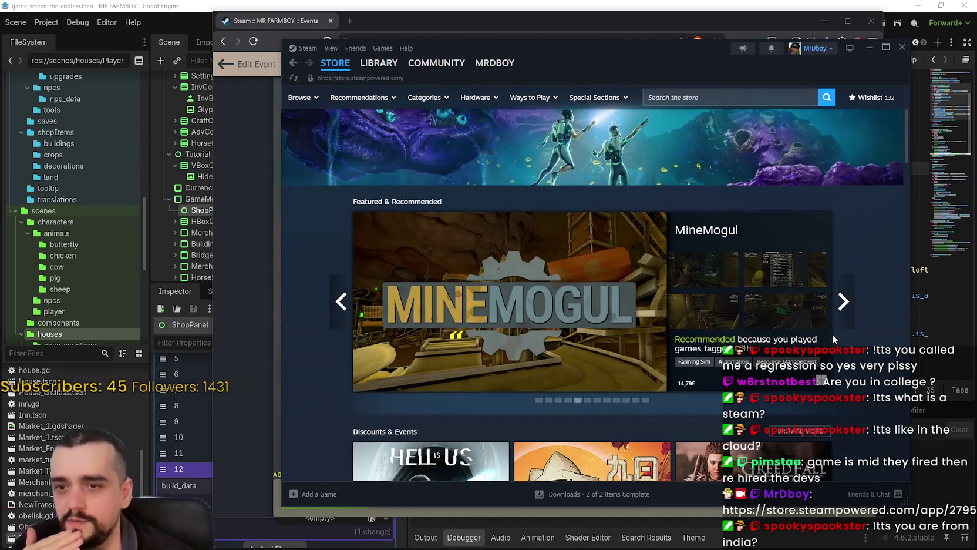
scroll(832, 332, "down", 3)
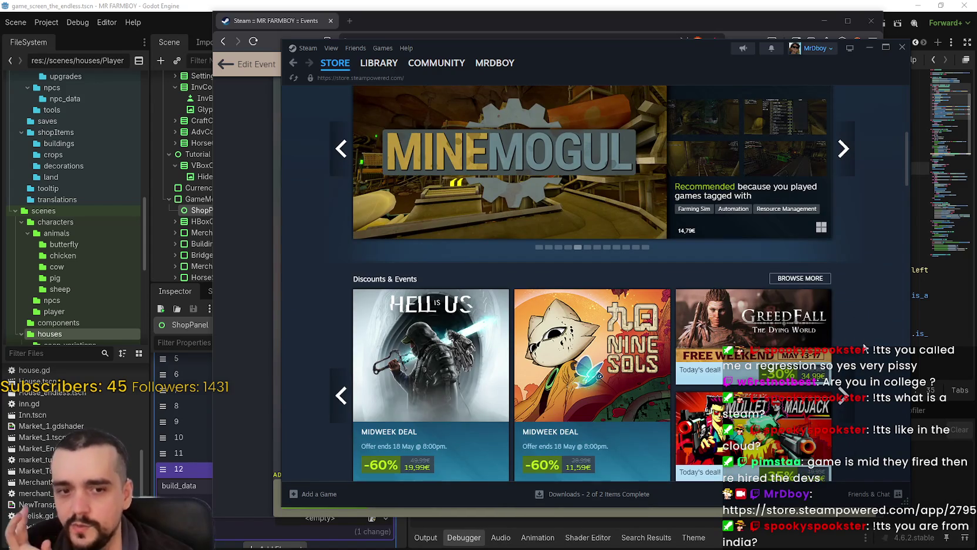
Page through the Discounts & Events deals, including Devil May Cry 5 at -85%.
left_click(843, 405)
left_click(842, 405)
scroll(842, 405, "down", 3)
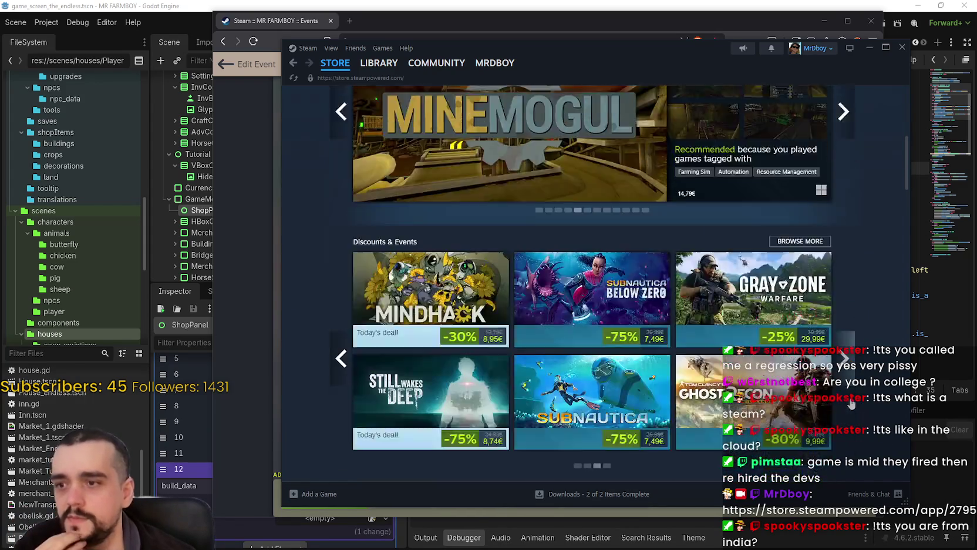
left_click(338, 244)
scroll(840, 340, "up", 2)
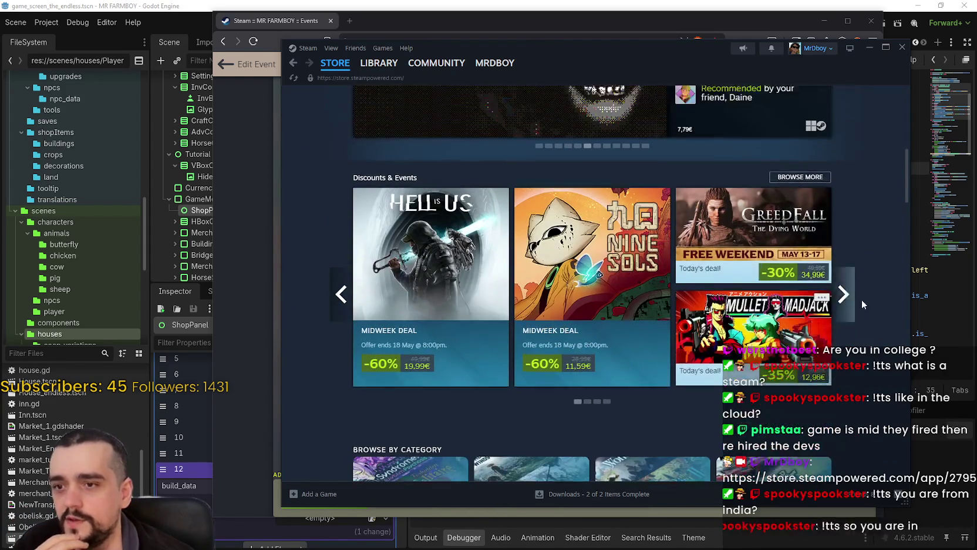
left_click(843, 343)
left_click(843, 343)
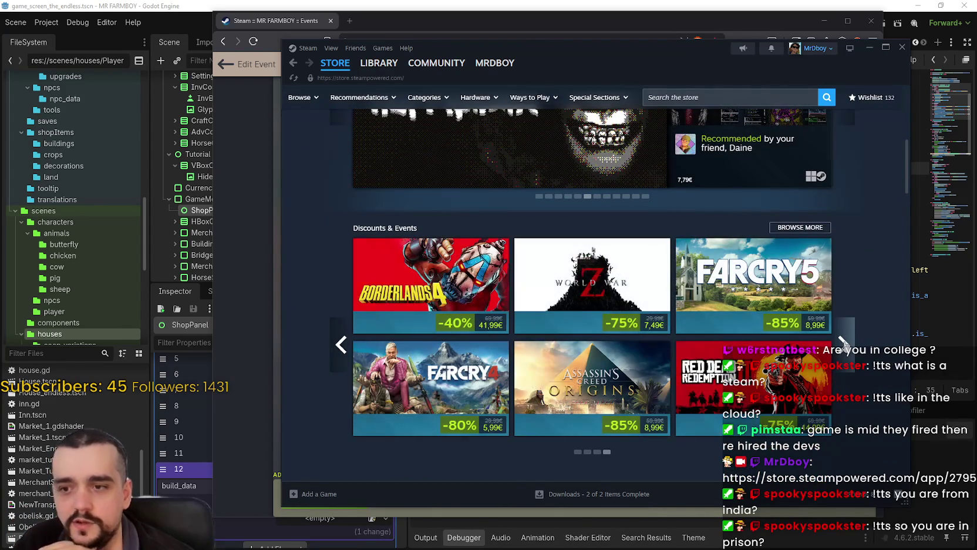
left_click(844, 344)
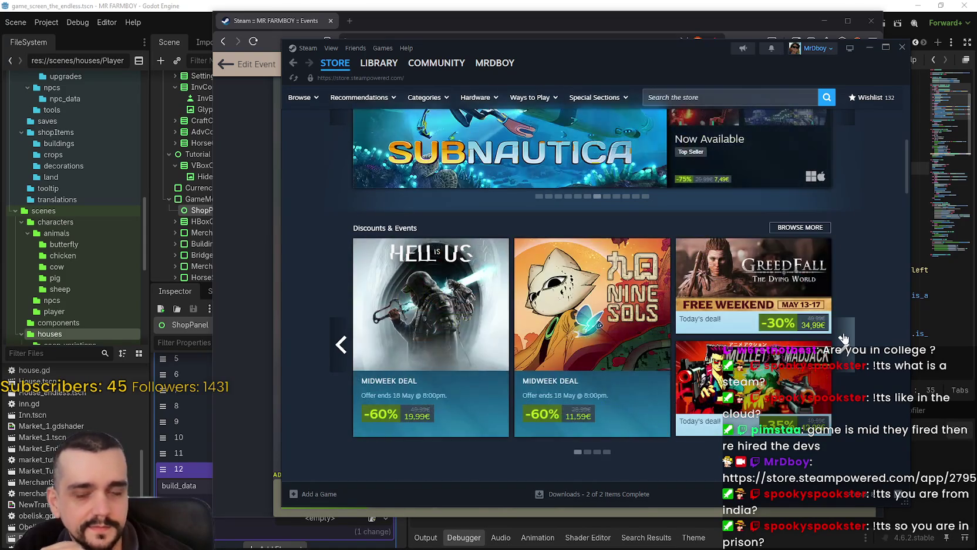
Show one more page of deals, then close the Steam client window.
scroll(843, 331, "up", 1)
scroll(846, 319, "down", 1)
scroll(846, 305, "down", 3)
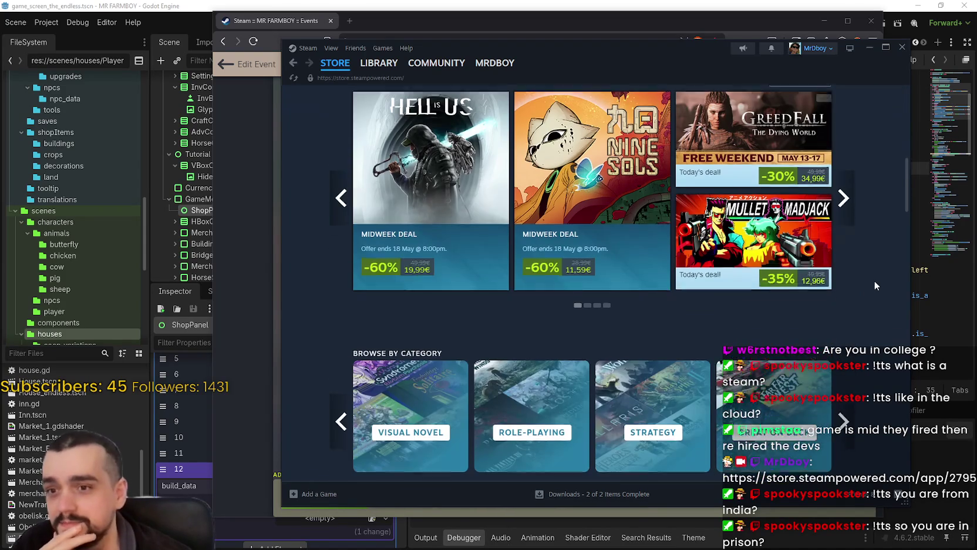
left_click(843, 191)
mouse_move(414, 67)
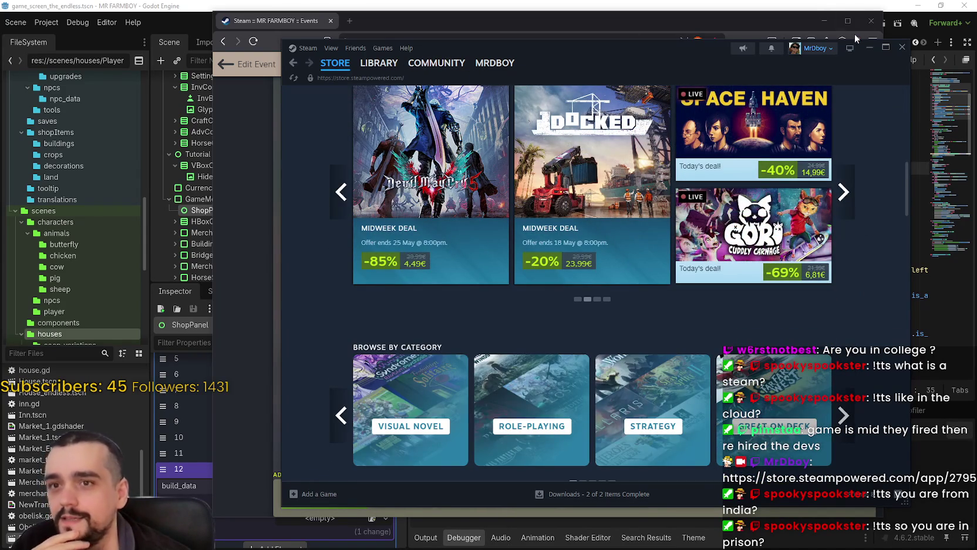
left_click(903, 49)
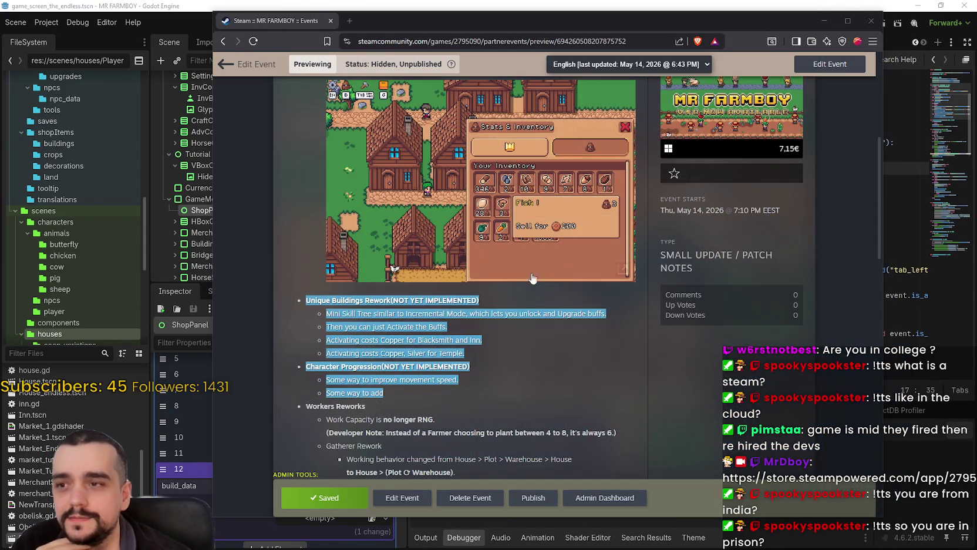
left_click(546, 371)
left_click_drag(311, 303, 451, 389)
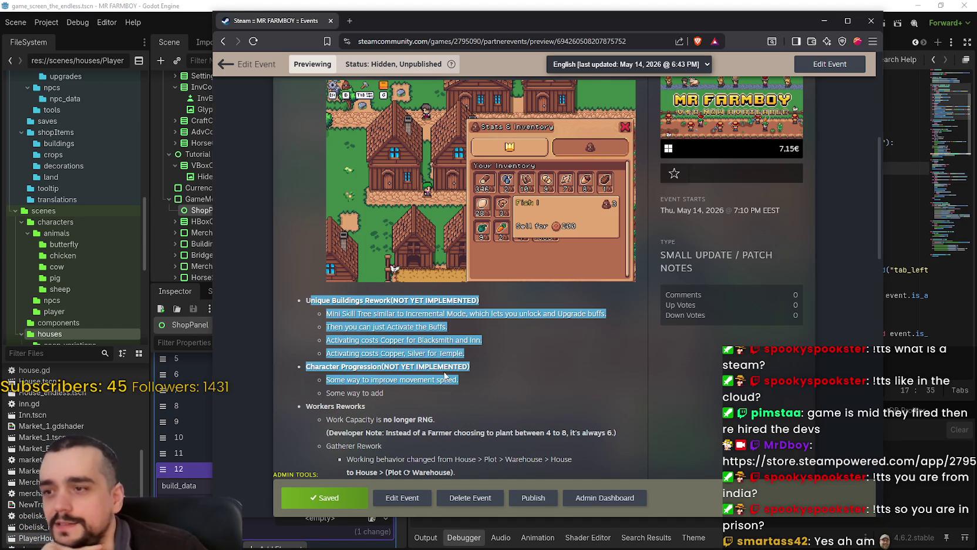
left_click(442, 366)
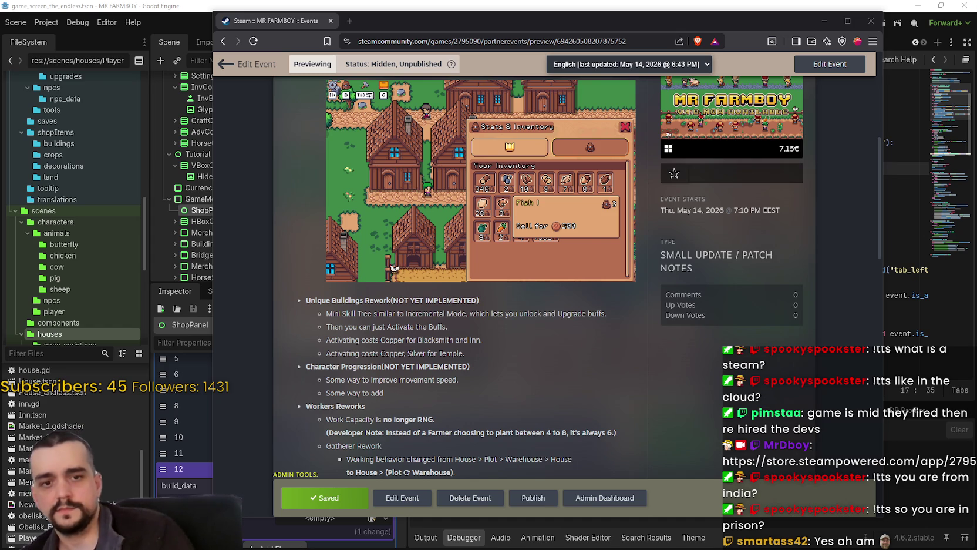
scroll(550, 328, "down", 2)
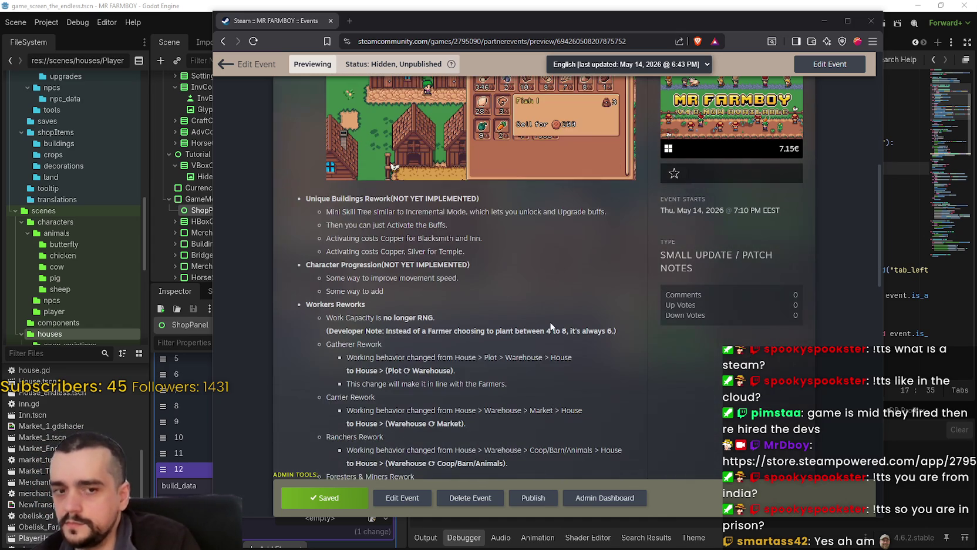
Scroll up and down through the Mr Farmboy event preview's patch notes.
scroll(520, 340, "down", 3)
scroll(508, 310, "down", 1)
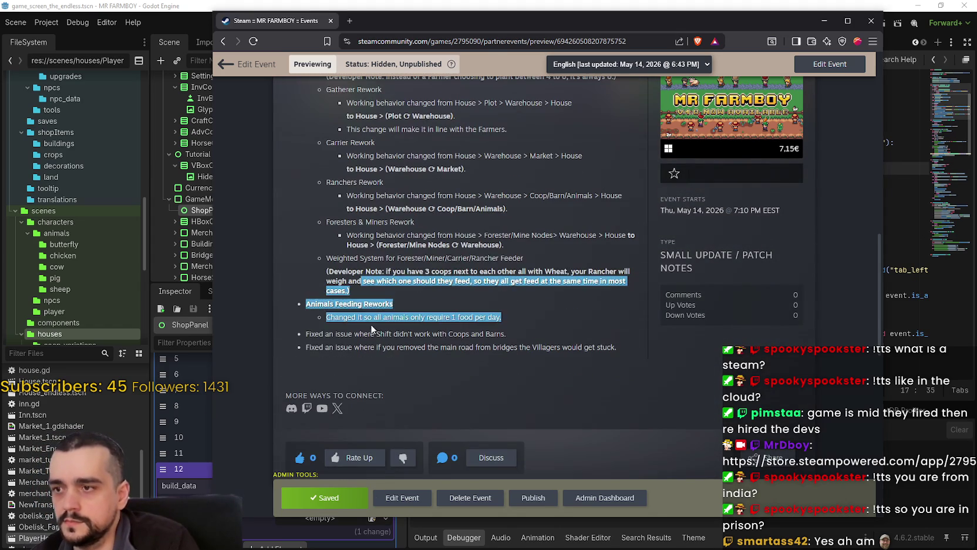
scroll(469, 332, "up", 3)
scroll(454, 341, "up", 3)
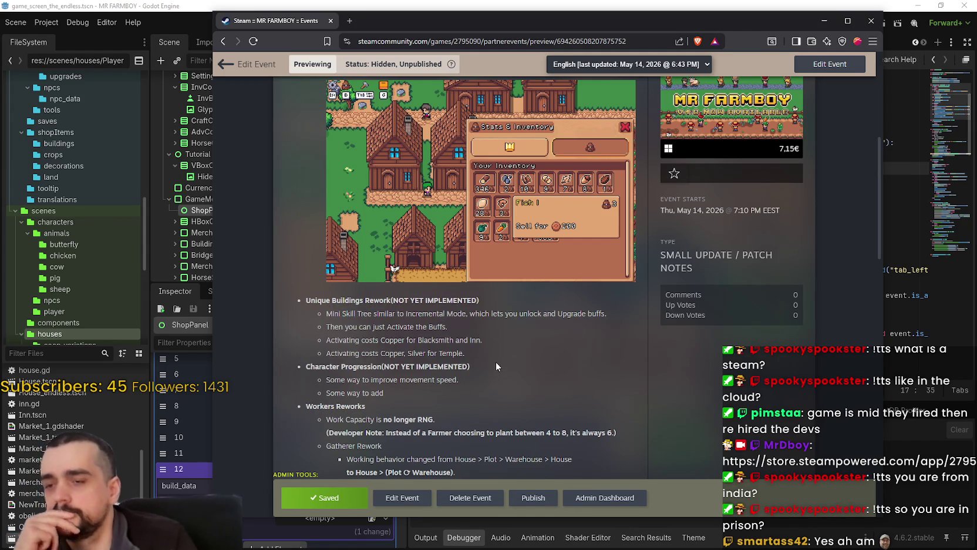
scroll(481, 367, "down", 1)
scroll(480, 368, "down", 3)
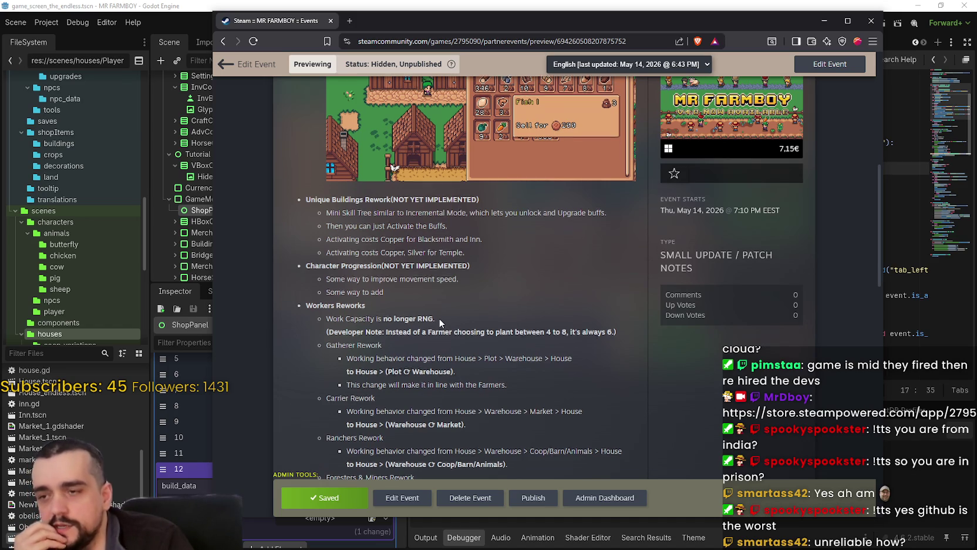
scroll(469, 330, "up", 1)
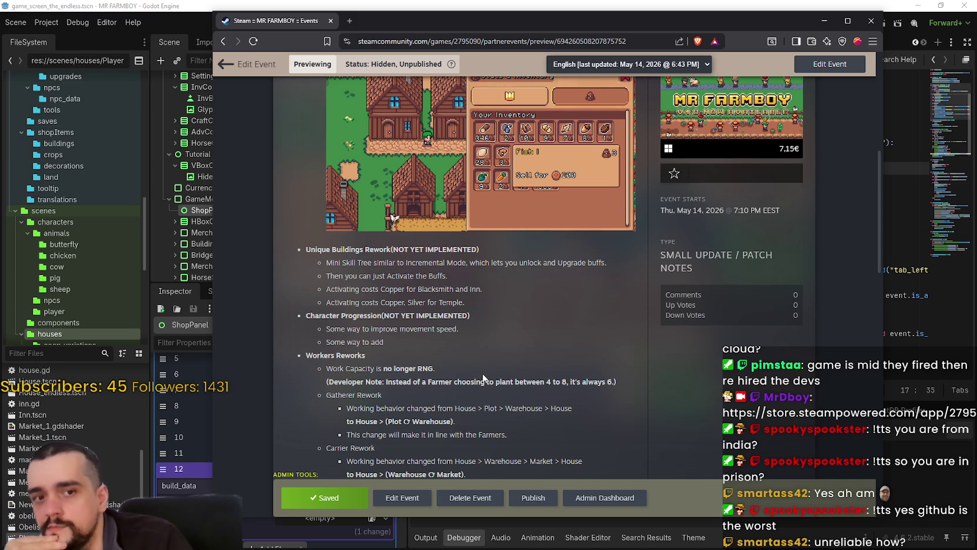
scroll(485, 367, "down", 3)
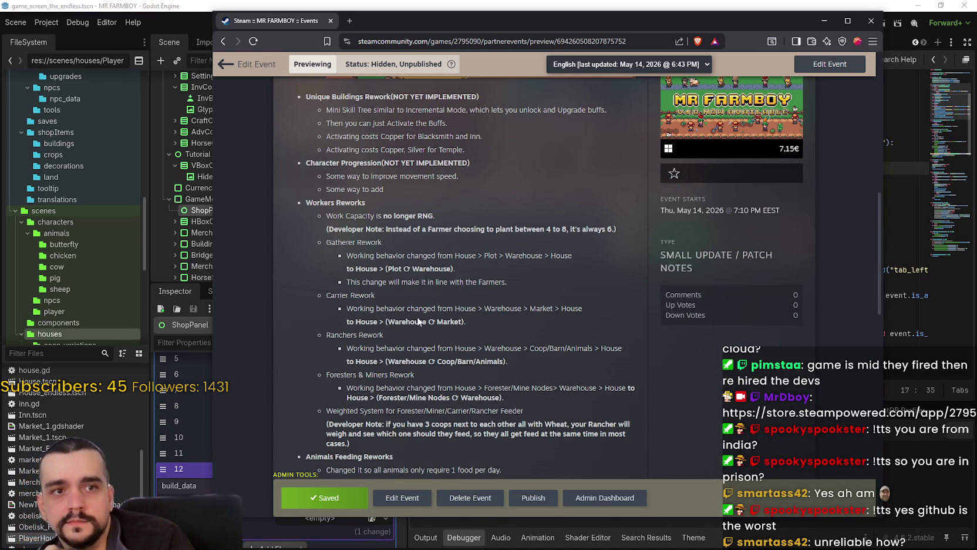
scroll(495, 310, "up", 3)
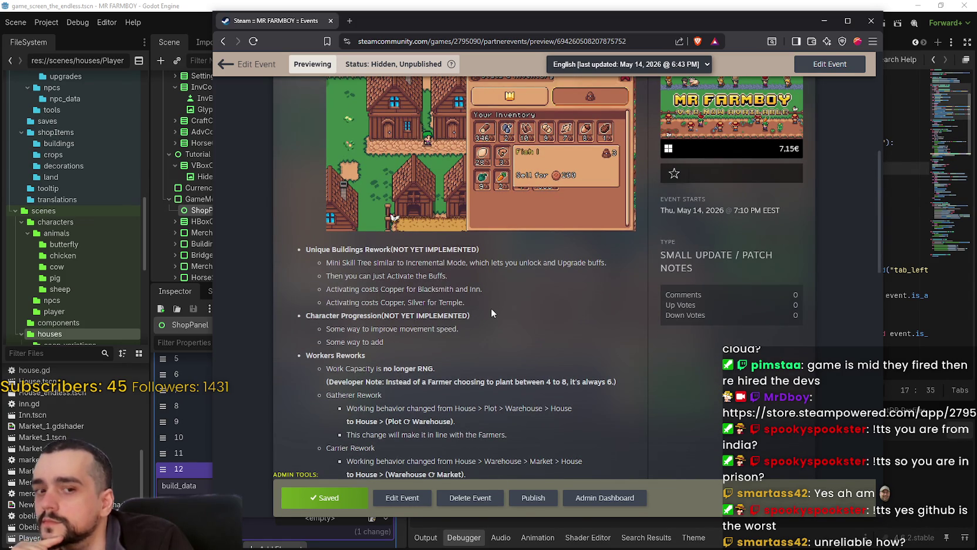
Refocus the browser, nudge it slightly left and down, then bring the Godot editor forward.
left_click(36, 537)
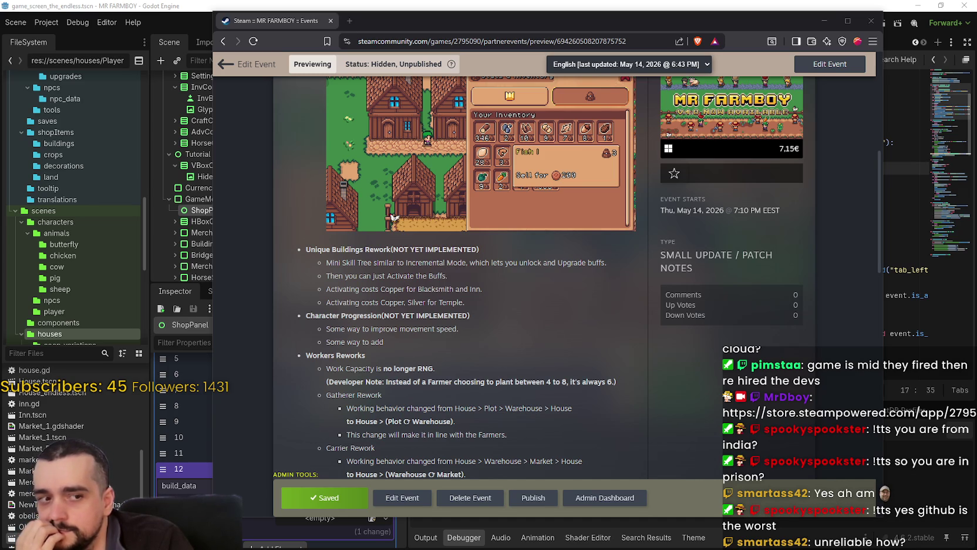
left_click(544, 319)
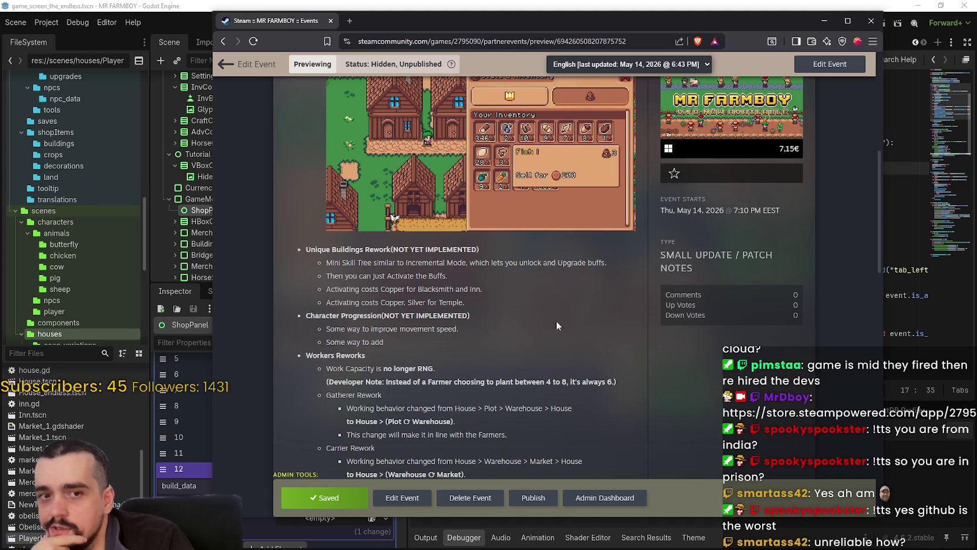
left_click_drag(787, 27, 781, 31)
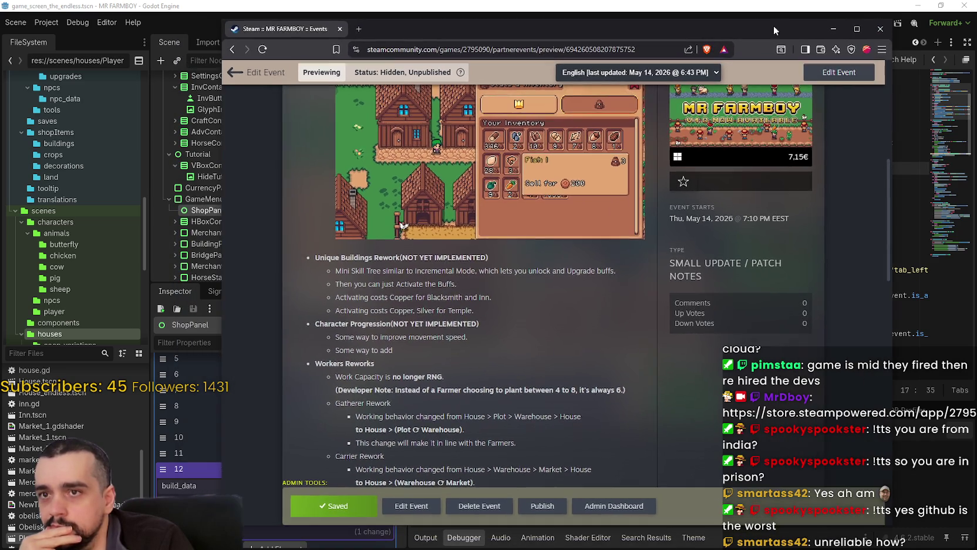
left_click(742, 12)
scroll(685, 245, "up", 2)
Focus inventory_panel.gd at line 19 and collapse the BuildingData array in the Inspector.
left_click(686, 244)
scroll(332, 451, "up", 1)
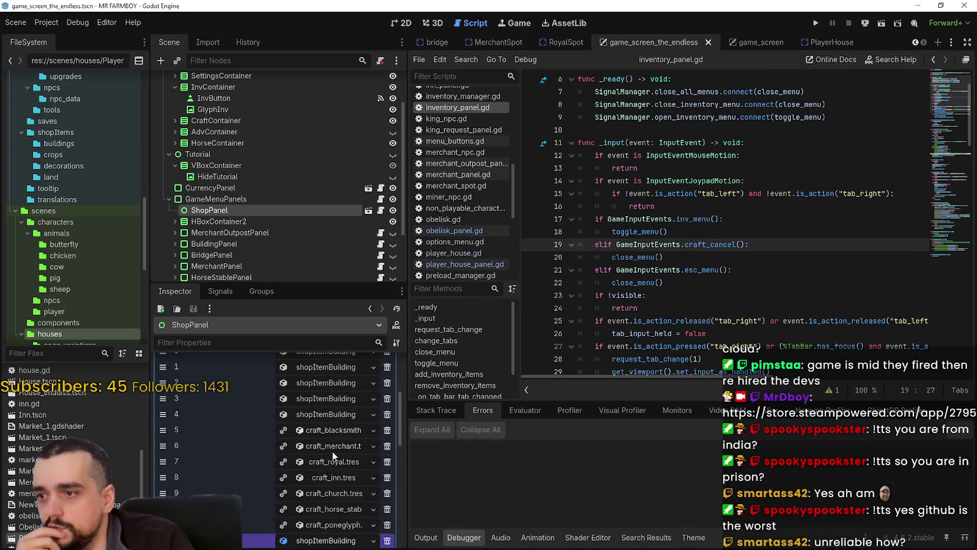
scroll(332, 495, "up", 5)
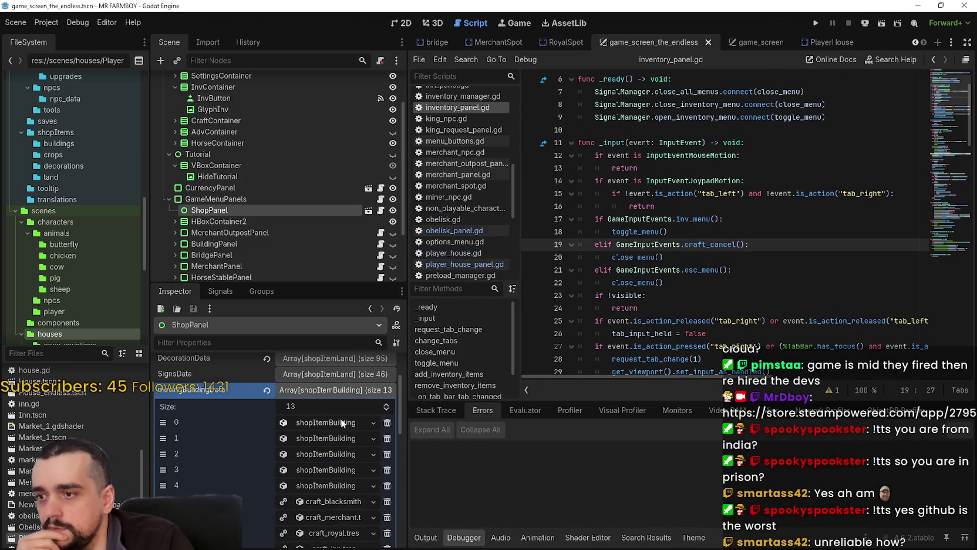
left_click(338, 389)
Switch to the game_screen scene tab and show it on the 2D canvas.
left_click(915, 43)
left_click(915, 42)
left_click(923, 43)
left_click(924, 43)
left_click(924, 43)
left_click(923, 43)
left_click(924, 43)
left_click(923, 43)
left_click(923, 43)
left_click(924, 43)
left_click(924, 43)
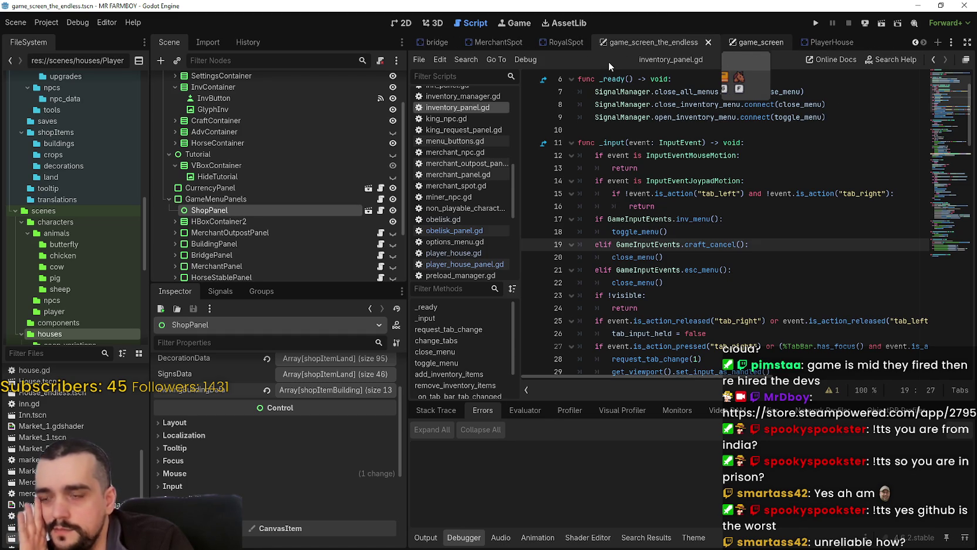
key("ctrl+Tab")
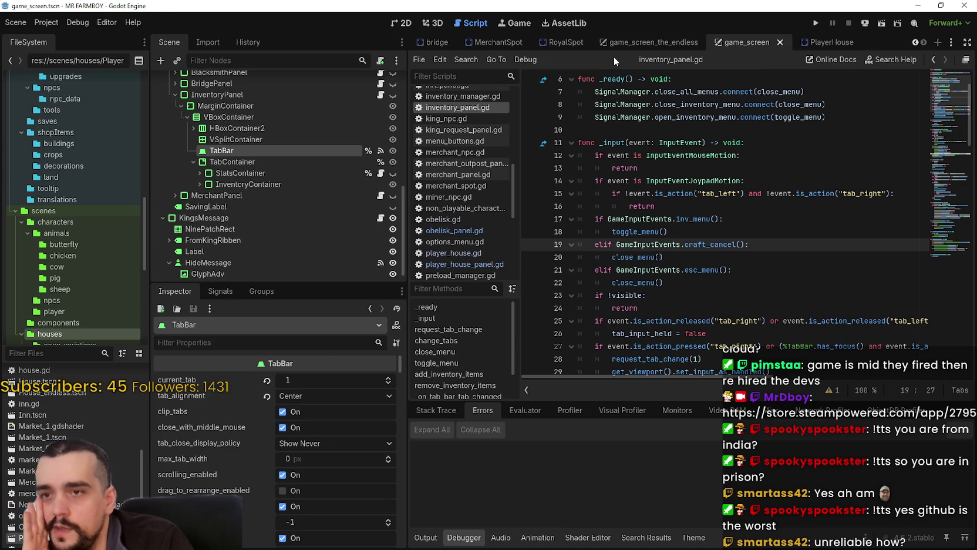
left_click(405, 22)
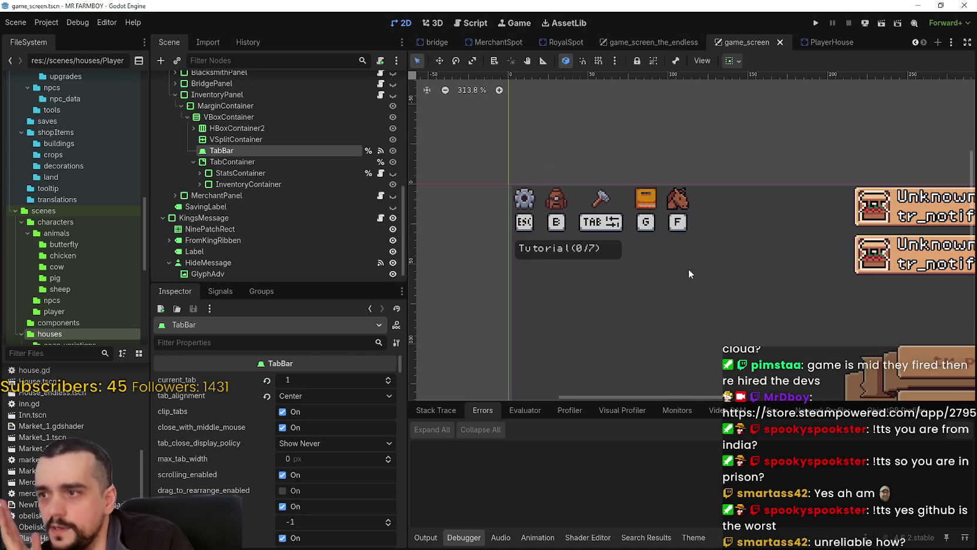
Centre the menus, collapse InventoryPanel, and turn on BlacksmithPanel's visibility.
scroll(688, 269, "down", 4)
left_click_drag(821, 296, 645, 210)
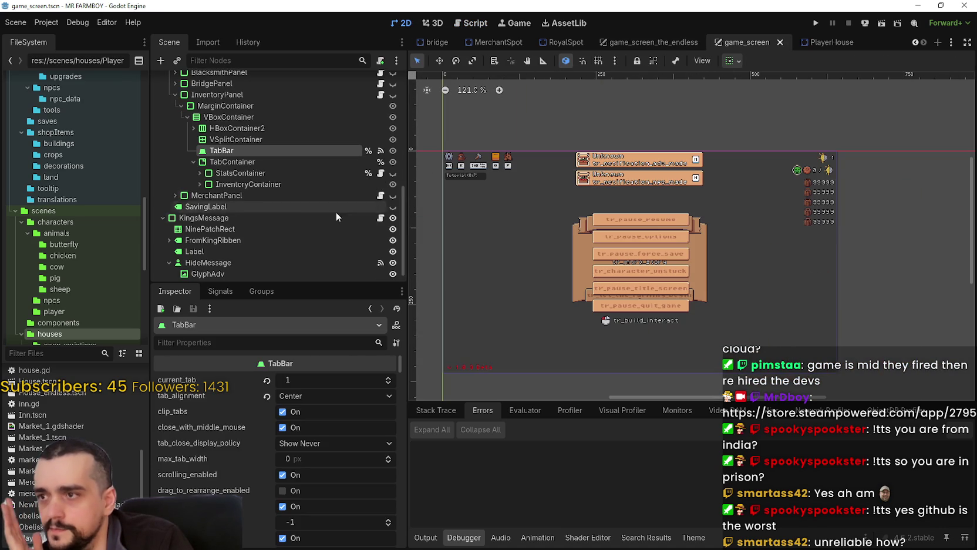
left_click(172, 95)
scroll(211, 137, "up", 2)
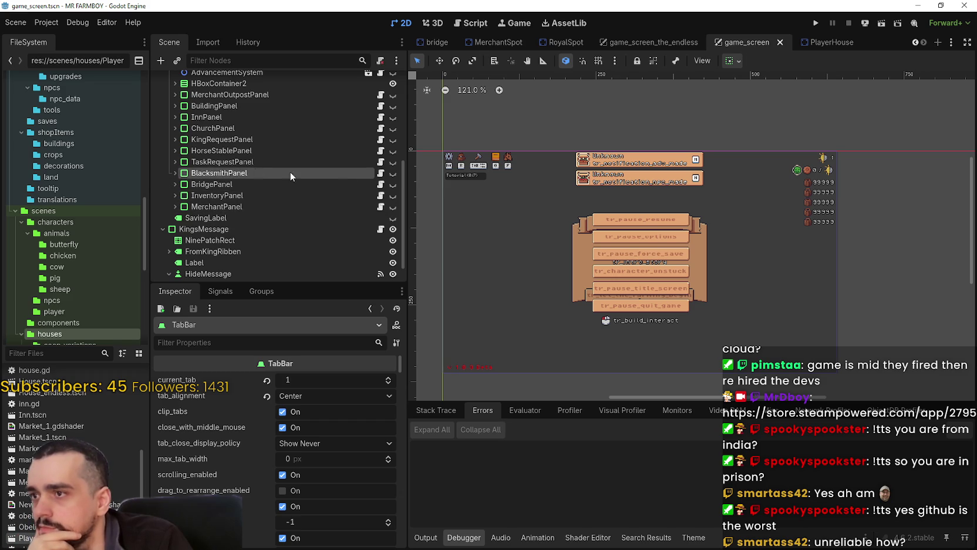
left_click(392, 173)
scroll(697, 242, "up", 3)
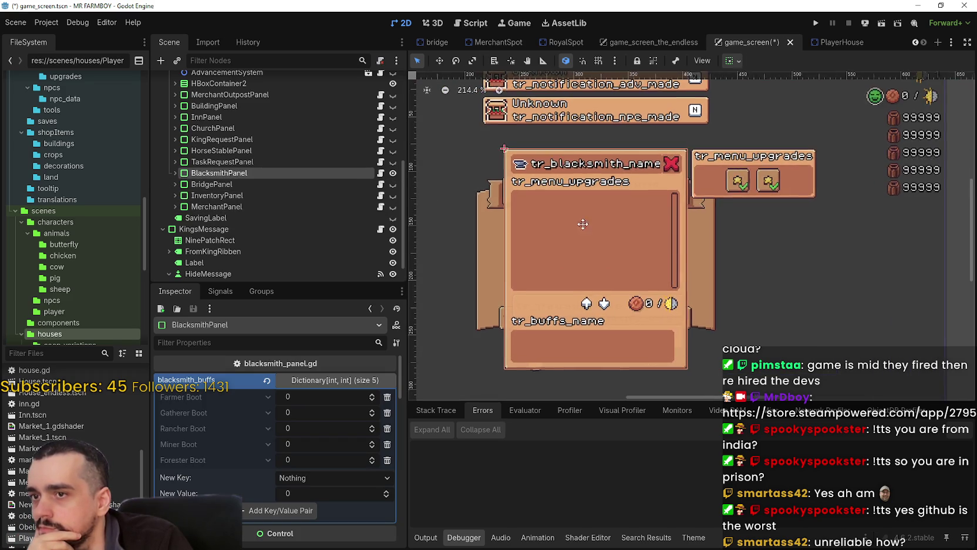
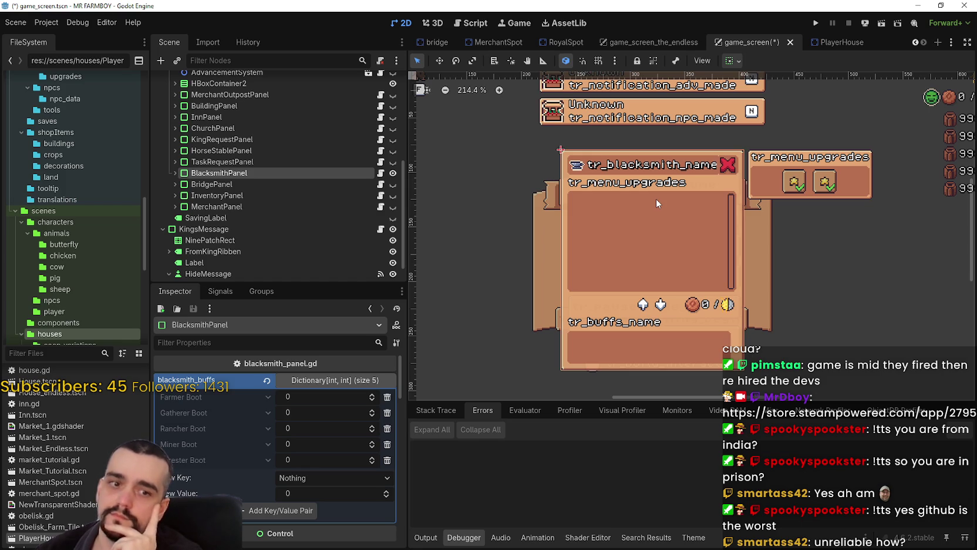
Save game_screen.tscn and fold away the blacksmith_buffs dictionary entries.
scroll(659, 170, "up", 3)
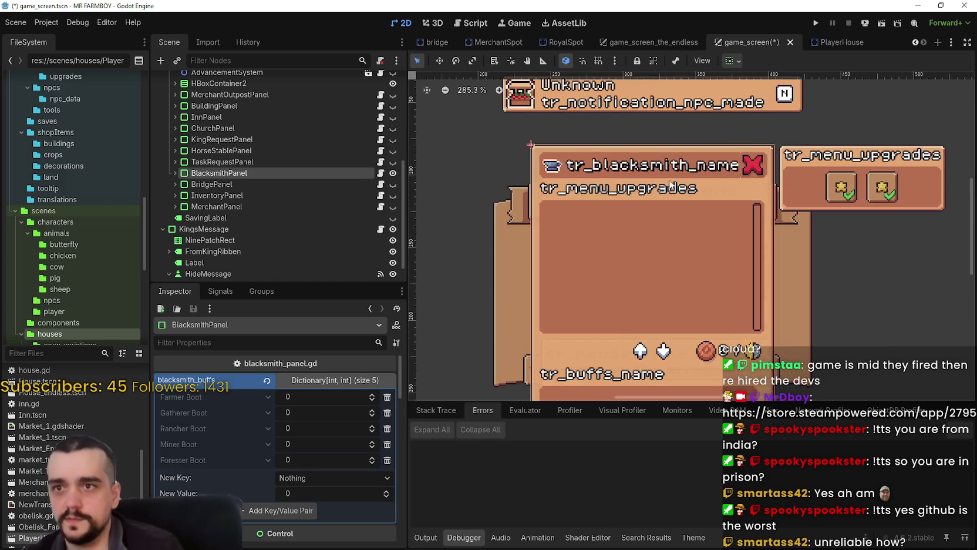
key("ctrl+s")
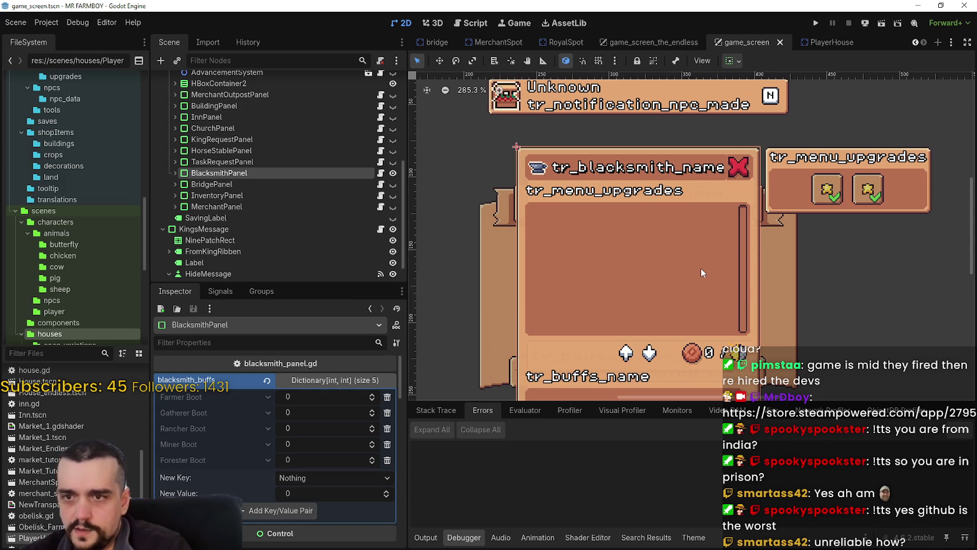
scroll(700, 267, "down", 3)
scroll(700, 266, "down", 2)
left_click(335, 380)
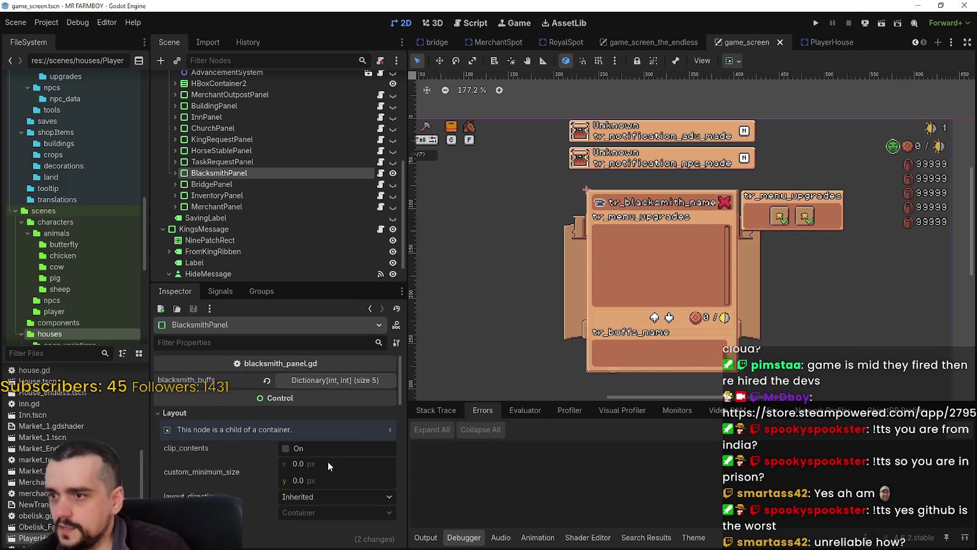
Expand BlacksmithPanel in the Scene dock to review its child nodes.
left_click(174, 172)
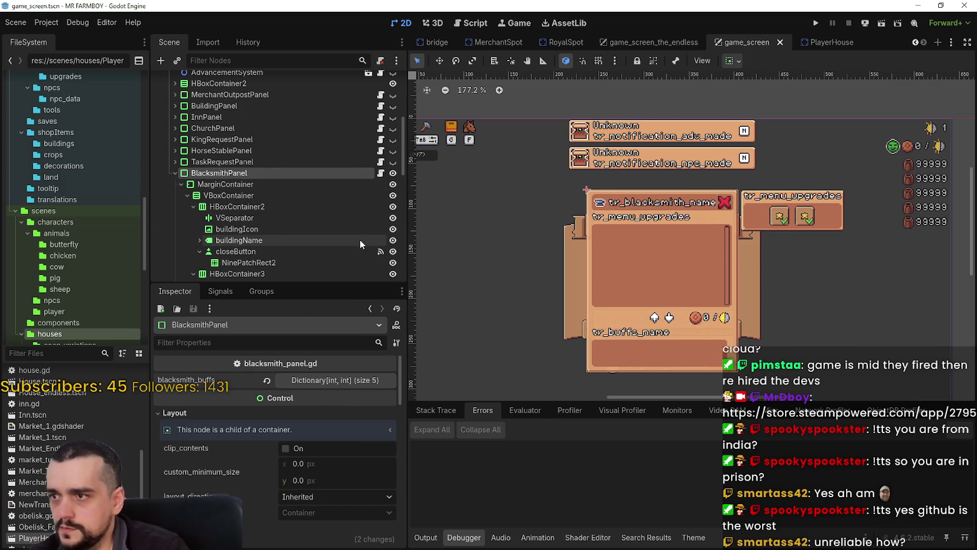
scroll(359, 237, "up", 2)
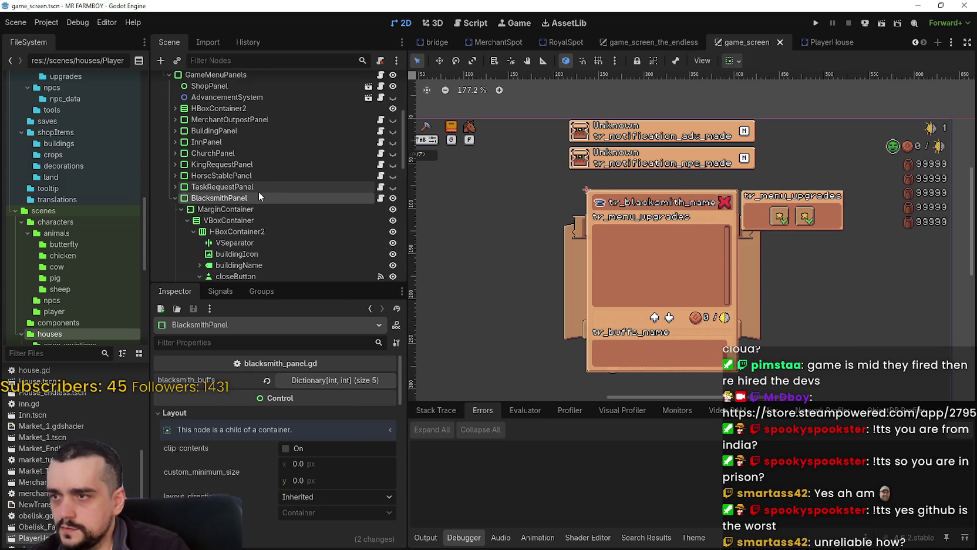
scroll(260, 196, "up", 2)
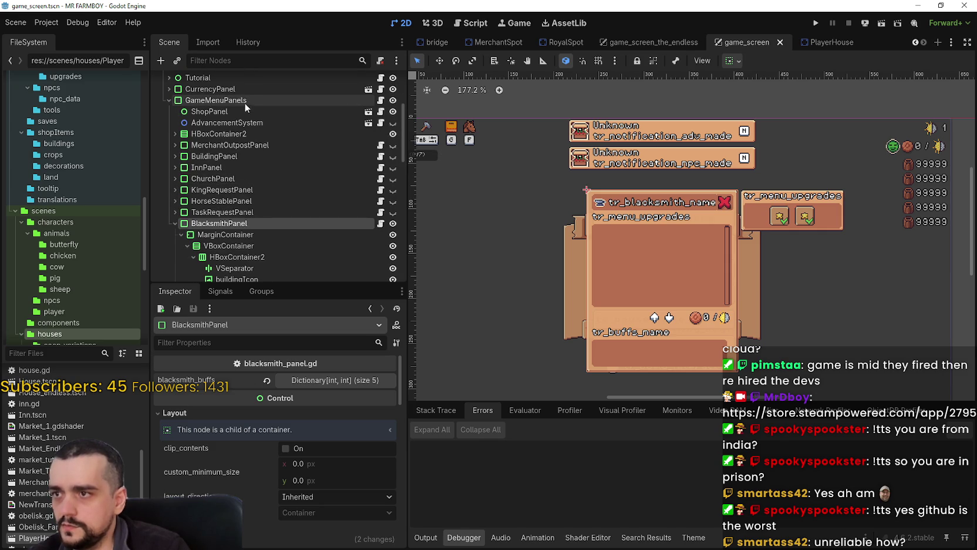
scroll(306, 235, "up", 4)
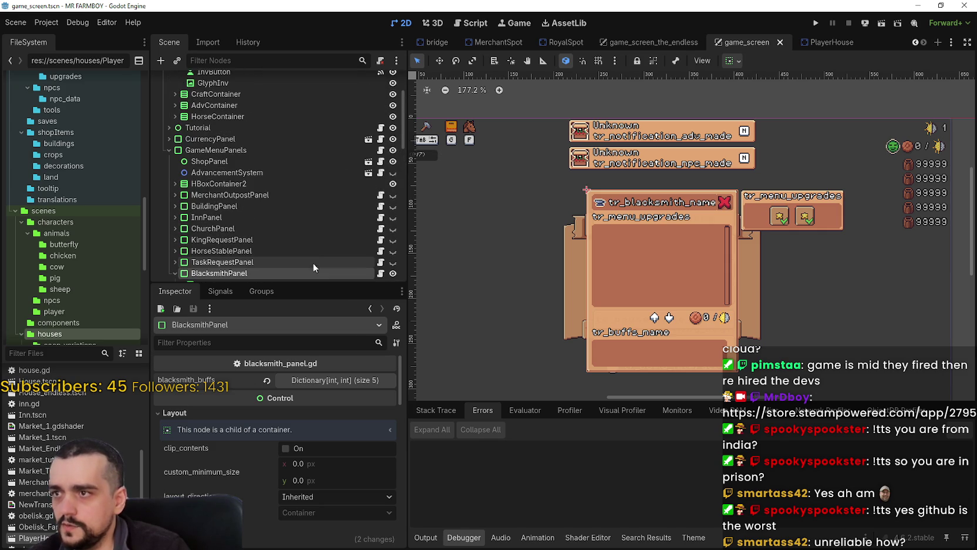
scroll(282, 201, "down", 6)
Collapse BlacksmithPanel again and switch to the game_screen_the_endless scene.
left_click(175, 199)
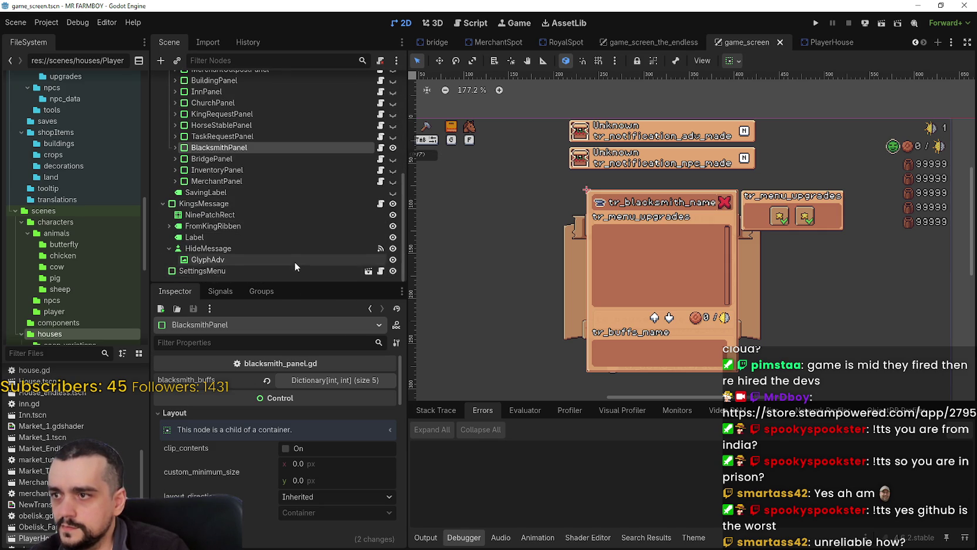
scroll(293, 262, "up", 4)
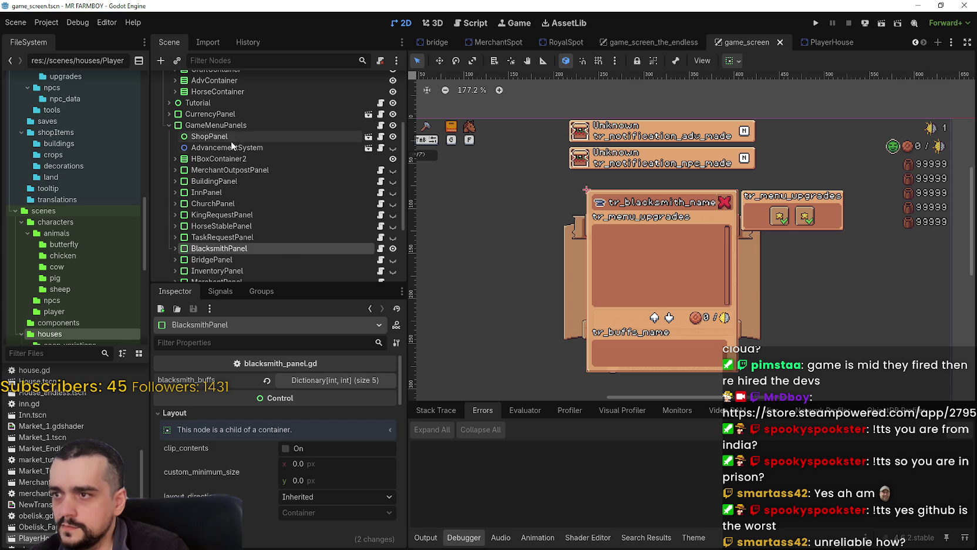
scroll(241, 199, "up", 4)
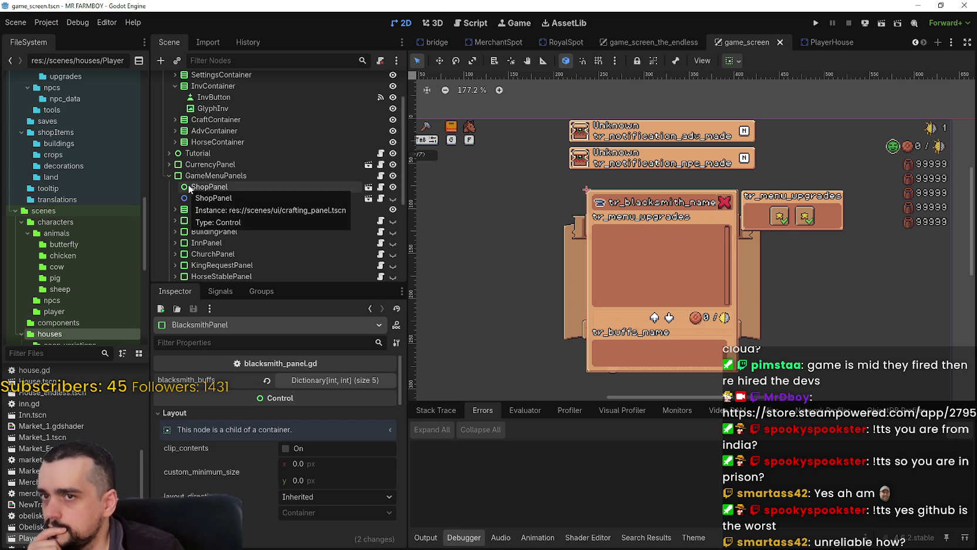
mouse_move(661, 46)
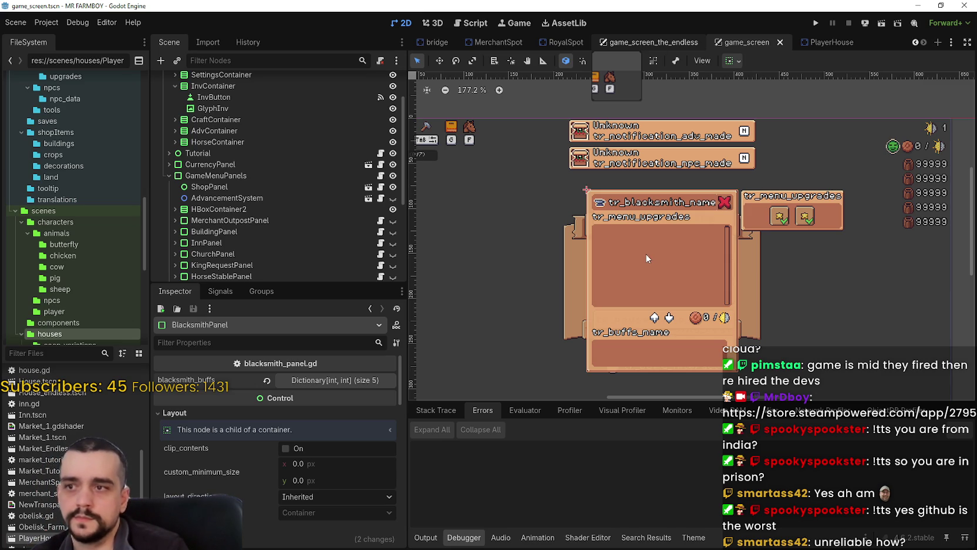
key("ctrl+shift+Tab")
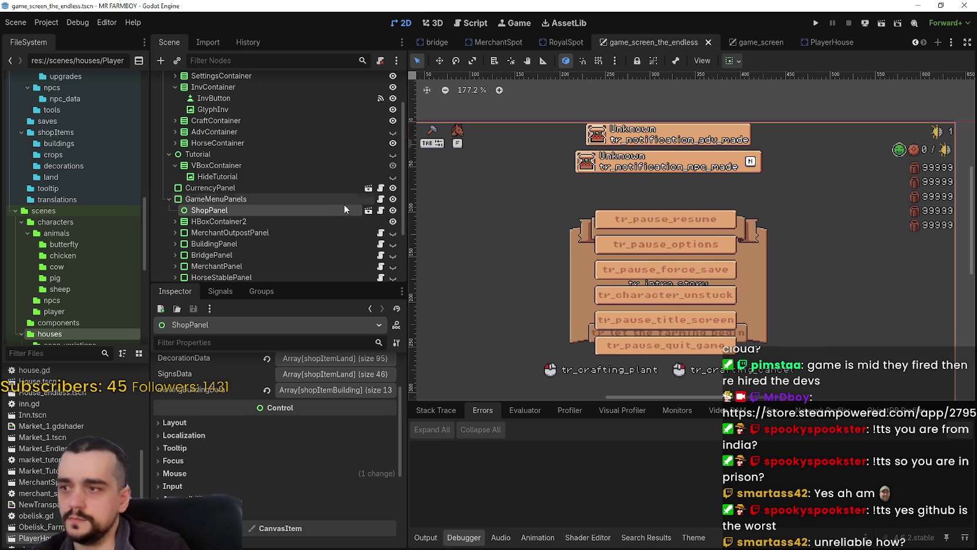
scroll(259, 235, "down", 3)
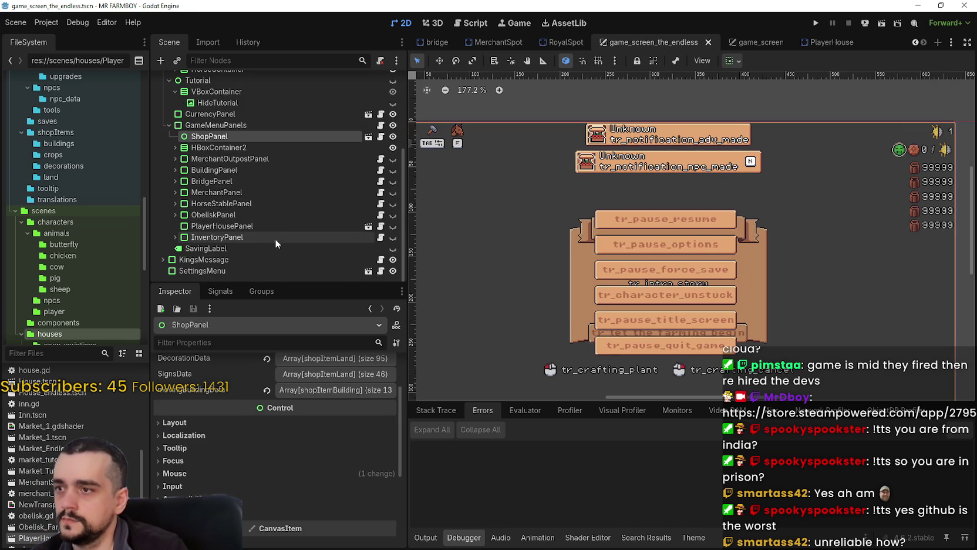
left_click(246, 226)
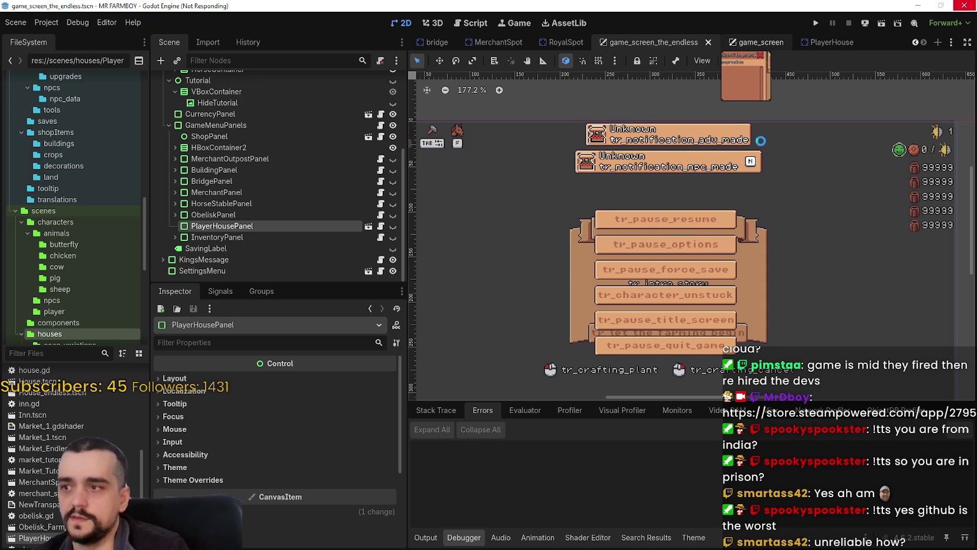
scroll(332, 250, "down", 4)
Start saving the BlacksmithPanel branch as a scene, with the file dialog in list view.
right_click(266, 196)
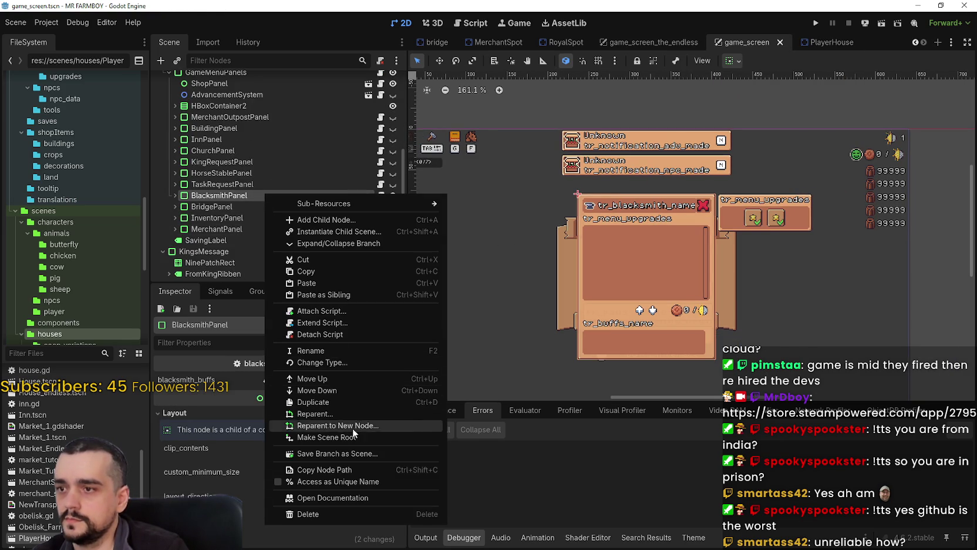
left_click(375, 453)
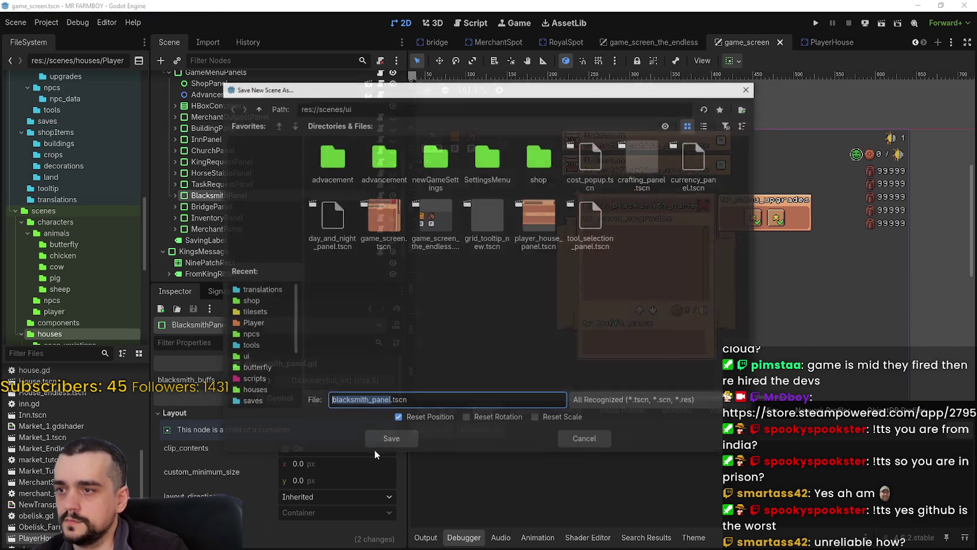
left_click(705, 125)
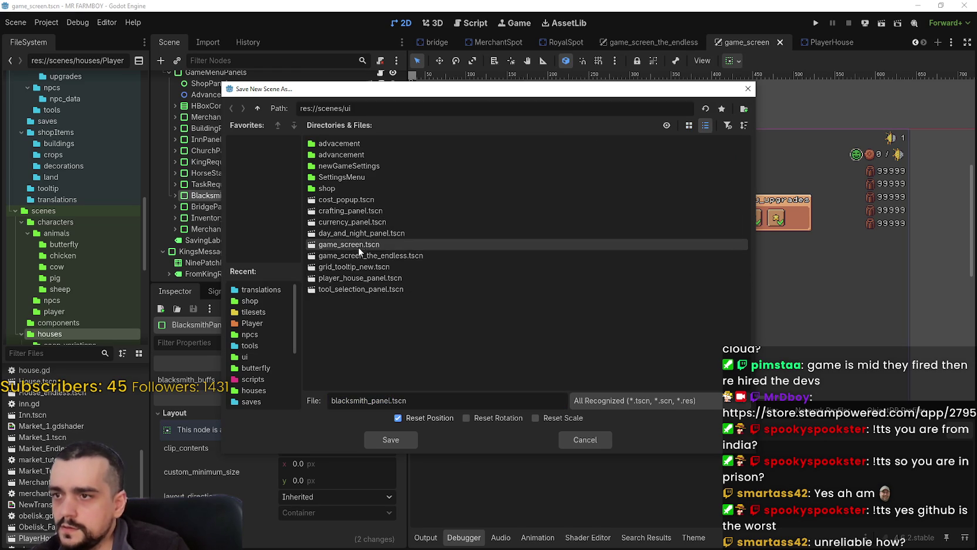
double_click(350, 188)
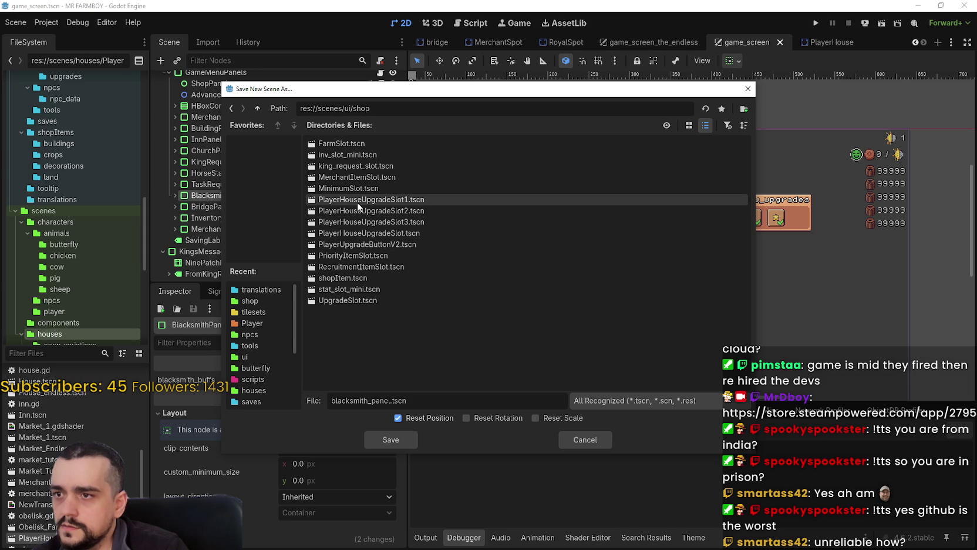
left_click(256, 107)
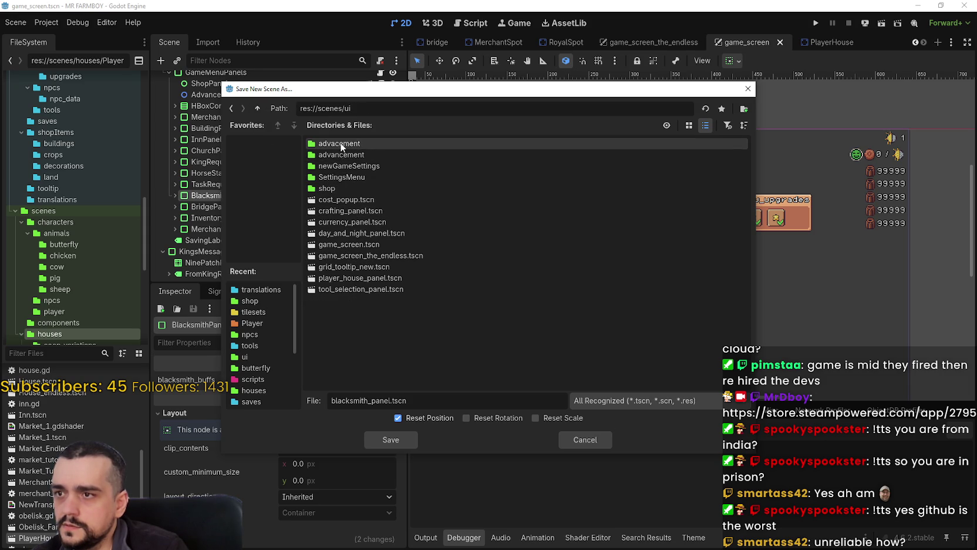
left_click(258, 107)
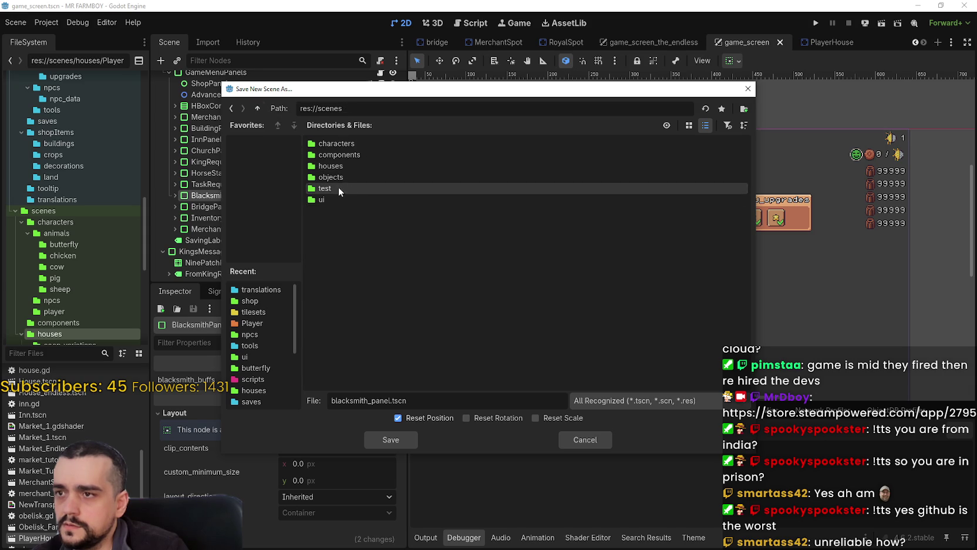
Browse to res://scenes/ui and save the branch as blacksmith_panel.tscn.
double_click(339, 166)
scroll(411, 273, "down", 2)
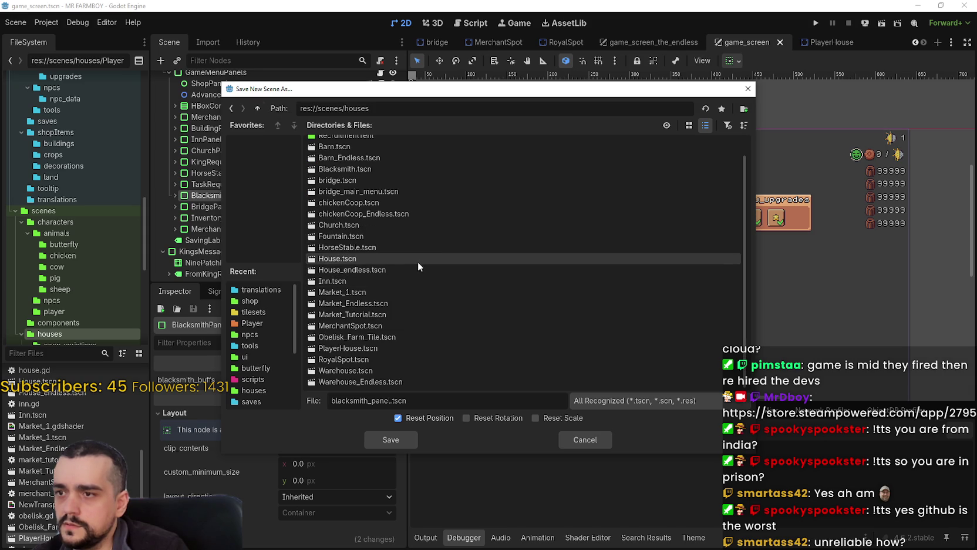
scroll(399, 203, "up", 2)
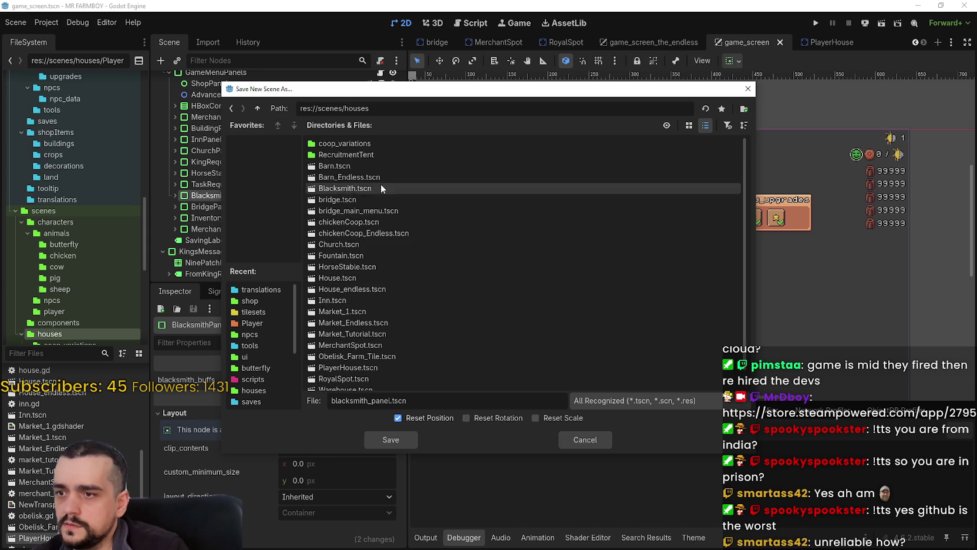
left_click(258, 106)
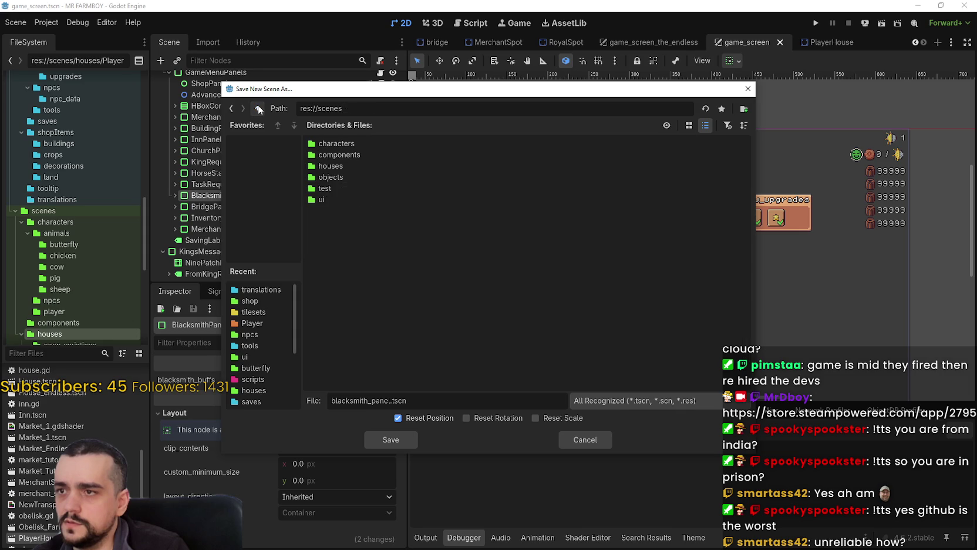
double_click(331, 196)
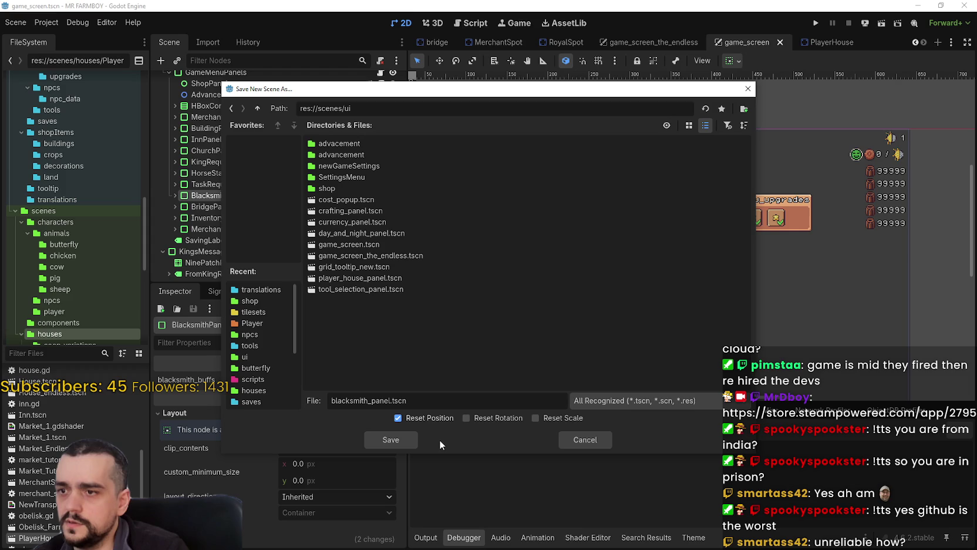
left_click(402, 445)
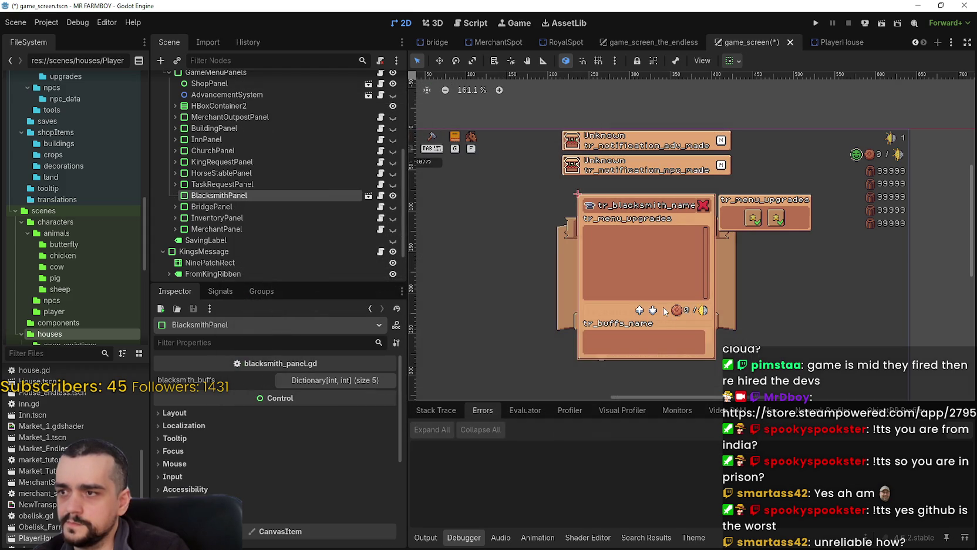
Save game_screen and open blacksmith_panel.tscn for editing.
scroll(650, 308, "up", 1)
key("ctrl+s")
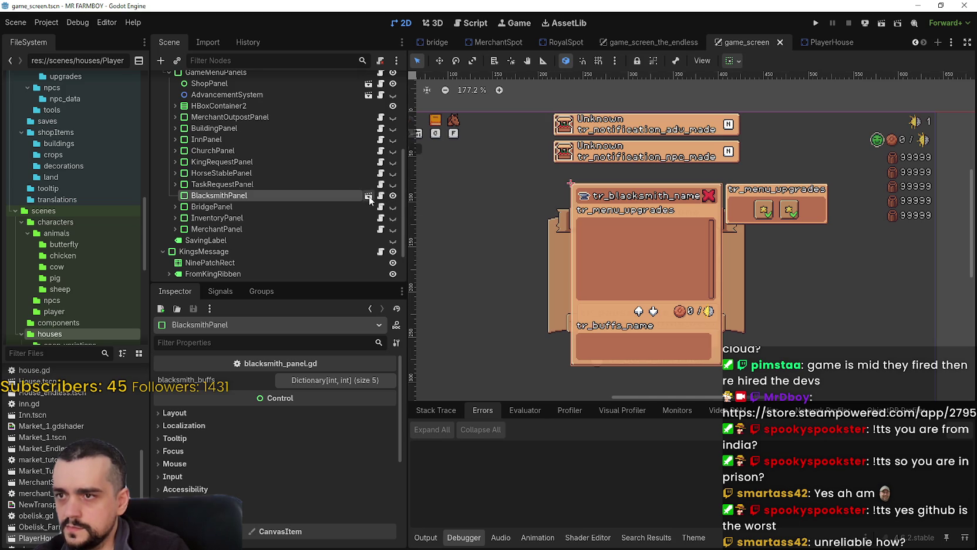
left_click(369, 195)
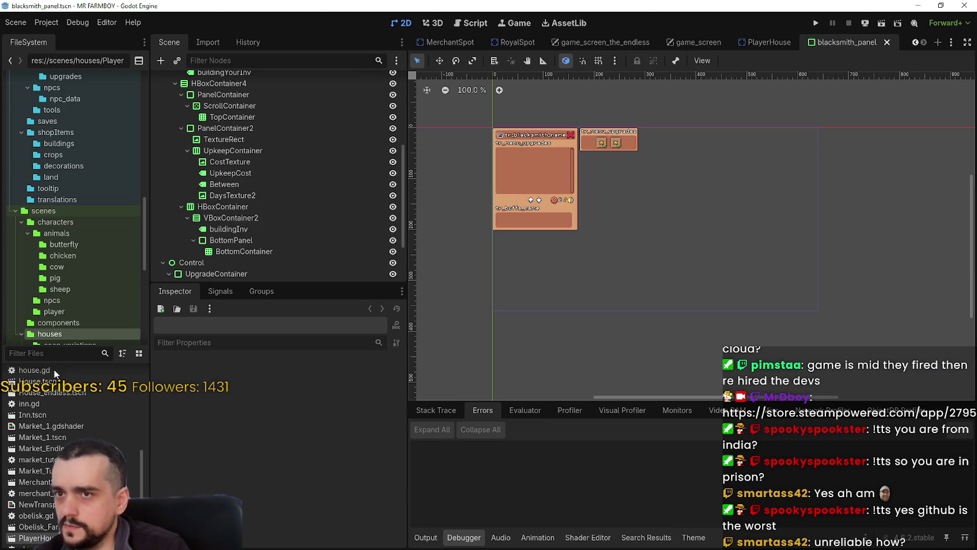
Filter the FileSystem dock for 'player' and open player_house_panel.tscn.
left_click(33, 354)
type("player")
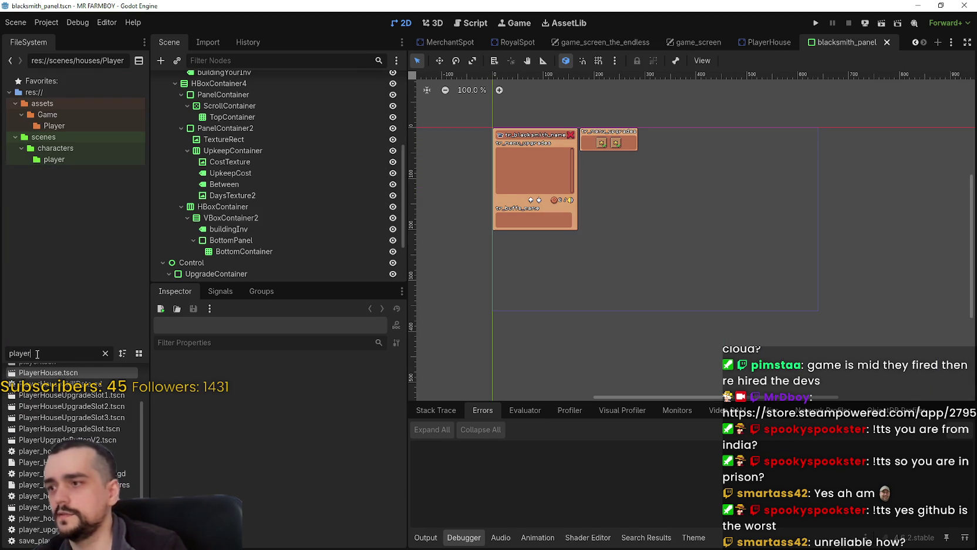
scroll(72, 440, "up", 3)
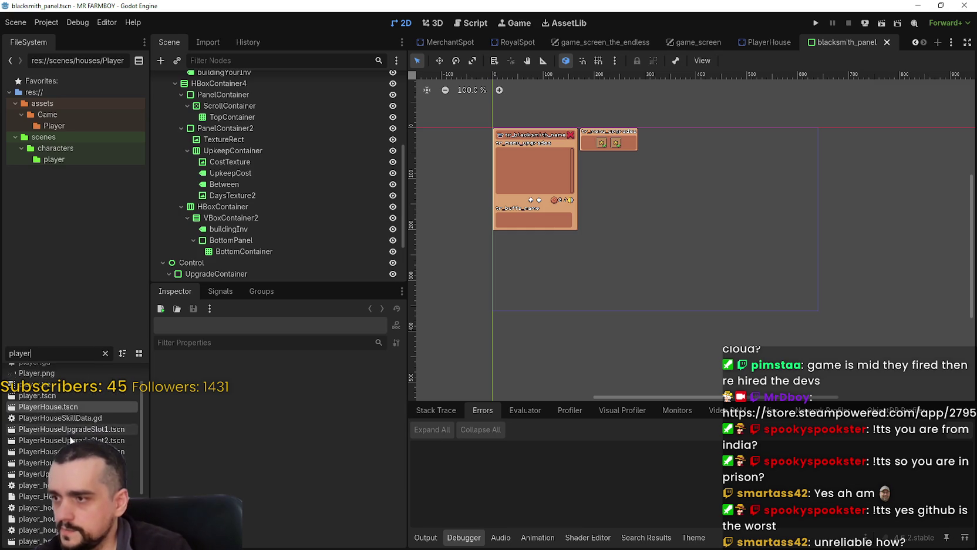
scroll(72, 440, "down", 5)
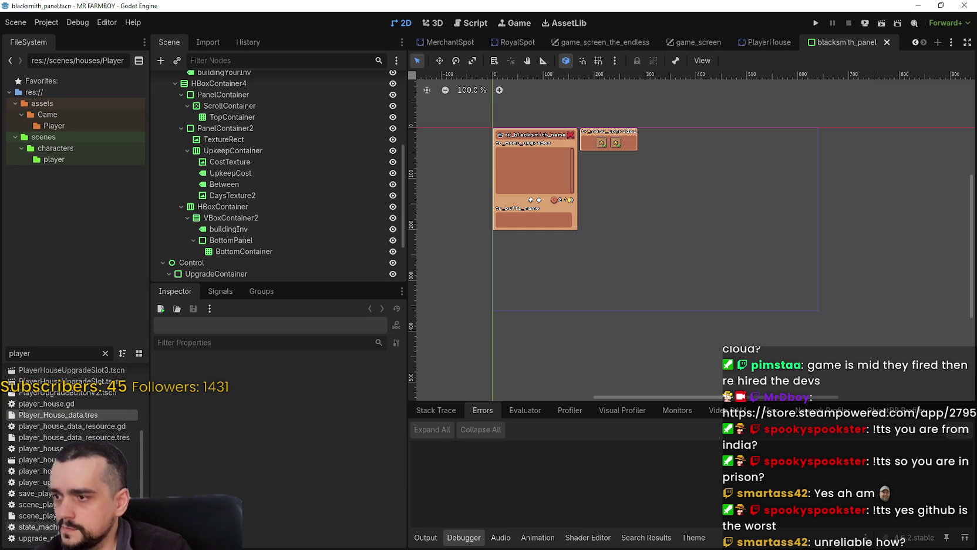
double_click(41, 460)
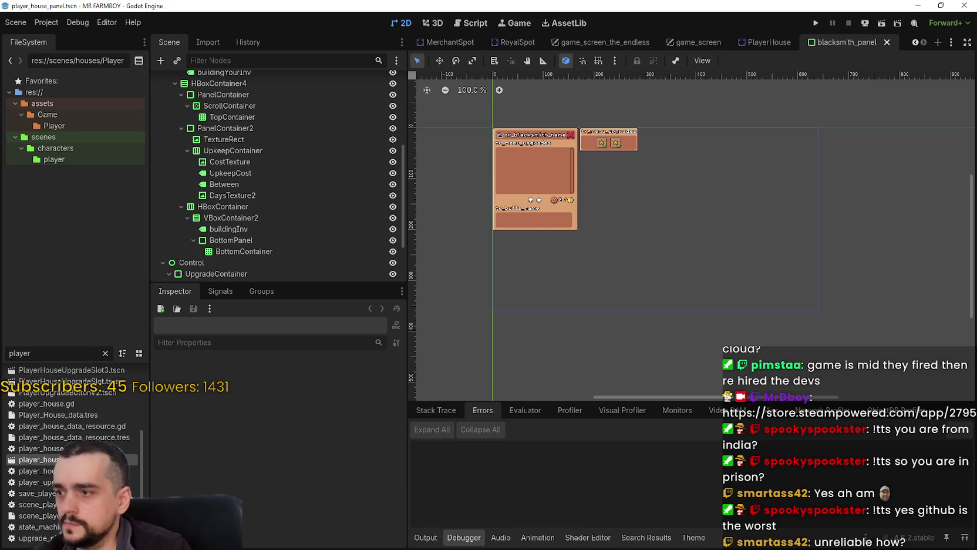
Inspect the Advancements and Road1Tile skill slots' parent links and the Skills and Lines groups.
scroll(359, 194, "up", 5)
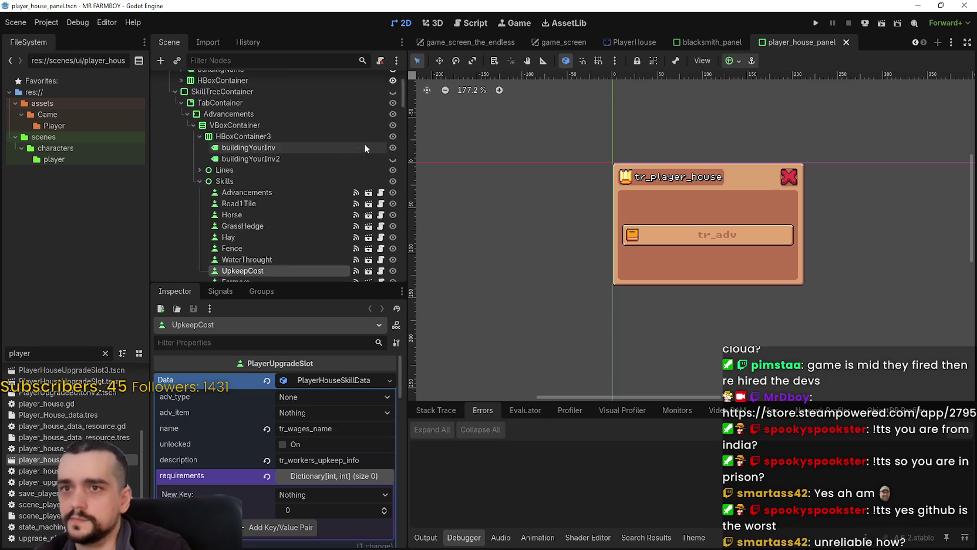
left_click(283, 380)
scroll(288, 193, "down", 5)
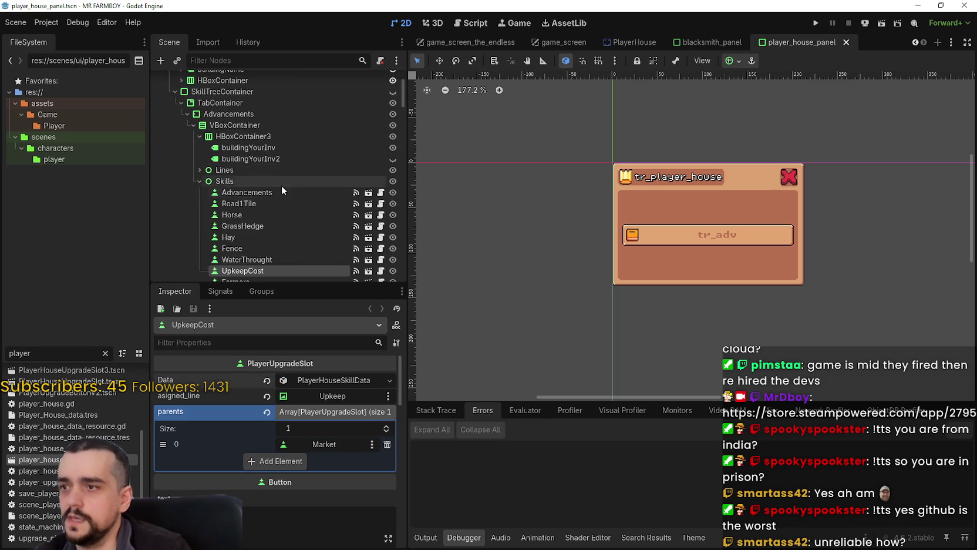
left_click(258, 146)
left_click(256, 155)
scroll(256, 155, "up", 3)
left_click(200, 181)
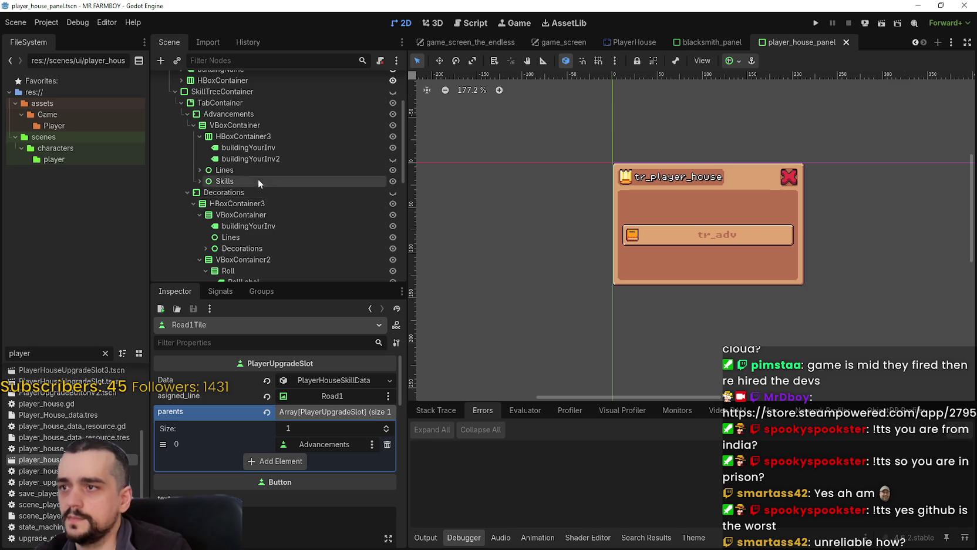
left_click(222, 182)
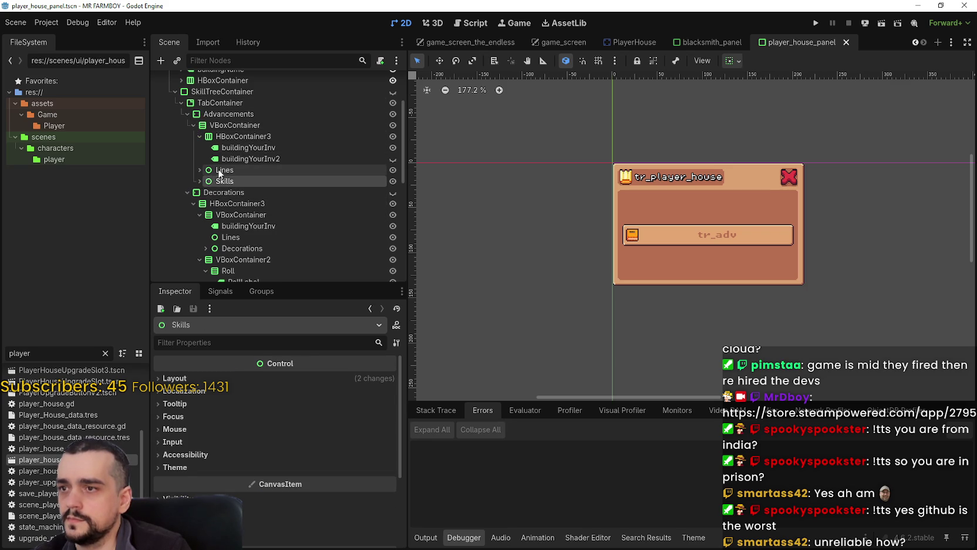
left_click(224, 170)
left_click(187, 114)
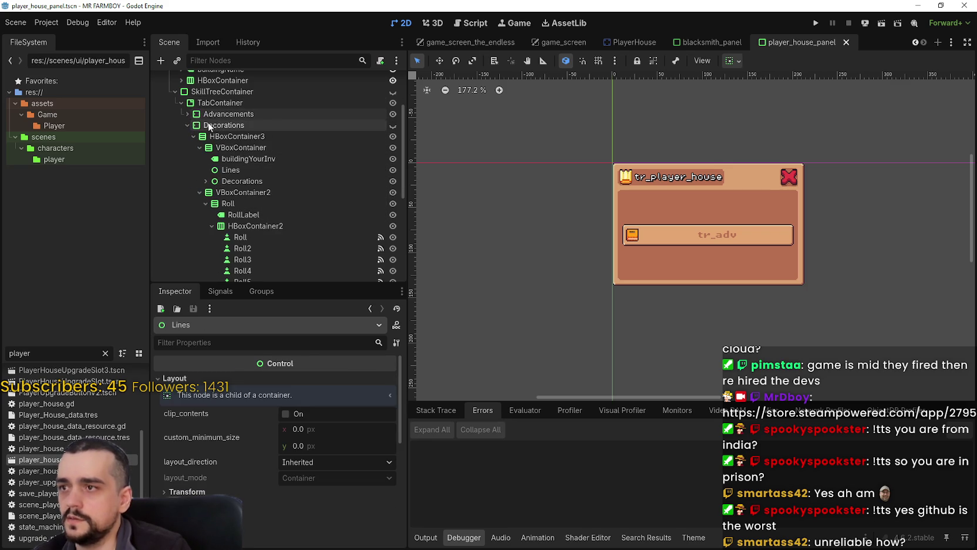
Copy the Advancements tab node.
left_click(232, 117)
right_click(233, 118)
left_click(289, 181)
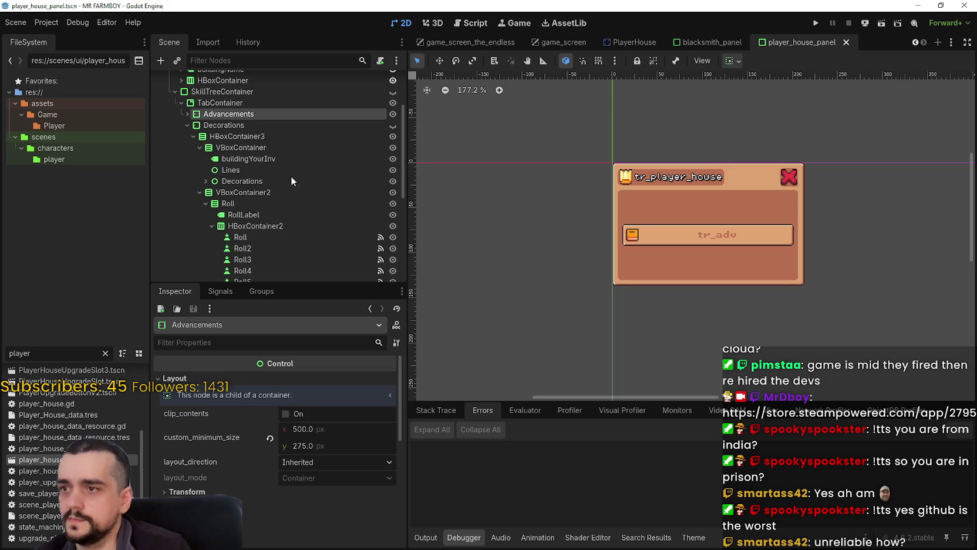
left_click(187, 125)
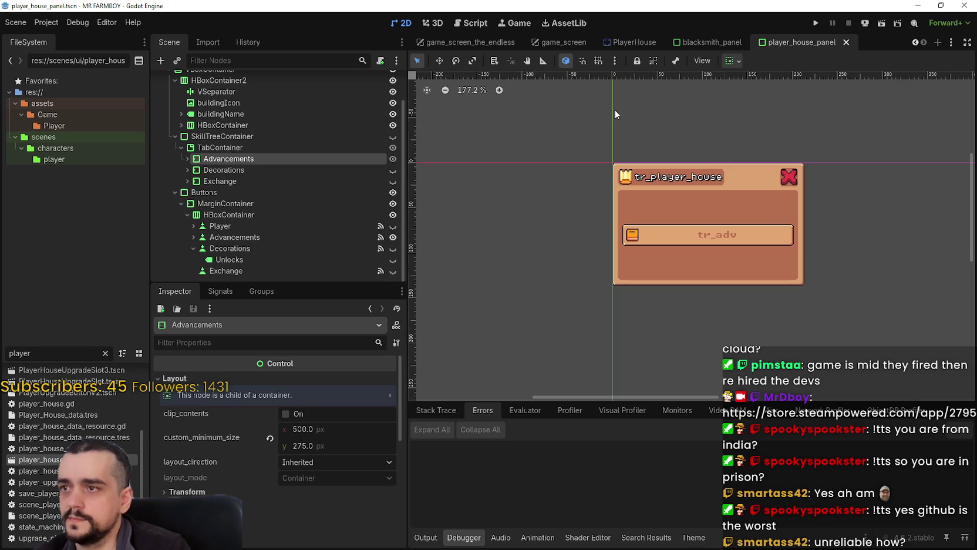
Glance at the blacksmith_panel scene, then return to player_house_panel.
left_click(704, 41)
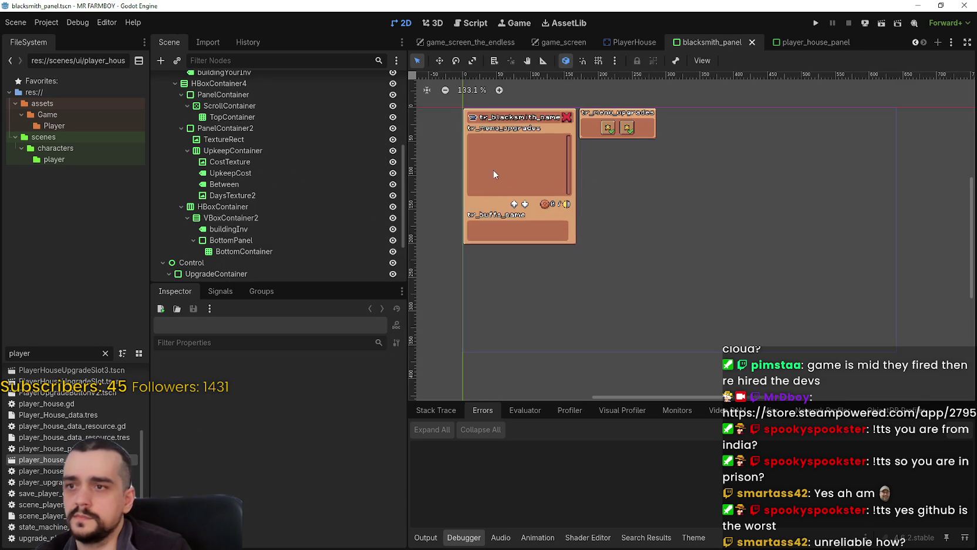
scroll(588, 194, "left", 1)
scroll(345, 184, "down", 3)
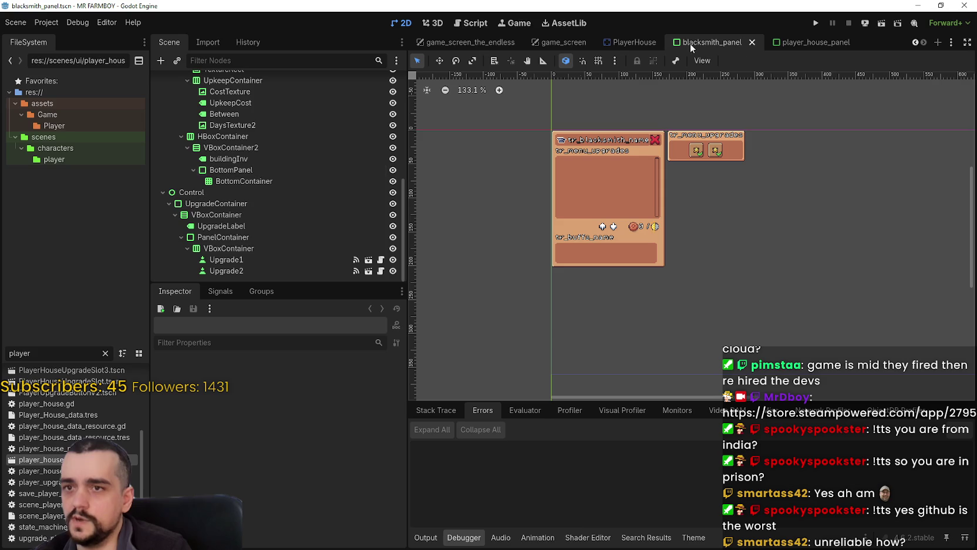
mouse_move(820, 46)
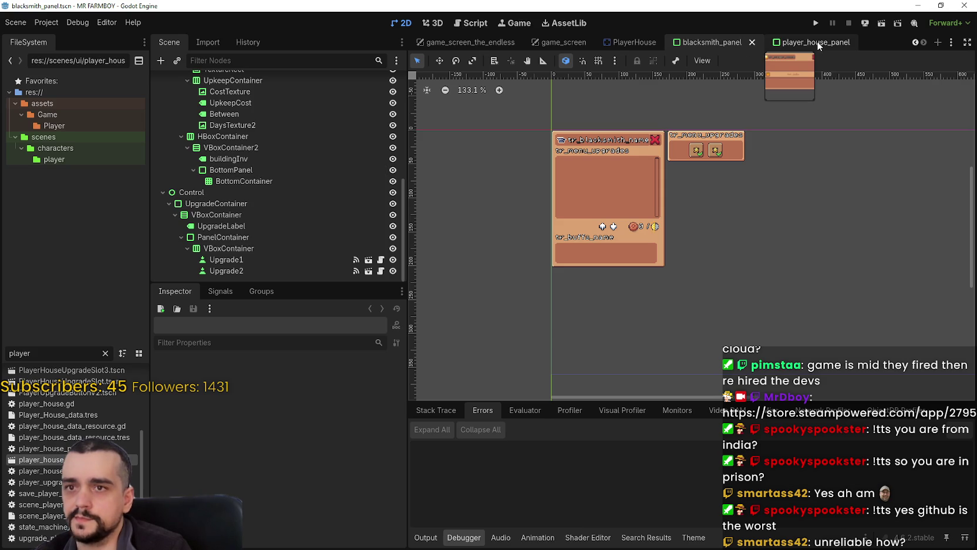
key("ctrl+Tab")
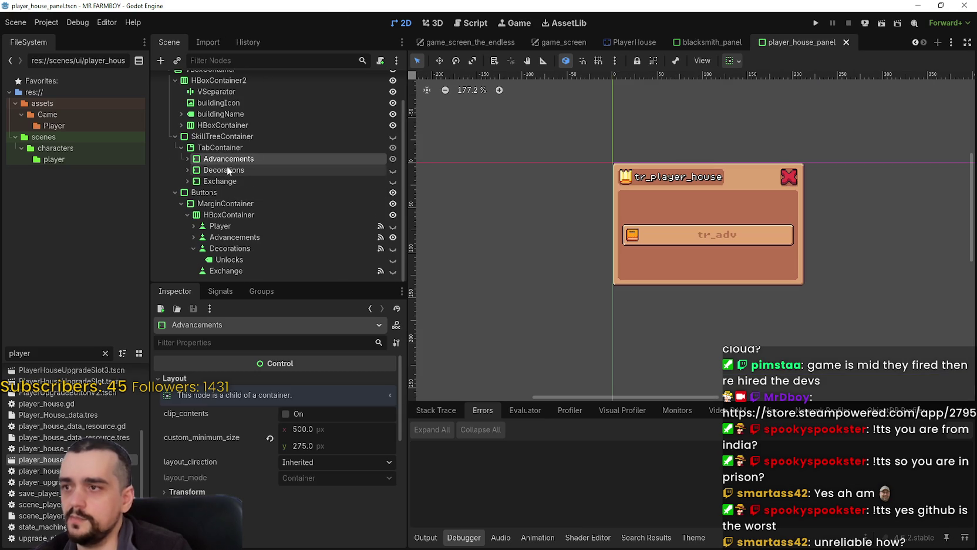
Check the Advancements tab's 500x275 minimum size under SkillTreeContainer.
left_click(229, 147)
left_click(232, 135)
right_click(225, 135)
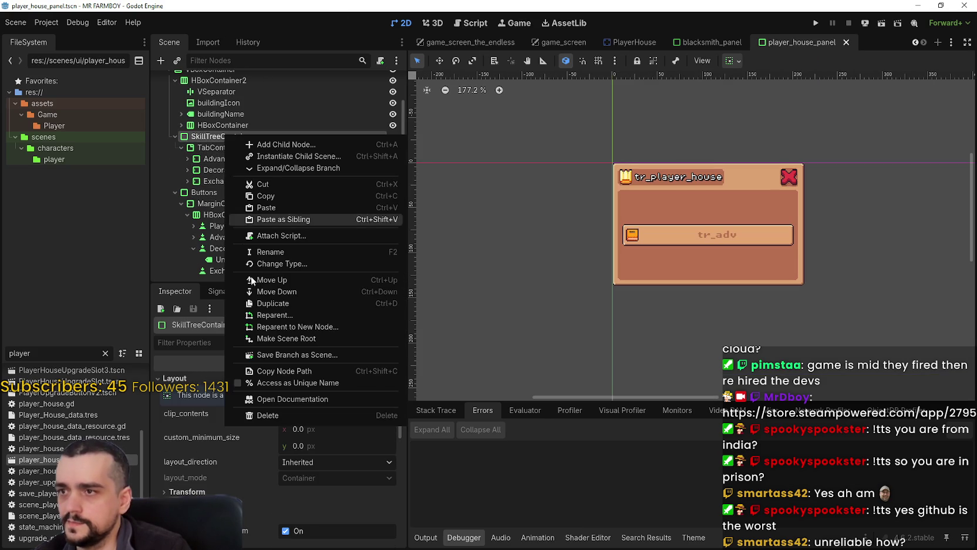
left_click(208, 134)
left_click(183, 159)
left_click(228, 159)
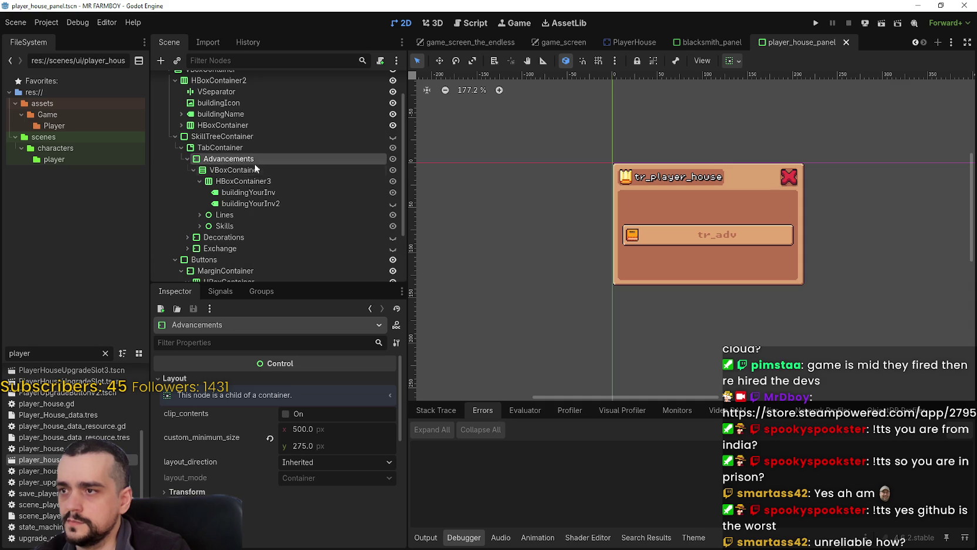
Toggle SkillTreeContainer's canvas visibility and check its Theme type_variation.
left_click(282, 137)
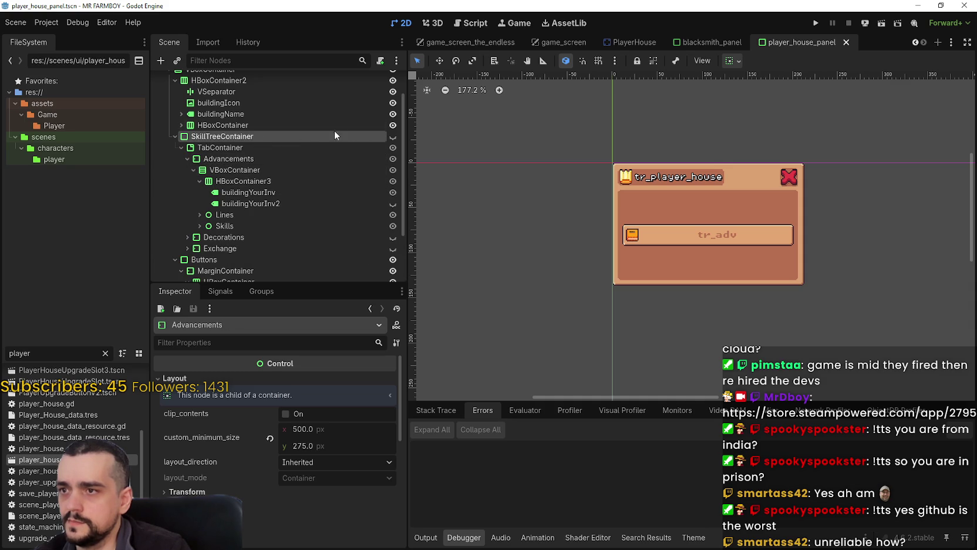
left_click(388, 136)
left_click(388, 136)
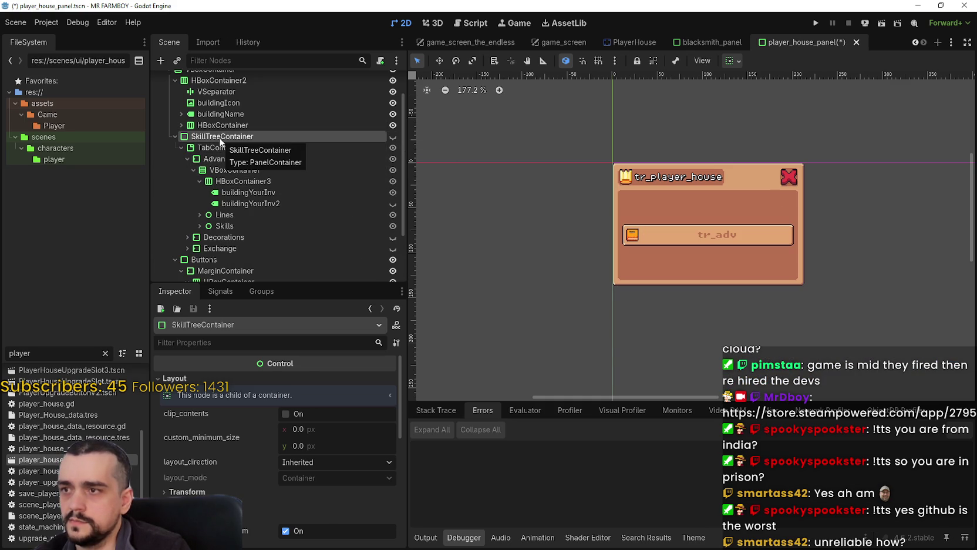
scroll(264, 523, "down", 3)
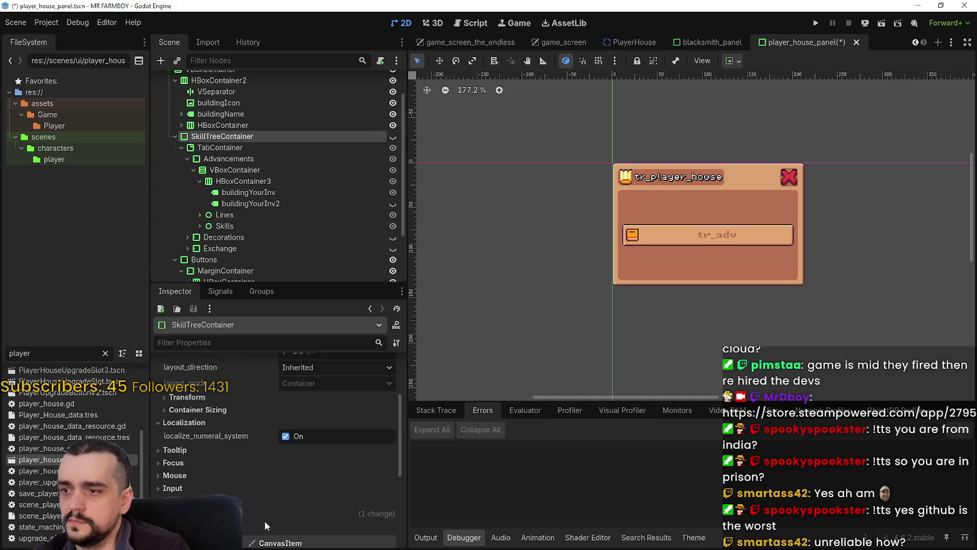
scroll(265, 511, "down", 3)
left_click(260, 419)
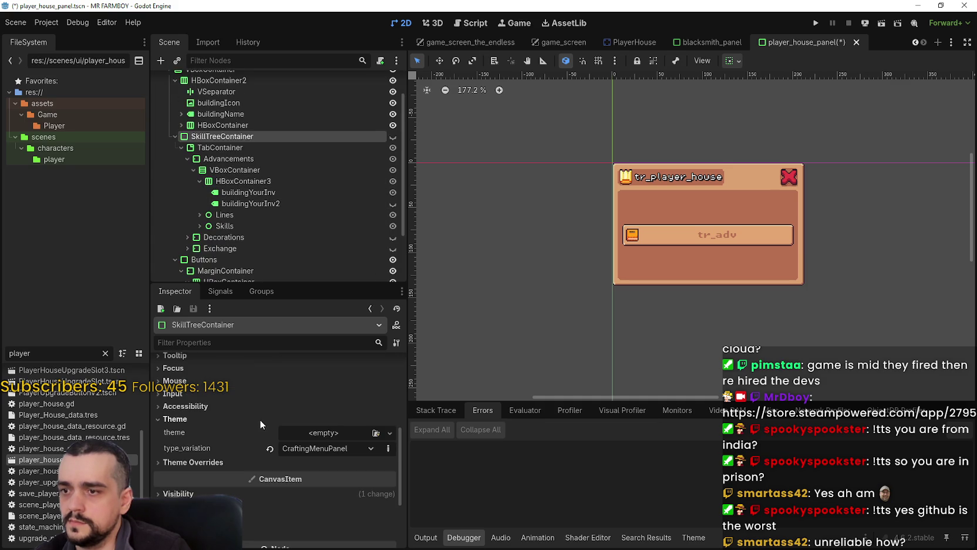
left_click(259, 419)
scroll(276, 405, "up", 5)
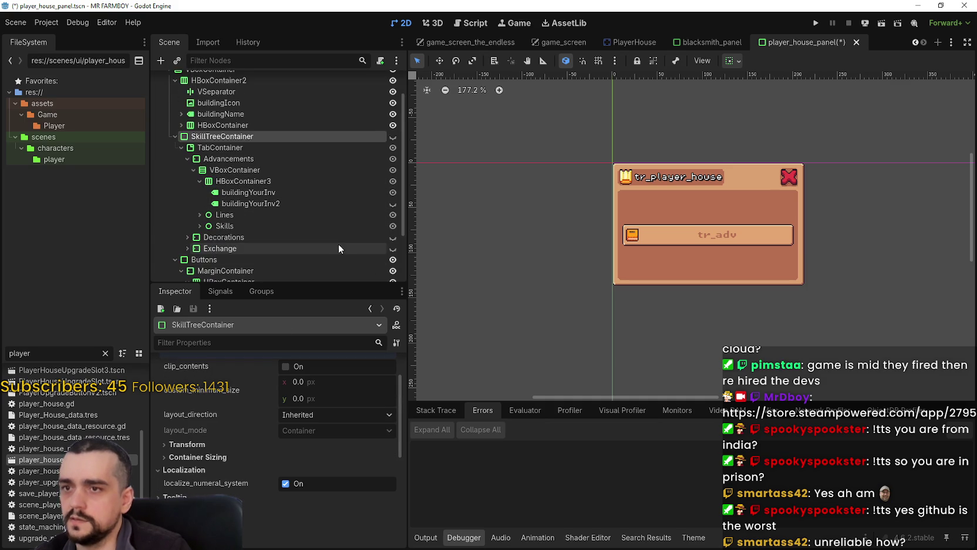
Copy the SkillTreeContainer branch.
right_click(259, 137)
left_click(319, 202)
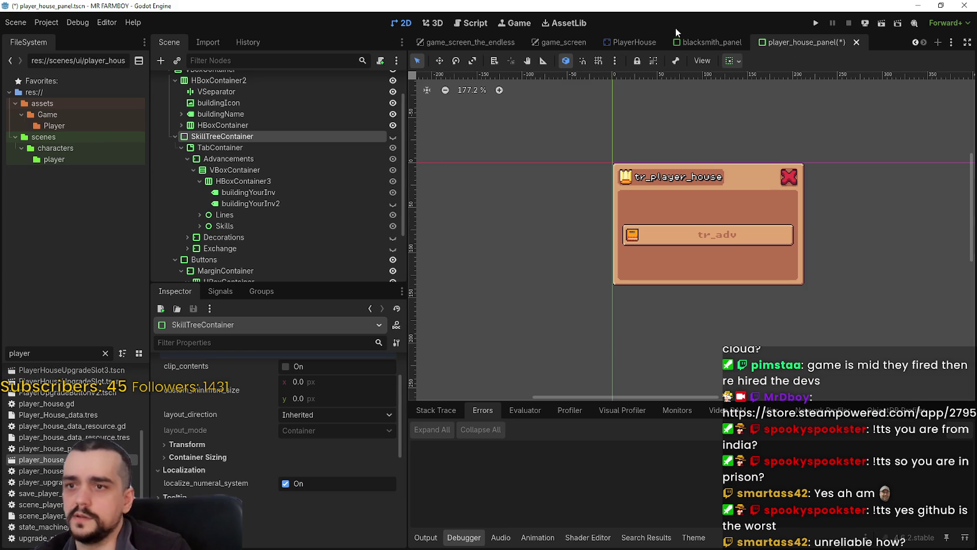
left_click(714, 42)
Browse the MarginContainer and Control nodes in the blacksmith panel's tree.
scroll(264, 187, "down", 3)
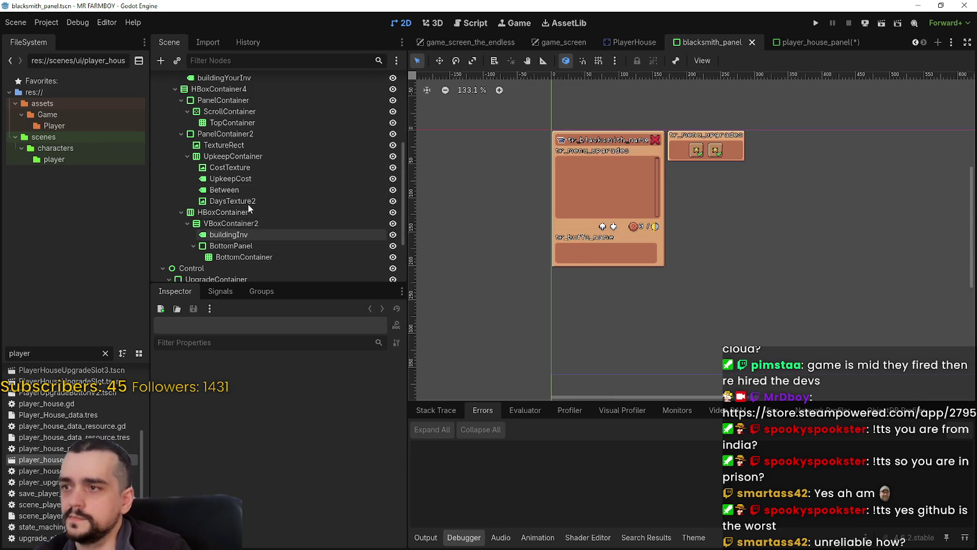
scroll(251, 199, "up", 4)
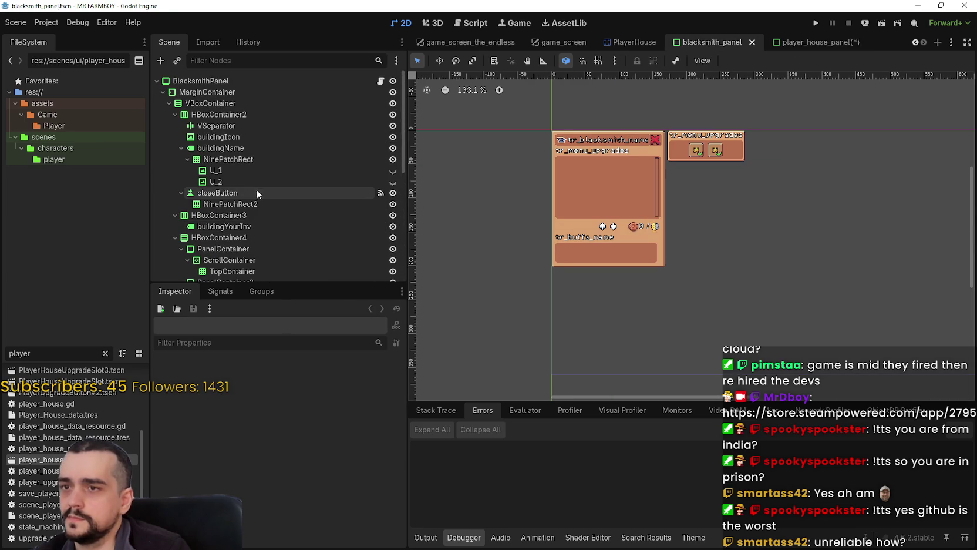
left_click(173, 93)
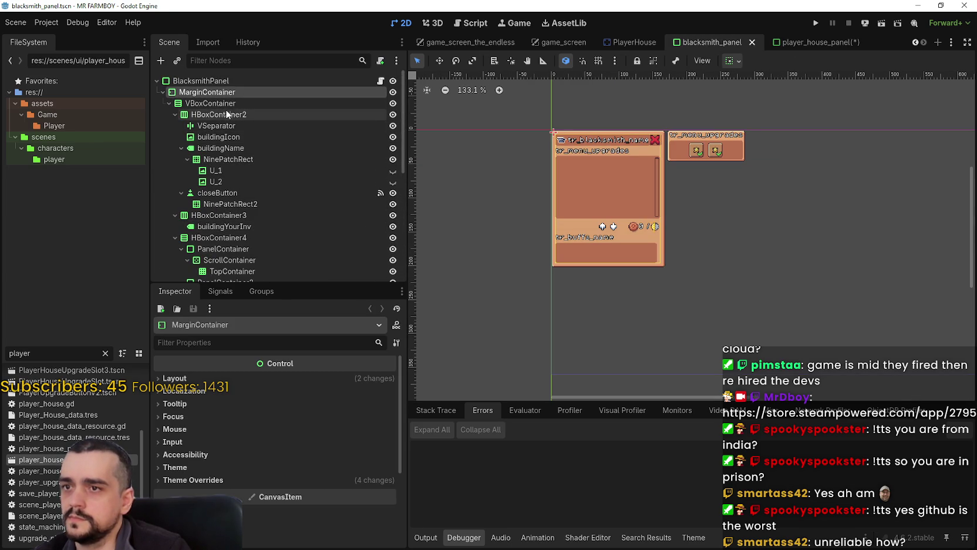
key("Left")
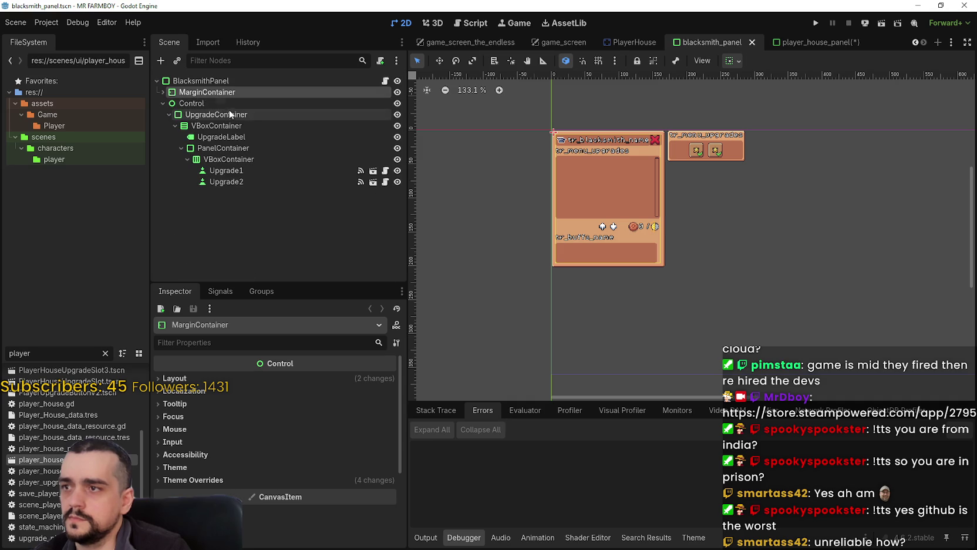
key("Down")
key("Down")
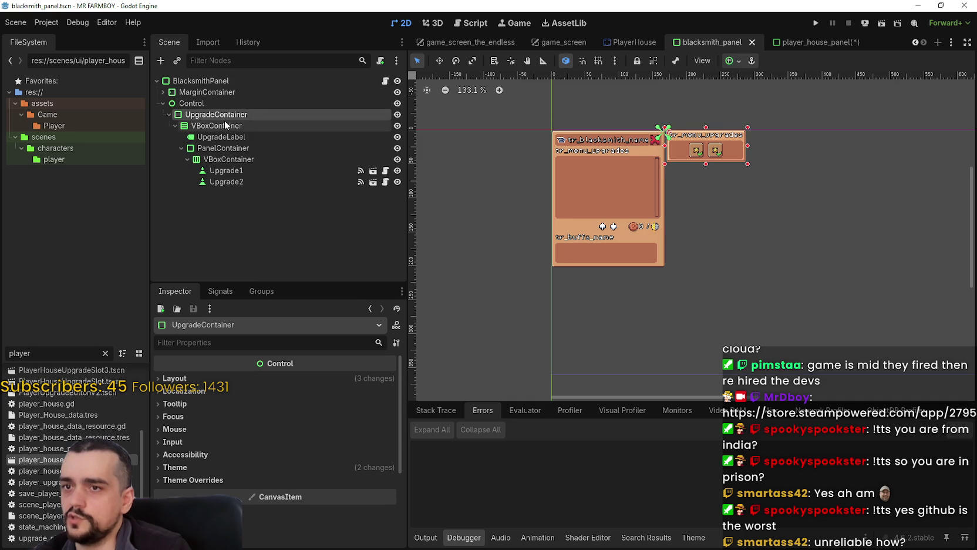
key("Down")
key("Down")
left_click(161, 103)
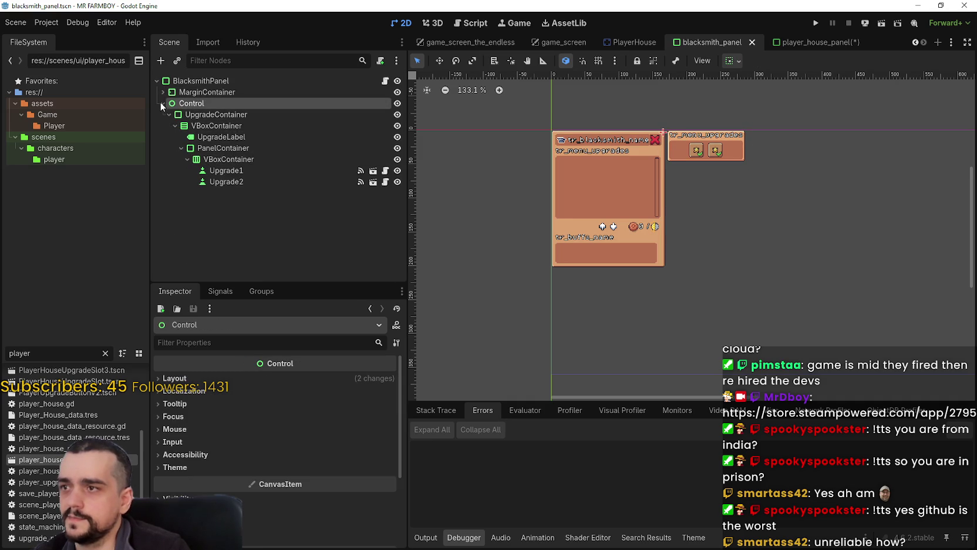
left_click(164, 92)
scroll(246, 194, "down", 5)
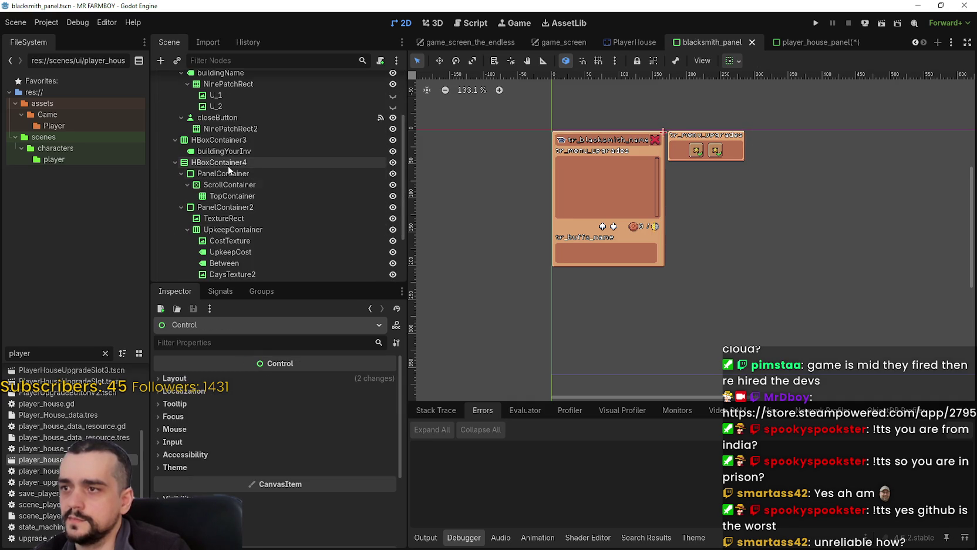
Select HBoxContainer4 and collapse the HBoxContainer2, 3 and 4 branches.
left_click(227, 164)
scroll(640, 145, "up", 7)
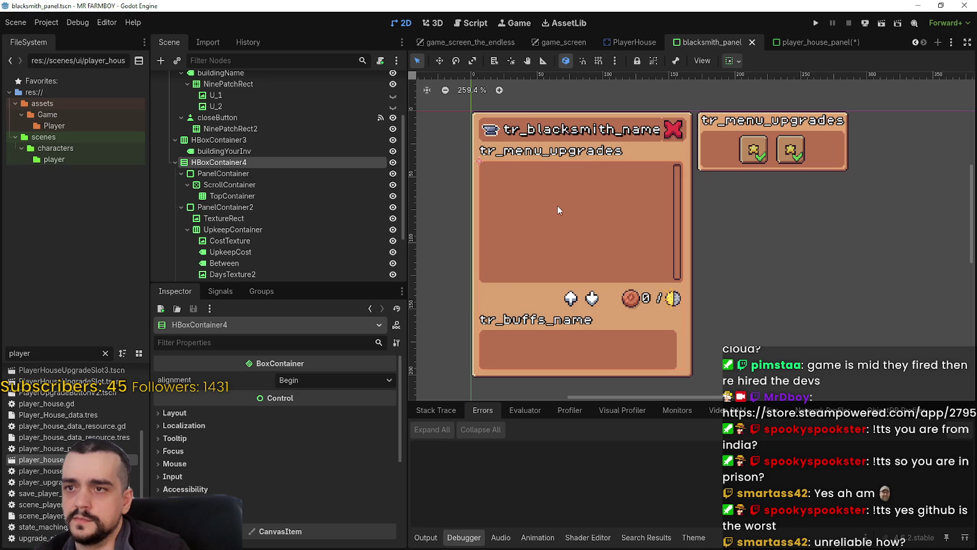
scroll(558, 210, "down", 1)
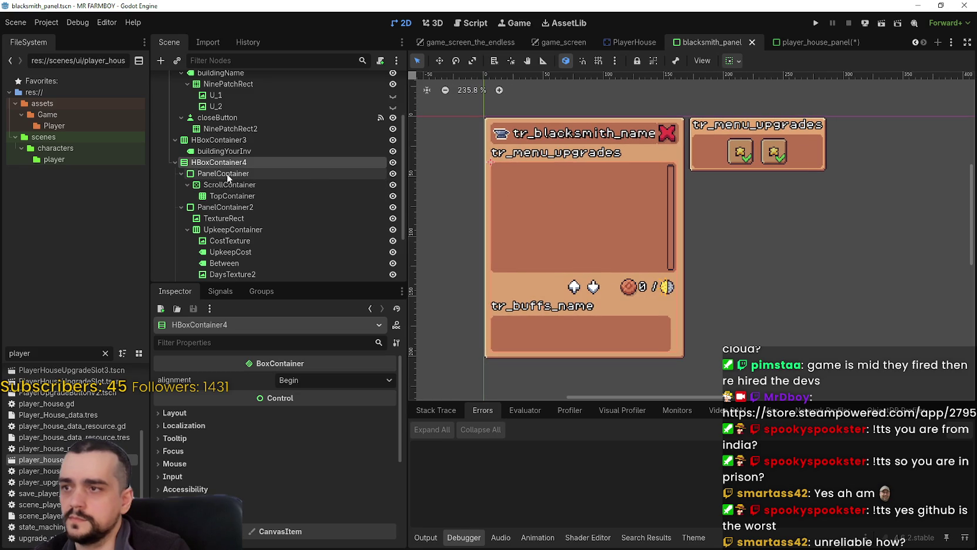
left_click(175, 162)
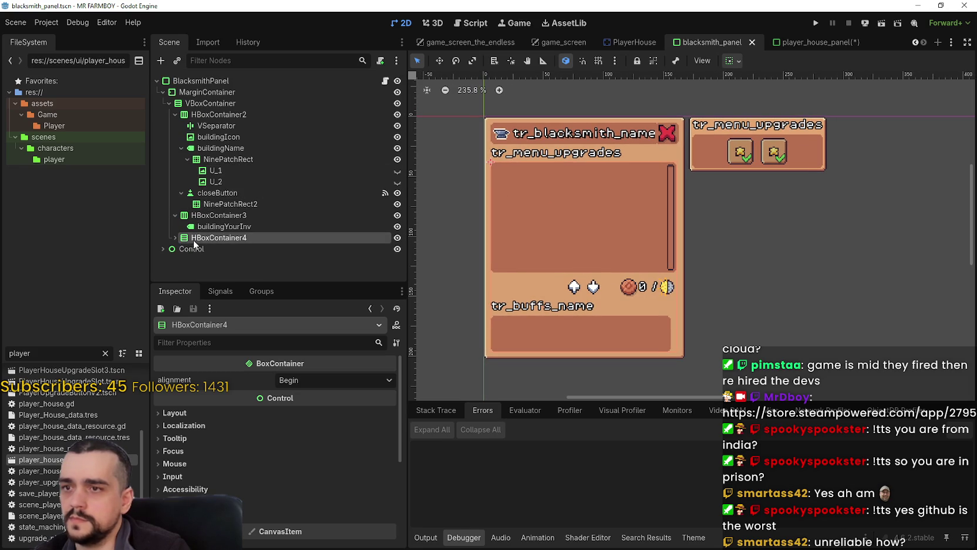
left_click(174, 215)
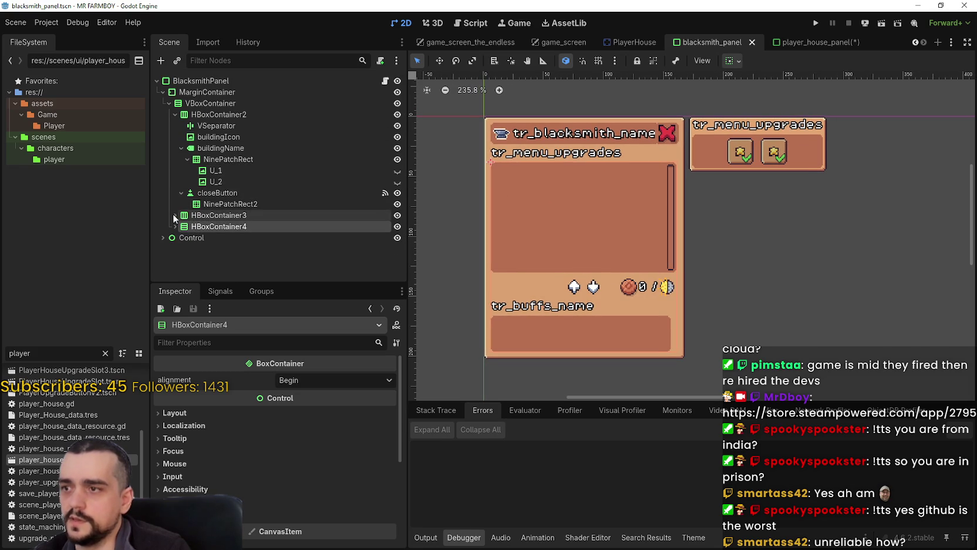
left_click(175, 115)
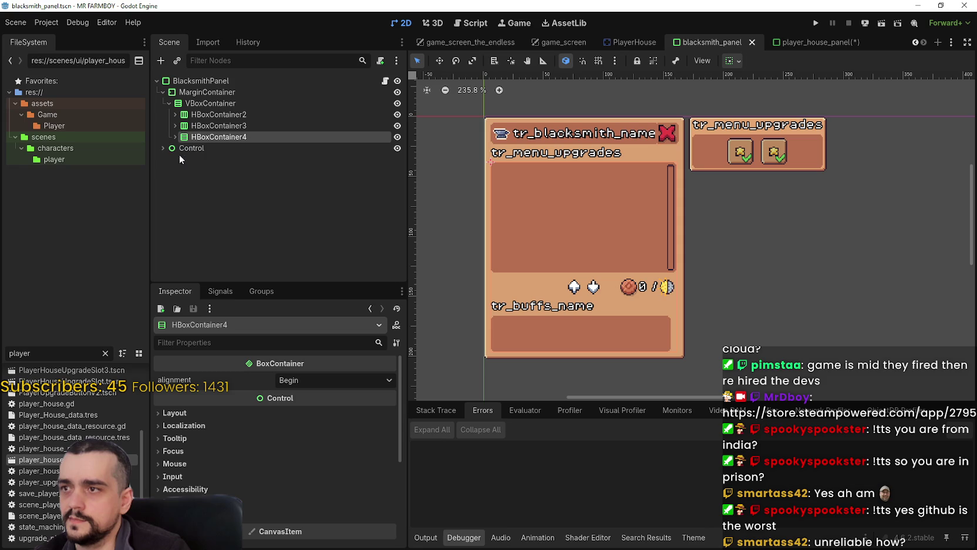
Delete HBoxContainer4 along with its children.
right_click(191, 139)
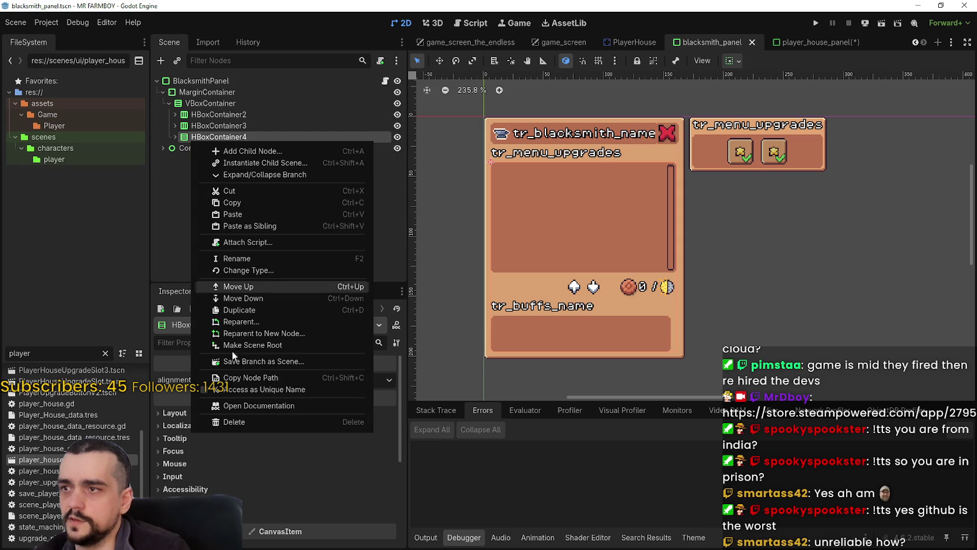
left_click(245, 419)
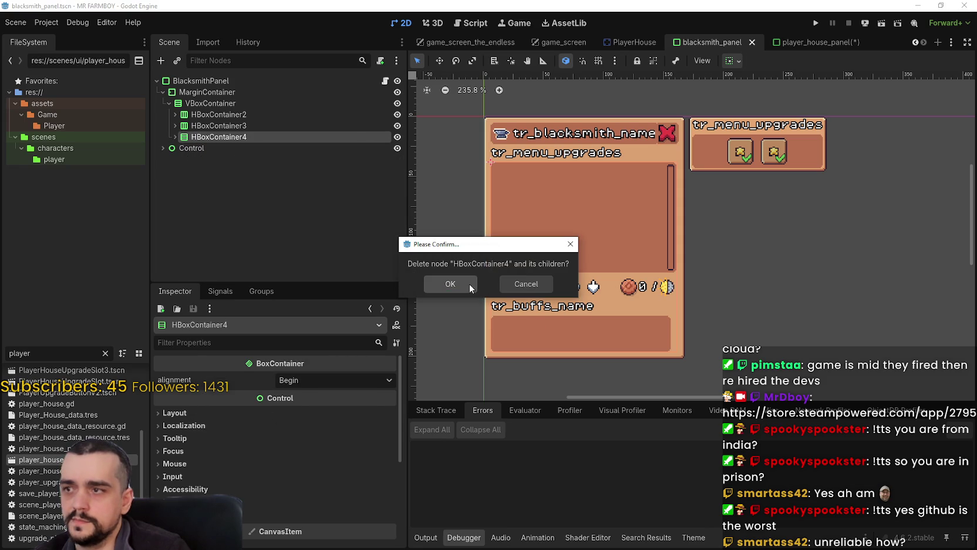
left_click(470, 283)
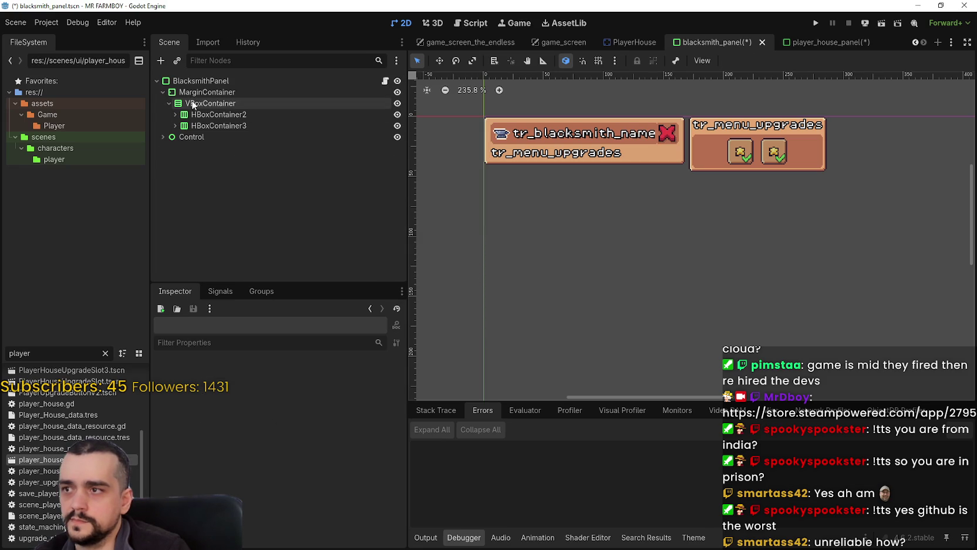
right_click(194, 103)
left_click(241, 174)
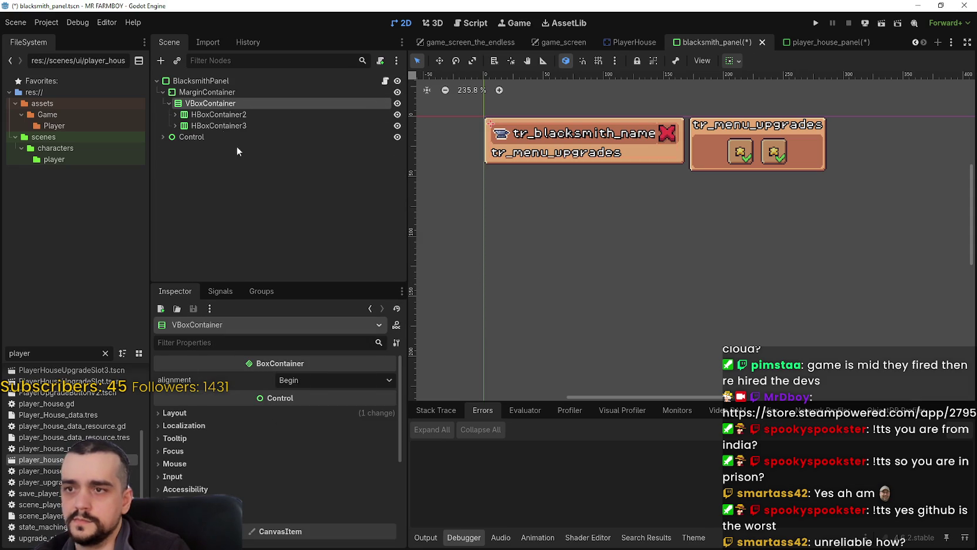
Paste SkillTreeContainer under VBoxContainer and fold its Lines and Advancements branches.
key("ctrl+v")
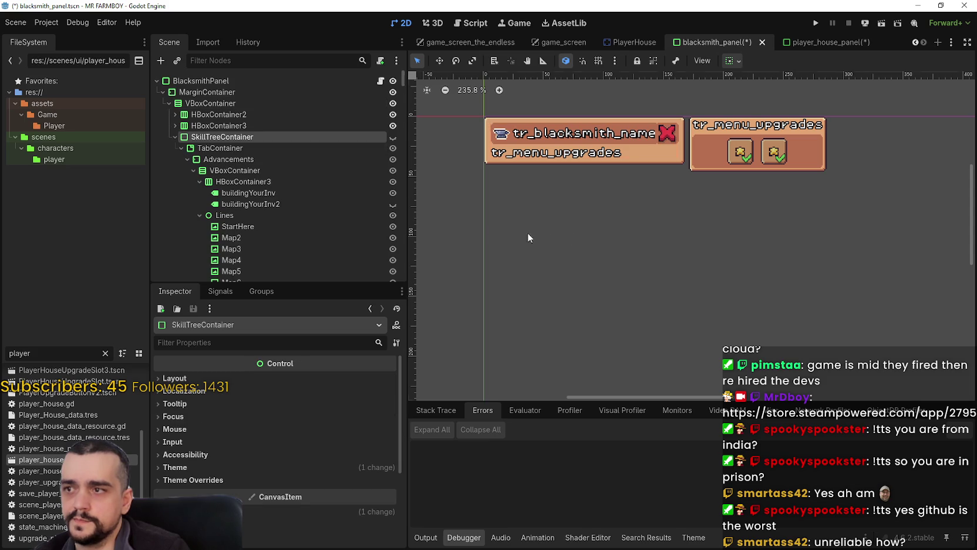
scroll(618, 240, "down", 5)
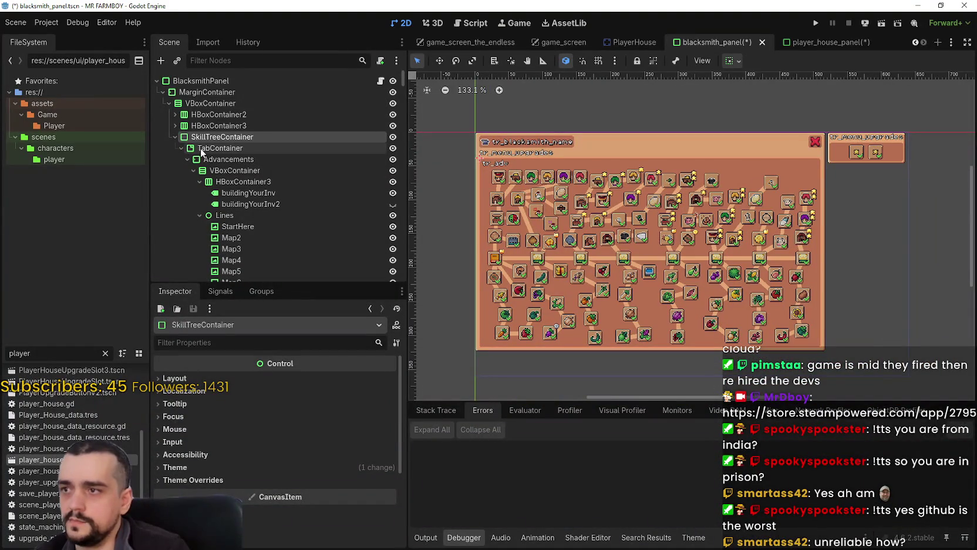
left_click(182, 148)
left_click(199, 215)
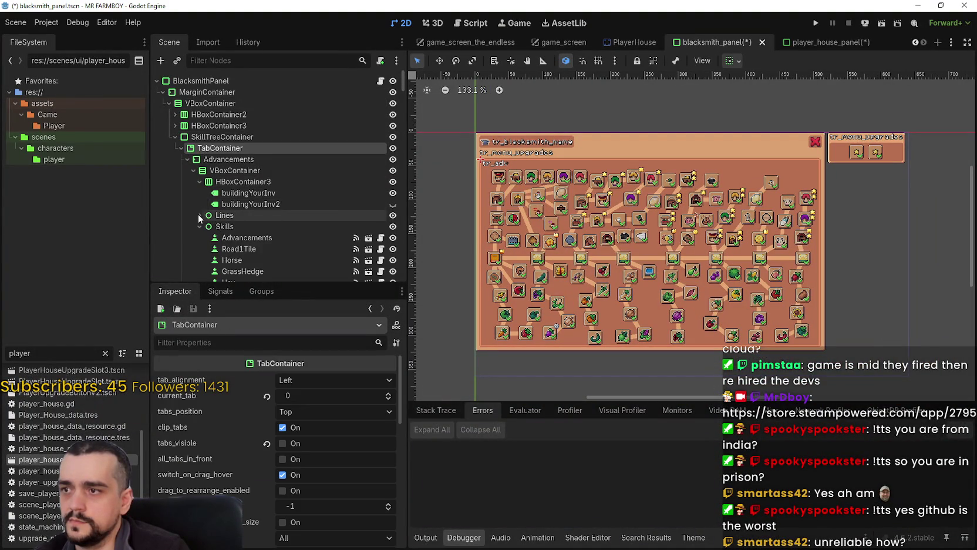
left_click(194, 170)
left_click(187, 193)
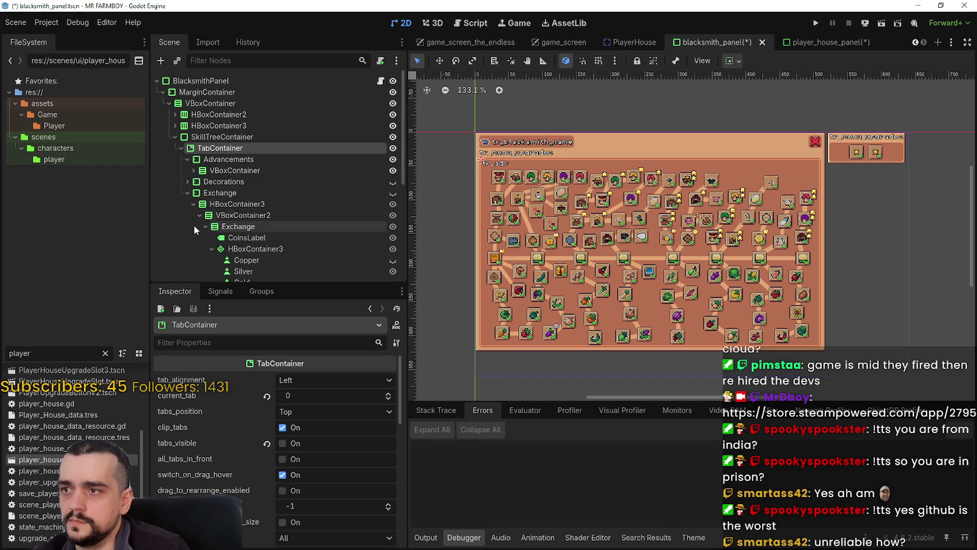
left_click(187, 192)
Delete the Exchange and Decorations tabs from the pasted TabContainer.
right_click(217, 193)
left_click(285, 479)
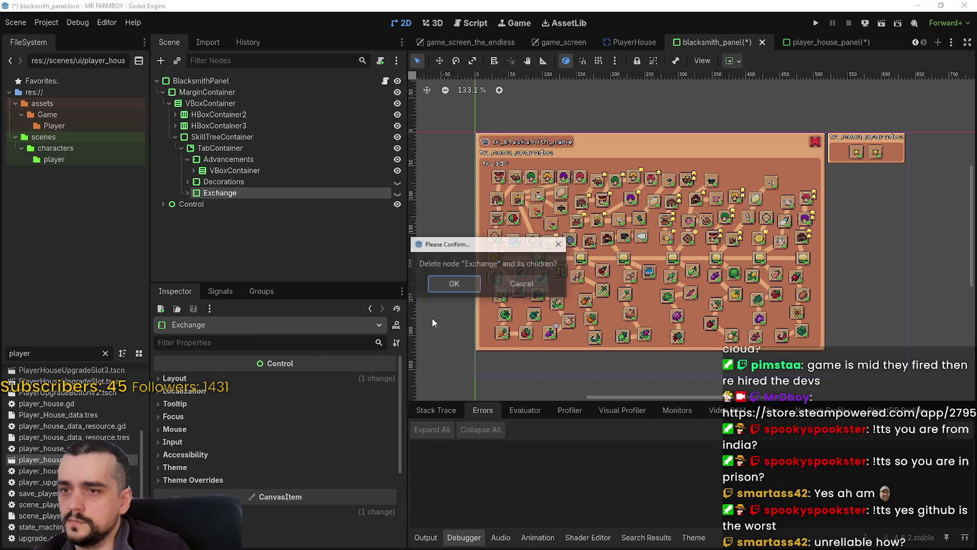
left_click(450, 285)
left_click(220, 178)
right_click(219, 178)
left_click(294, 454)
left_click(450, 283)
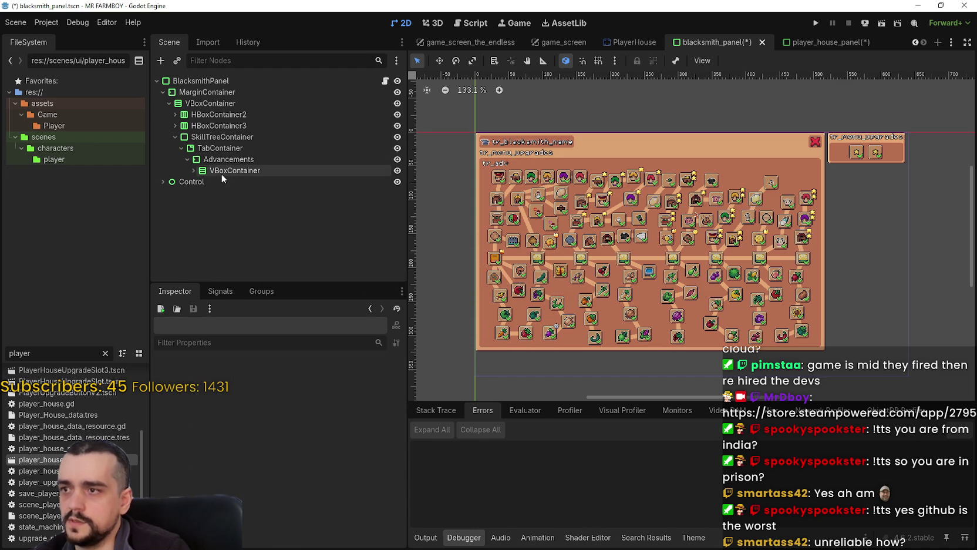
Move Advancements directly under SkillTreeContainer and delete the emptied TabContainer.
left_click(191, 170)
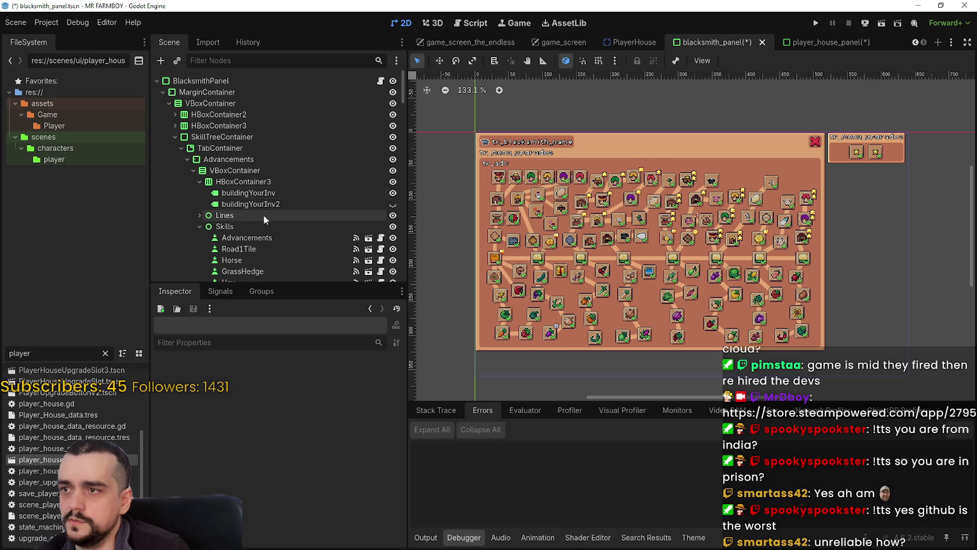
left_click(223, 149)
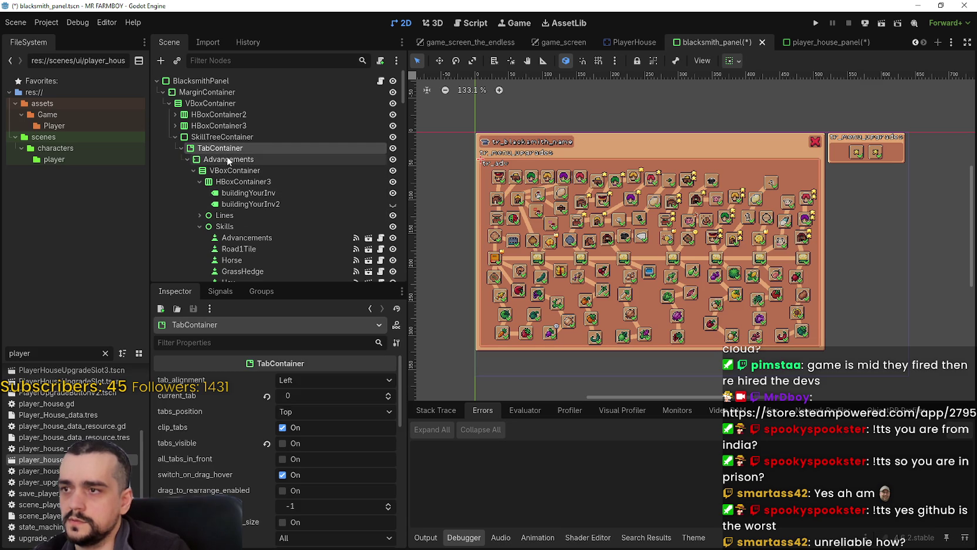
left_click(227, 160)
mouse_move(226, 160)
left_mouse_down()
mouse_move(185, 158)
mouse_move(211, 147)
mouse_move(205, 155)
left_mouse_up()
right_click(219, 168)
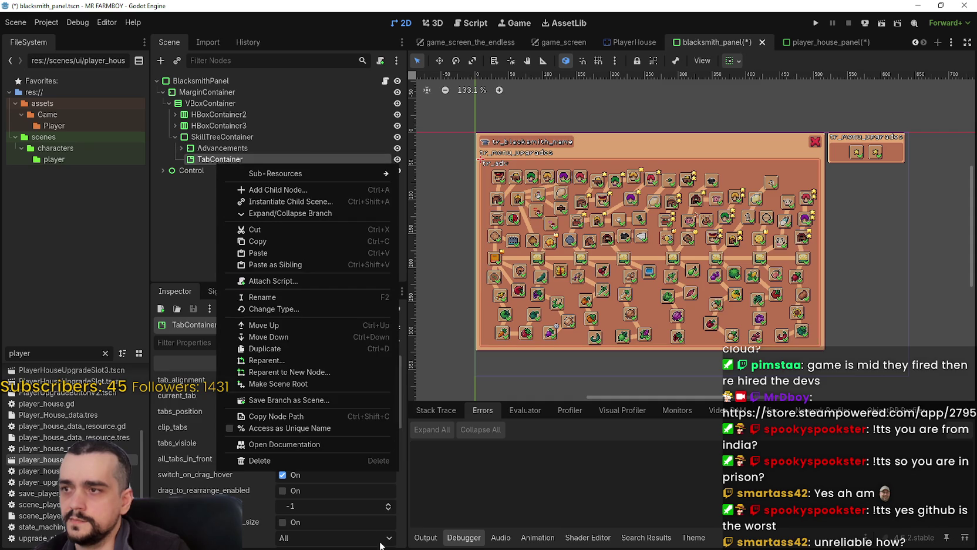
left_click(291, 461)
key("Return")
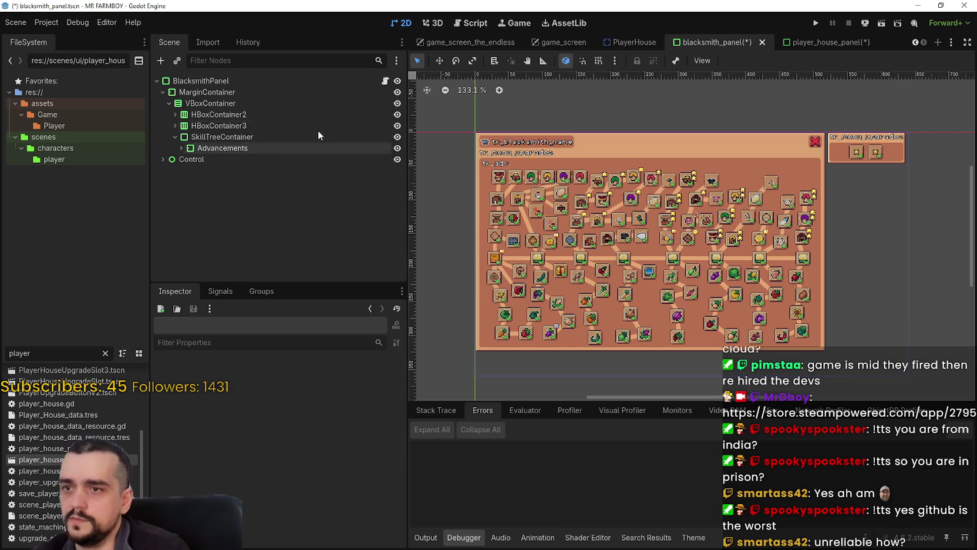
left_click(181, 148)
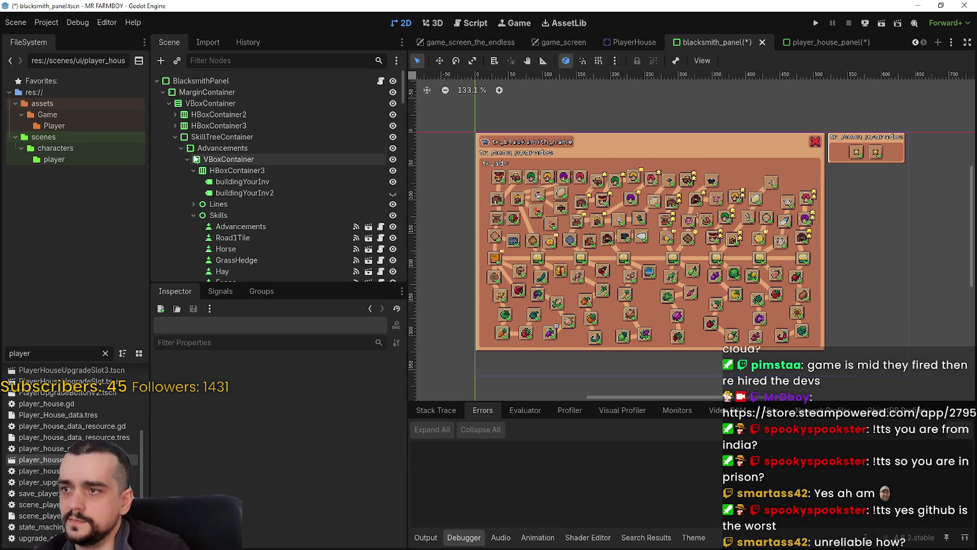
Set Advancements' custom minimum size to 200 × 200 in the Layout properties.
left_click(196, 148)
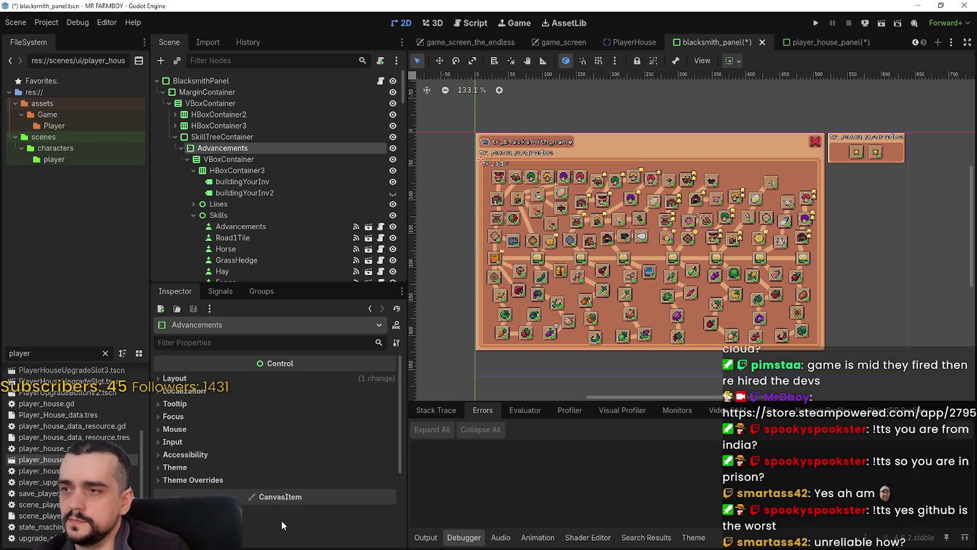
scroll(648, 236, "up", 4)
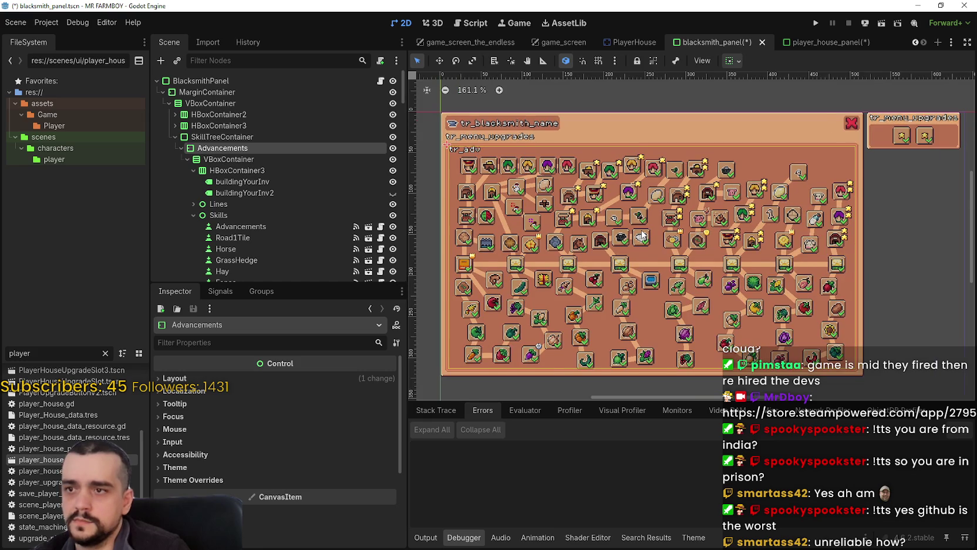
scroll(647, 230, "down", 3)
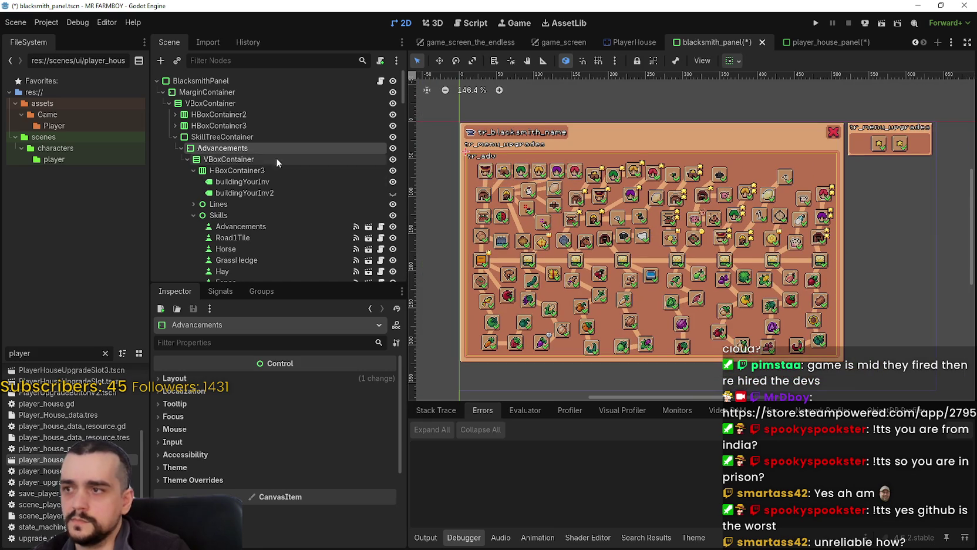
left_click(192, 204)
left_click(194, 204)
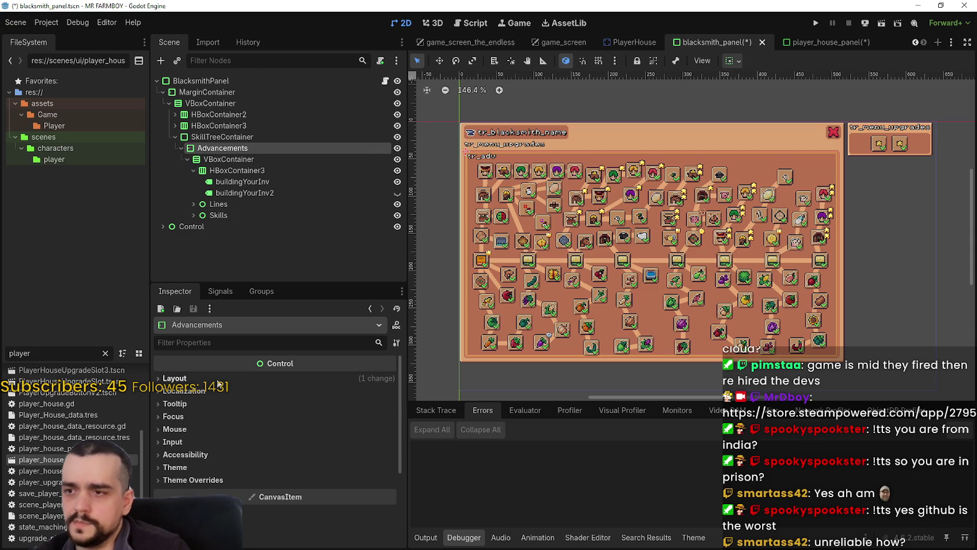
left_click(175, 378)
left_click_drag(311, 446, 253, 445)
left_click(353, 451)
type("200")
key("Return")
left_click(361, 428)
key("Return")
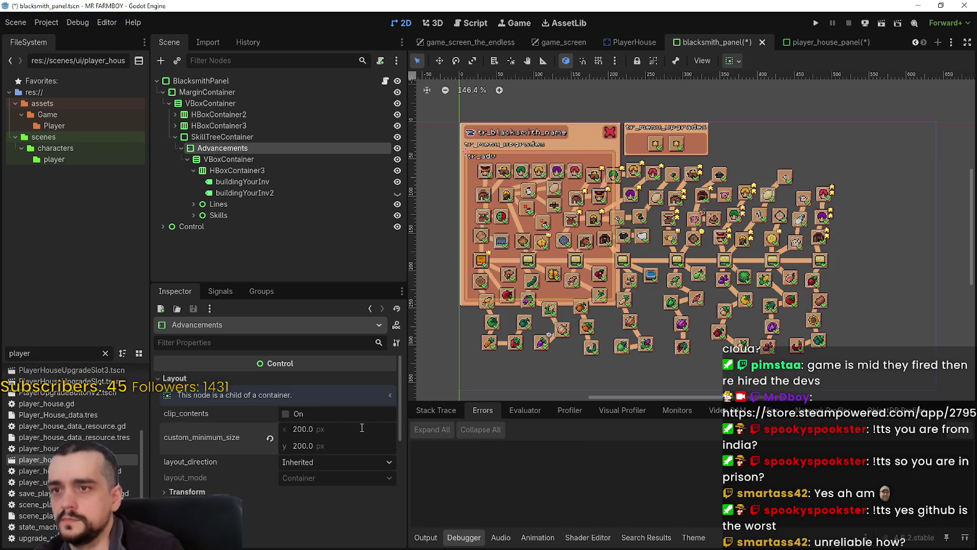
Change the minimum height to 150 and save blacksmith_panel.tscn.
scroll(624, 269, "up", 2)
scroll(689, 263, "down", 3)
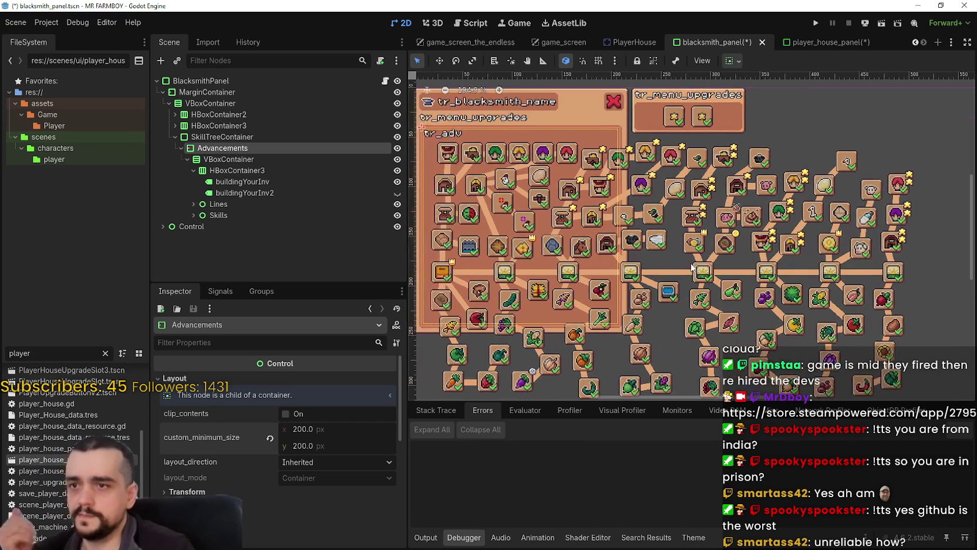
scroll(525, 239, "up", 2)
scroll(525, 239, "down", 2)
scroll(598, 250, "up", 3)
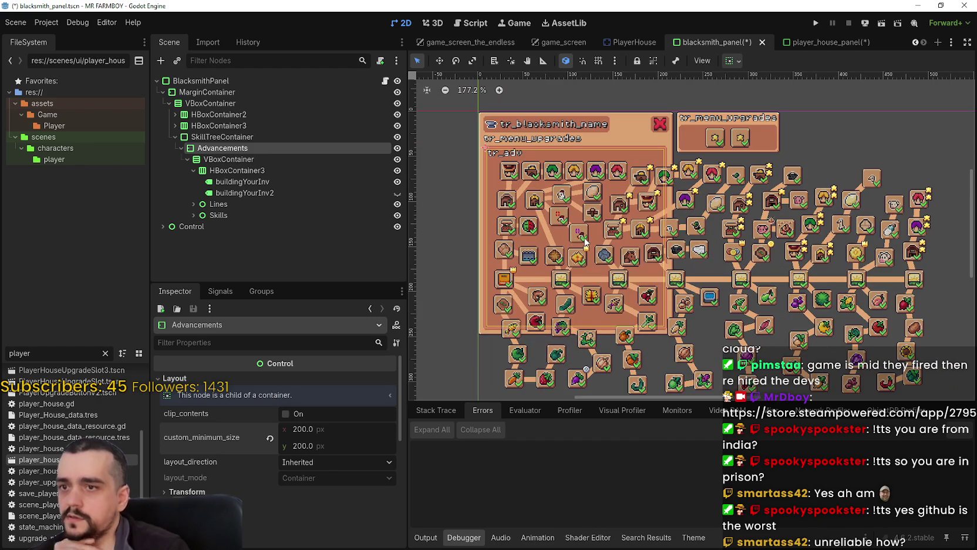
left_click(298, 446)
key("BackSpace")
key("BackSpace")
type("15")
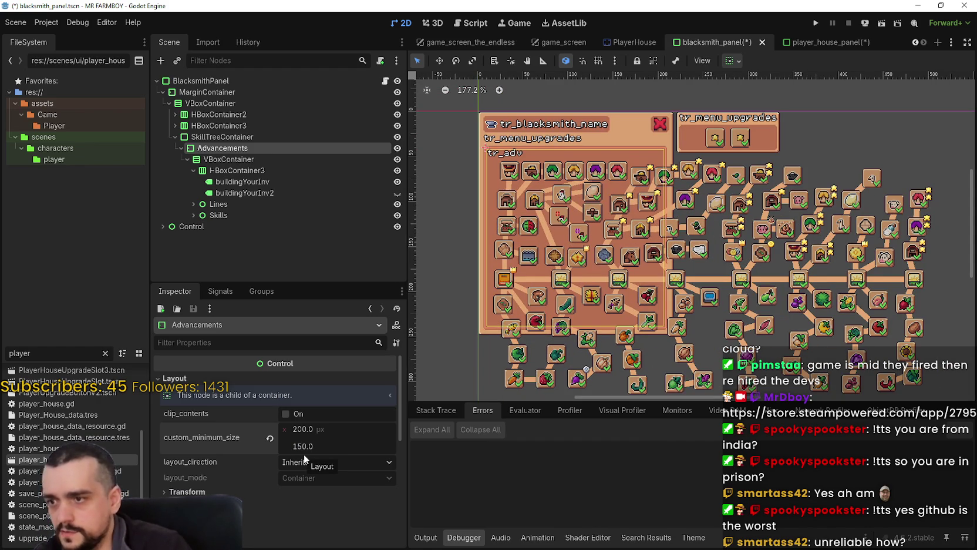
key("Delete")
key("Return")
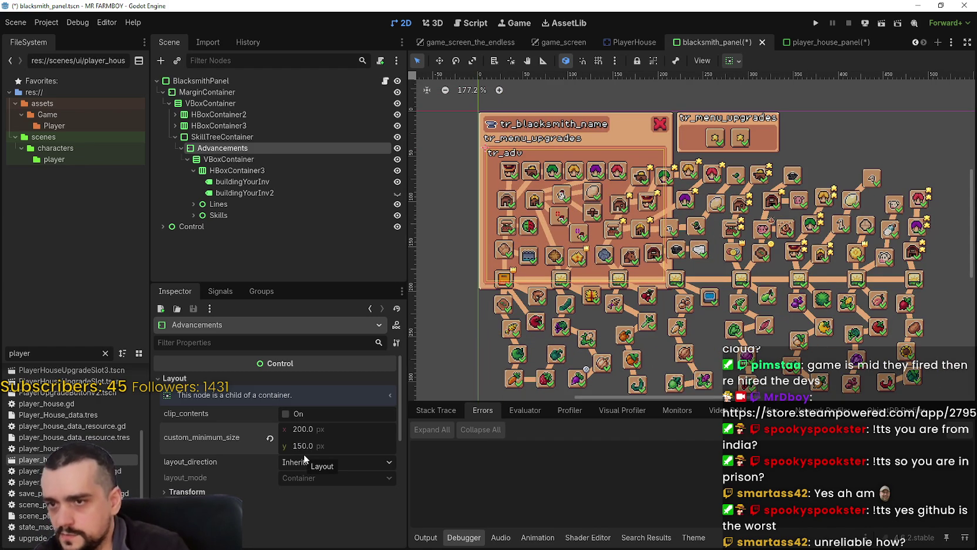
scroll(676, 180, "up", 5)
scroll(675, 180, "down", 5)
key("ctrl+s")
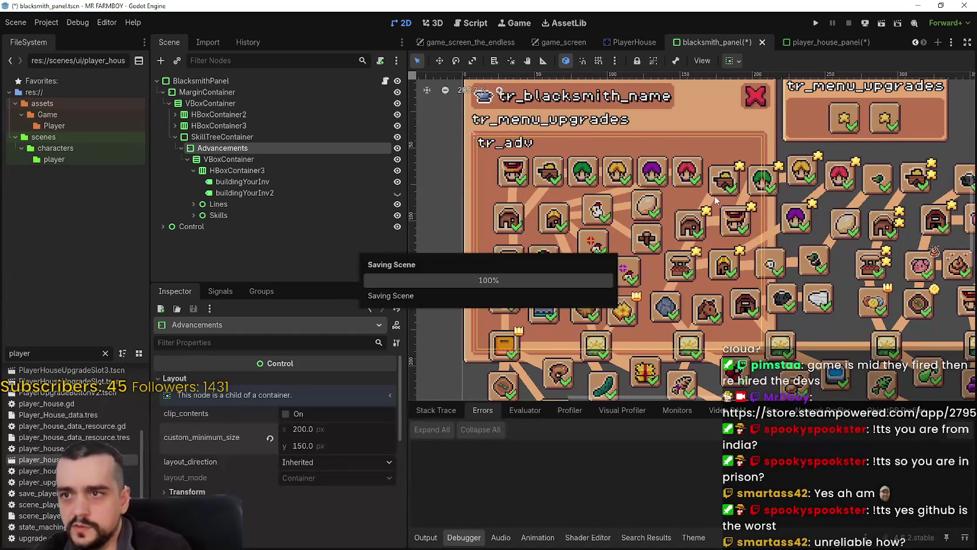
scroll(764, 268, "down", 2)
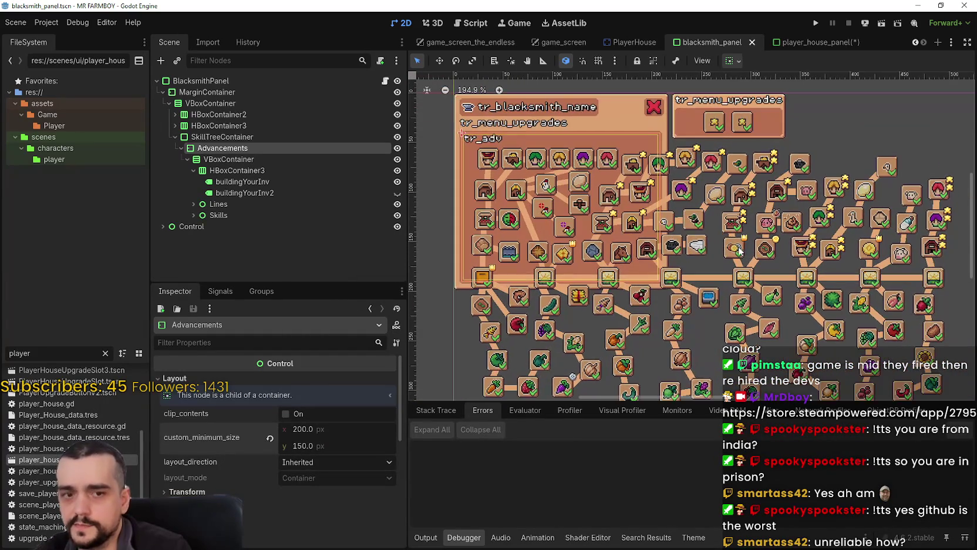
Expand the Skills group and collapse the Turnip, Pig and FarmTile2 nodes in the Scene dock.
scroll(699, 258, "up", 2)
scroll(678, 251, "down", 1)
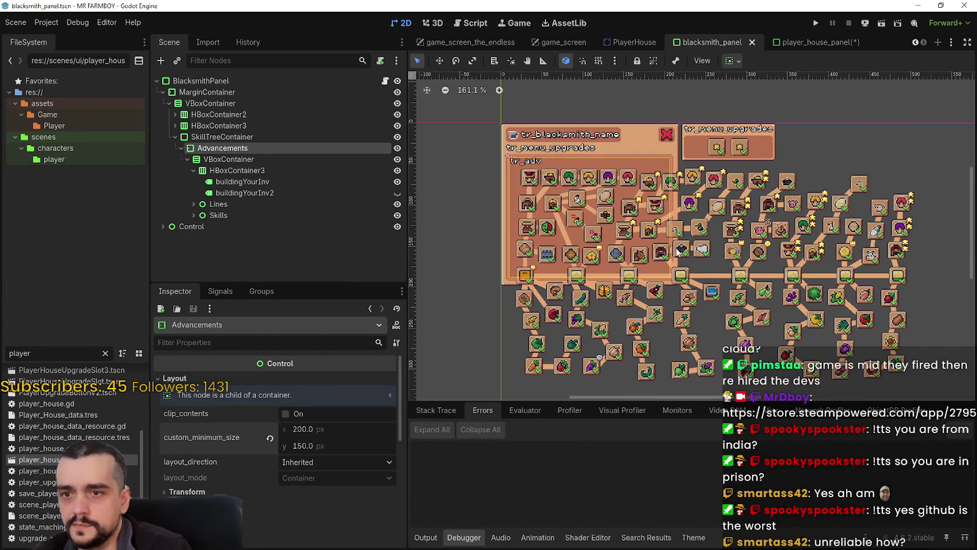
left_click(193, 215)
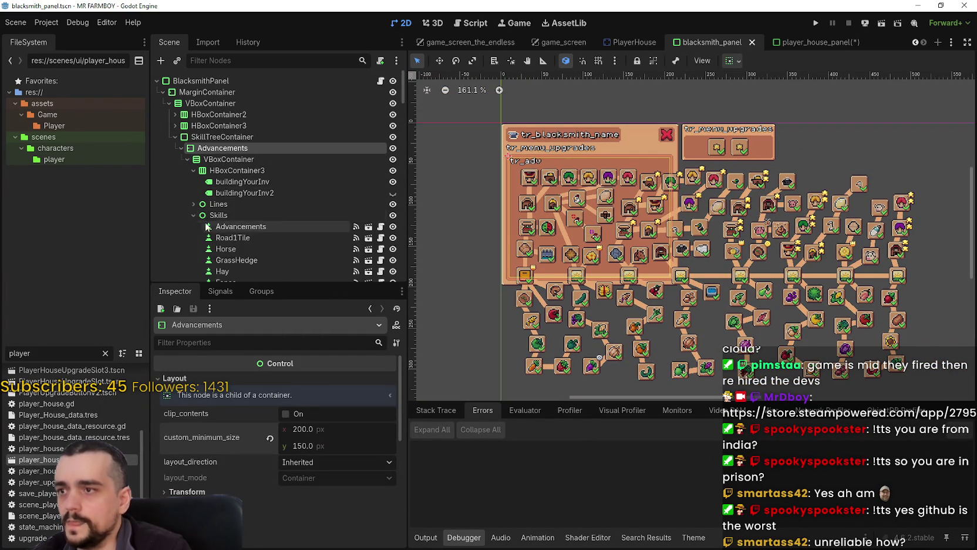
scroll(252, 223, "down", 1)
mouse_move(403, 94)
left_mouse_down()
mouse_move(399, 180)
mouse_move(403, 141)
mouse_move(403, 163)
left_mouse_up()
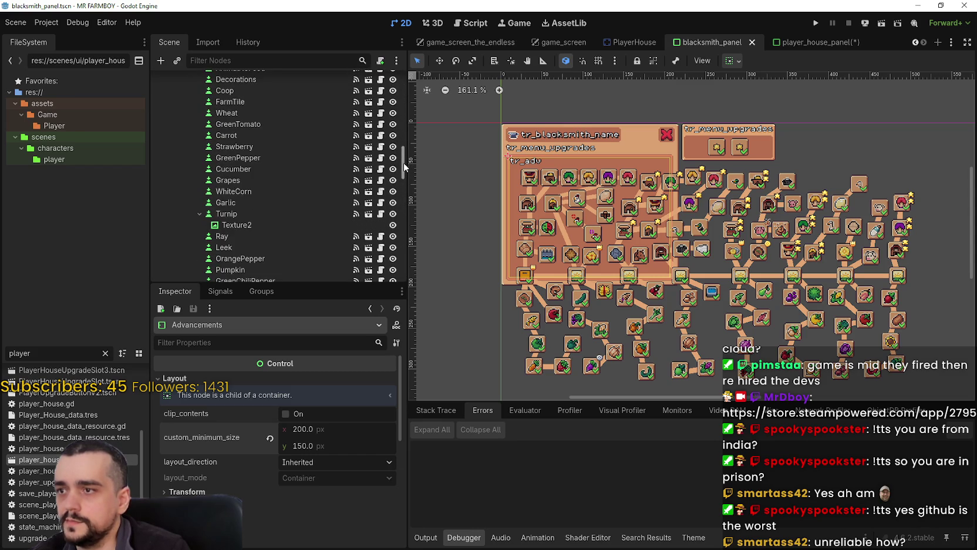
left_click(200, 213)
scroll(277, 226, "down", 3)
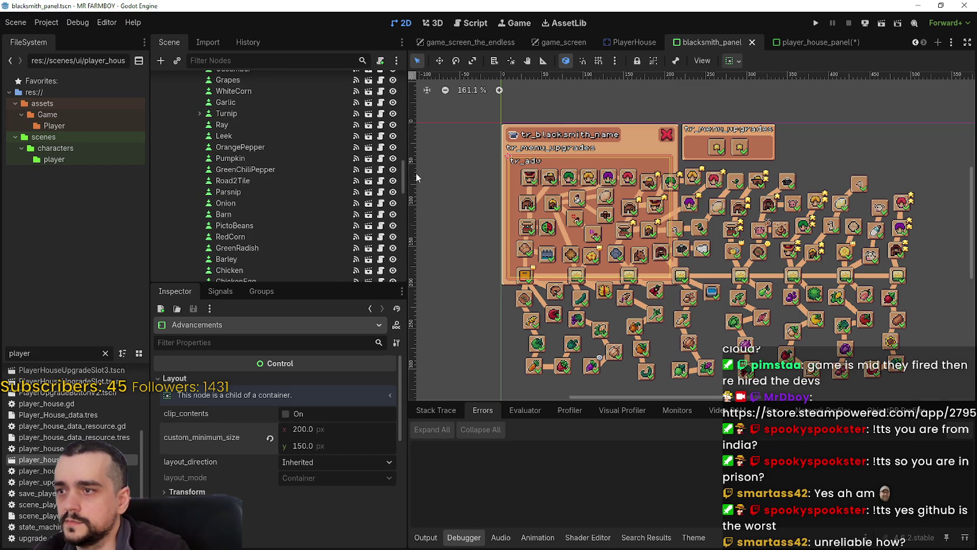
mouse_move(402, 168)
left_mouse_down()
mouse_move(405, 187)
mouse_move(409, 142)
mouse_move(403, 202)
left_mouse_up()
left_click(197, 130)
scroll(273, 193, "down", 10)
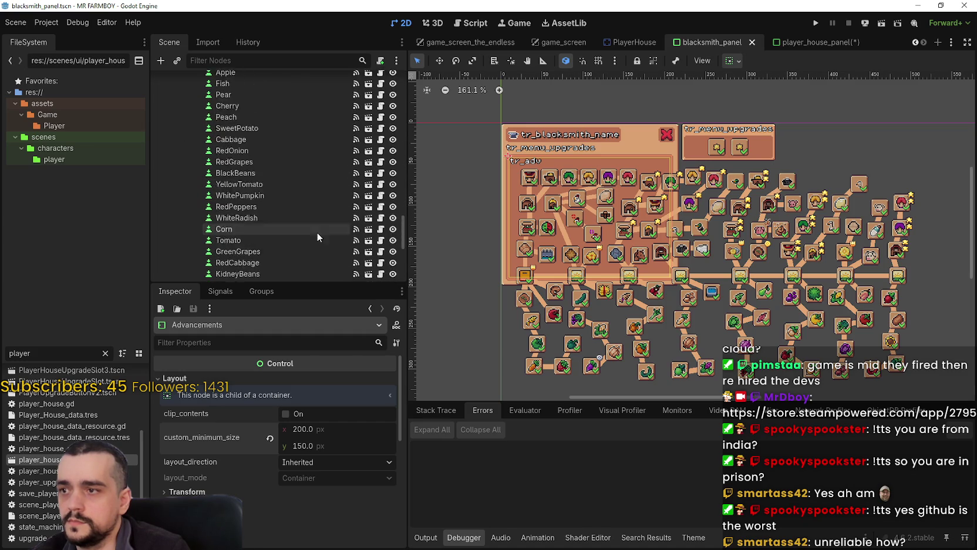
left_click(199, 151)
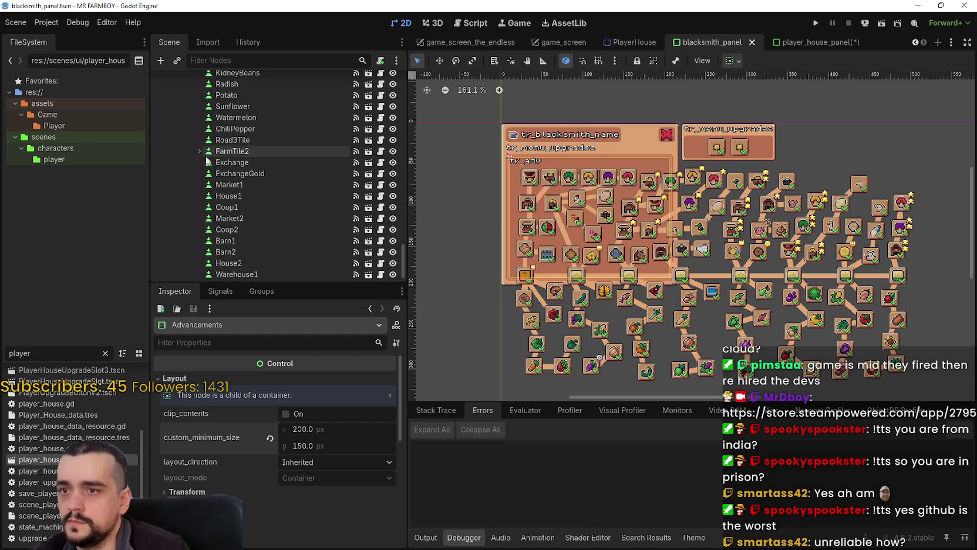
Zoom out and box-select the 53 lower skill slots on the canvas.
scroll(281, 185, "down", 2)
scroll(782, 285, "down", 3)
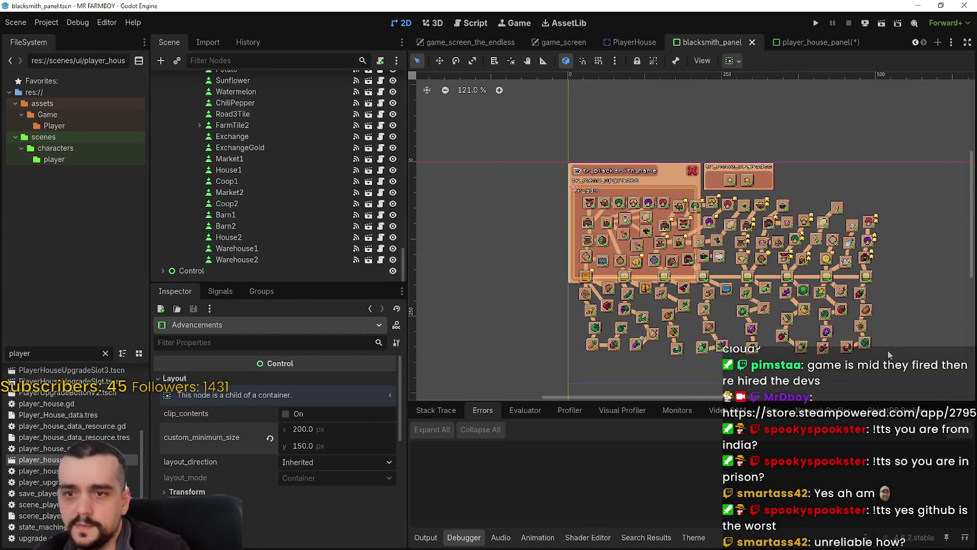
mouse_move(900, 361)
left_mouse_down()
mouse_move(848, 285)
mouse_move(709, 195)
mouse_move(773, 308)
mouse_move(762, 287)
mouse_move(730, 271)
left_mouse_up()
scroll(734, 276, "up", 4)
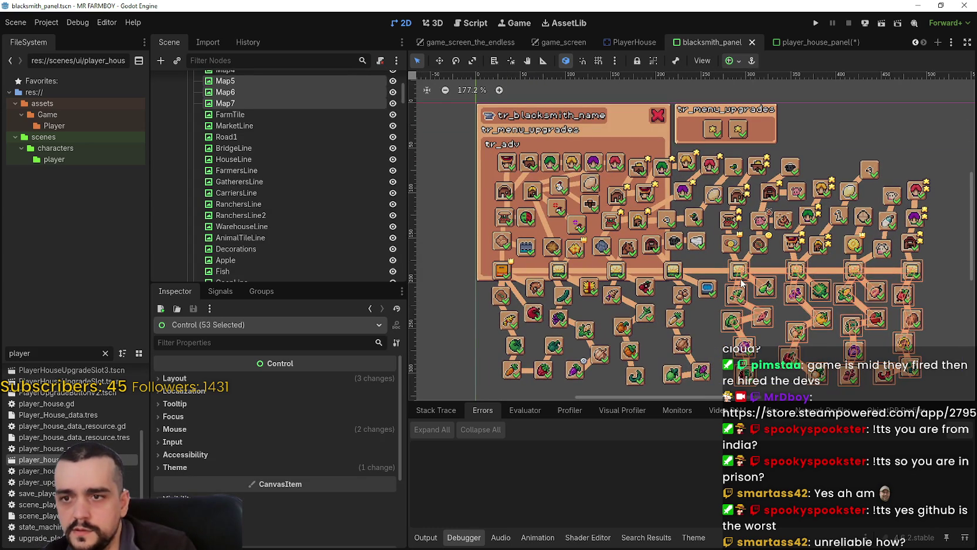
Delete the 53 lower skill nodes and the 26 nodes of the right-hand branches.
scroll(742, 284, "down", 1)
key("Delete")
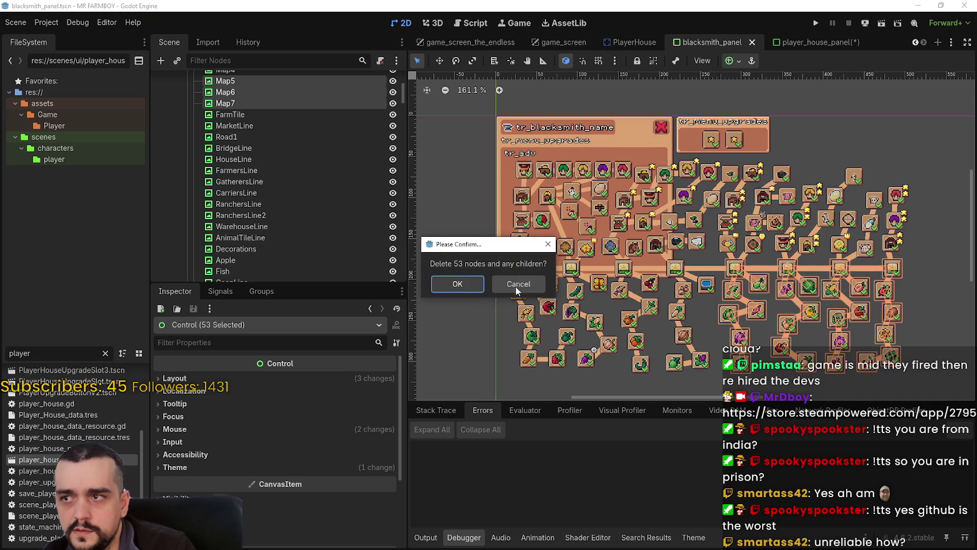
left_click(458, 284)
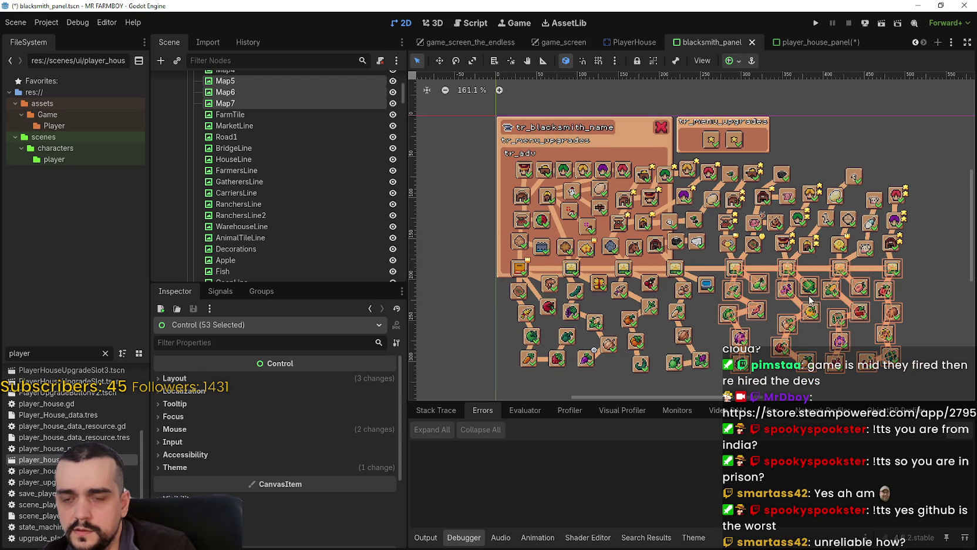
scroll(878, 300, "up", 3)
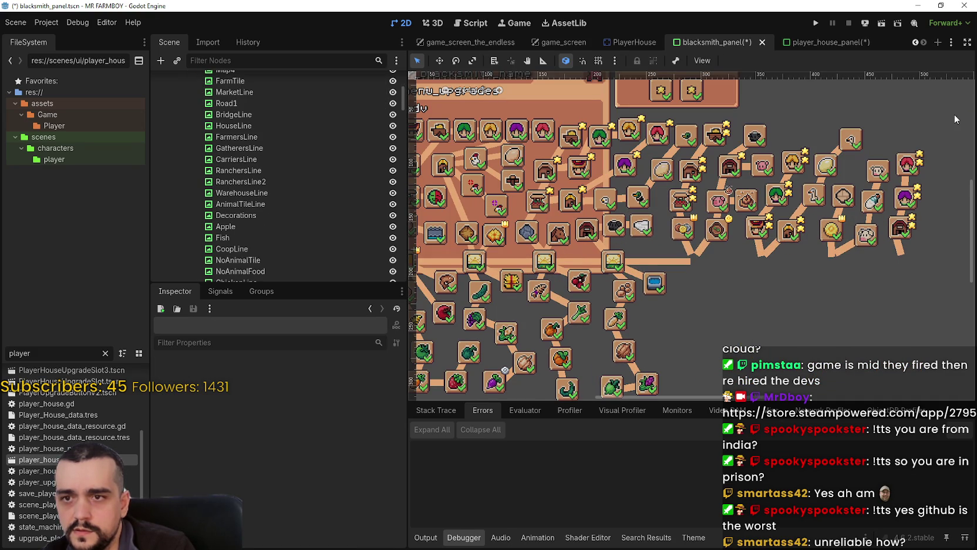
mouse_move(952, 91)
left_mouse_down()
mouse_move(642, 321)
mouse_move(787, 309)
mouse_move(798, 323)
mouse_move(763, 324)
left_mouse_up()
key("Delete")
key("Escape")
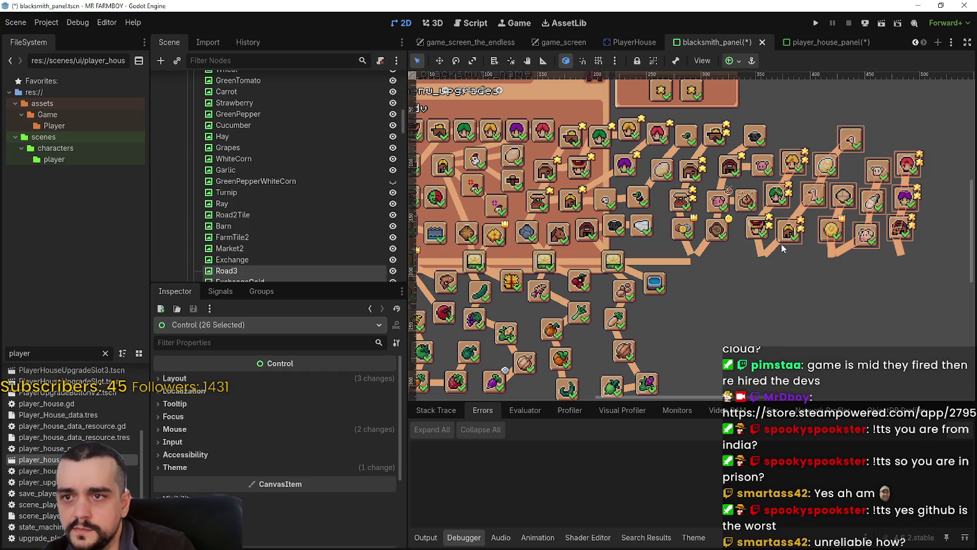
key("Delete")
Delete three leftover nodes on the right side of the skill tree.
scroll(608, 174, "up", 3)
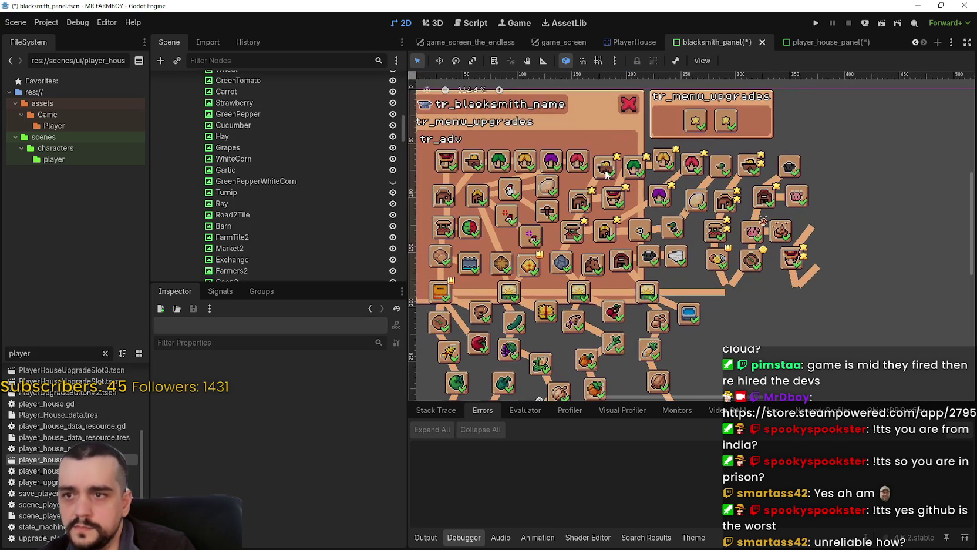
left_click(570, 233)
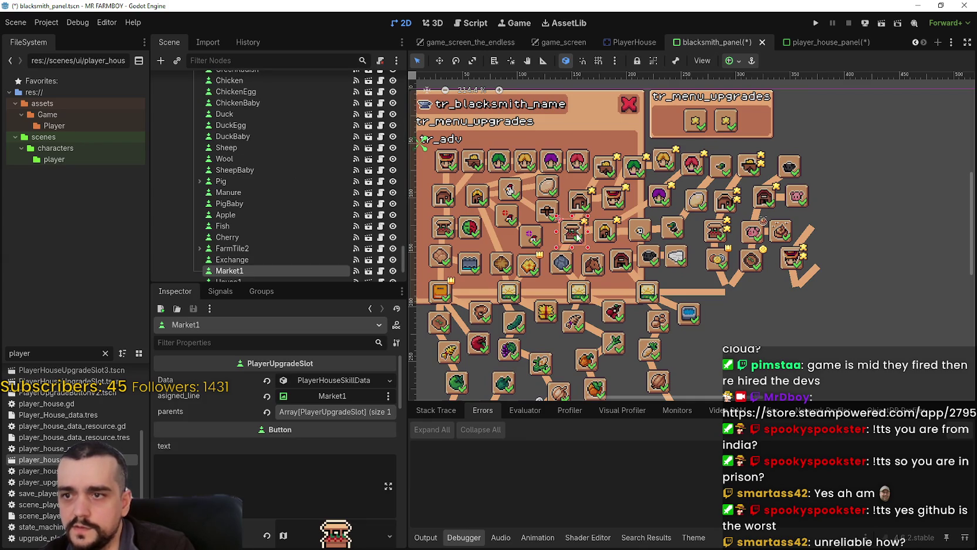
left_click(712, 236)
left_click_drag(703, 312, 789, 249)
scroll(767, 282, "up", 1)
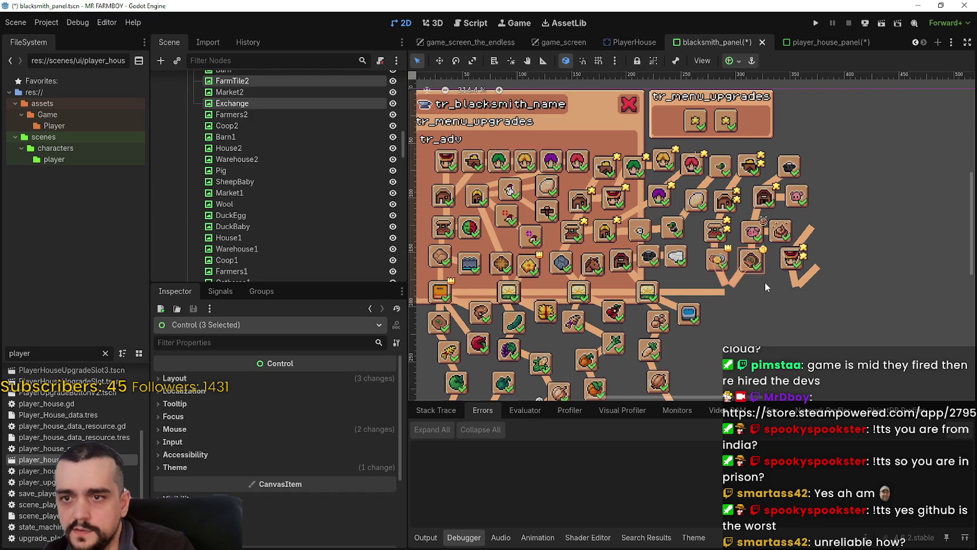
key("Delete")
key("Return")
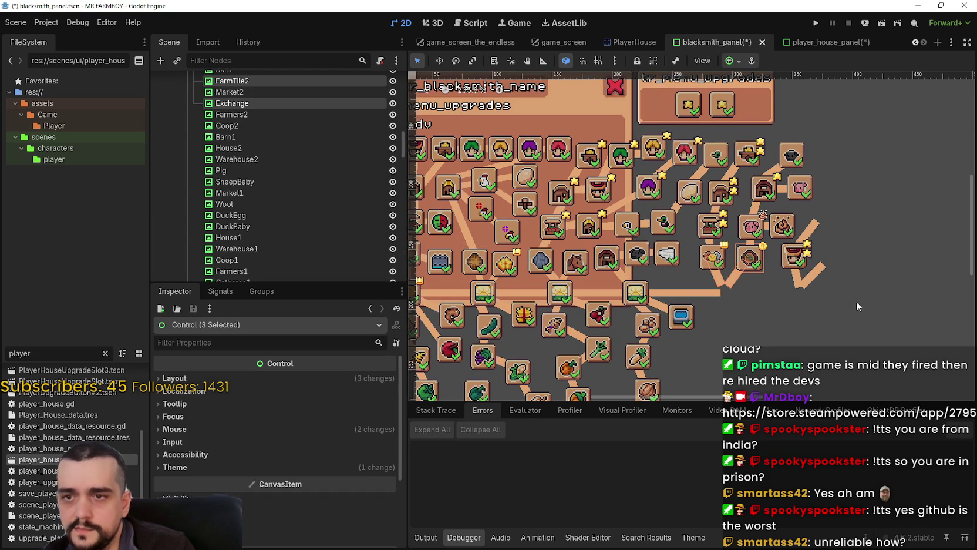
Box-select and delete further leftover slot and line clusters of six and eight nodes.
left_click_drag(867, 303, 772, 135)
key("Delete")
key("Return")
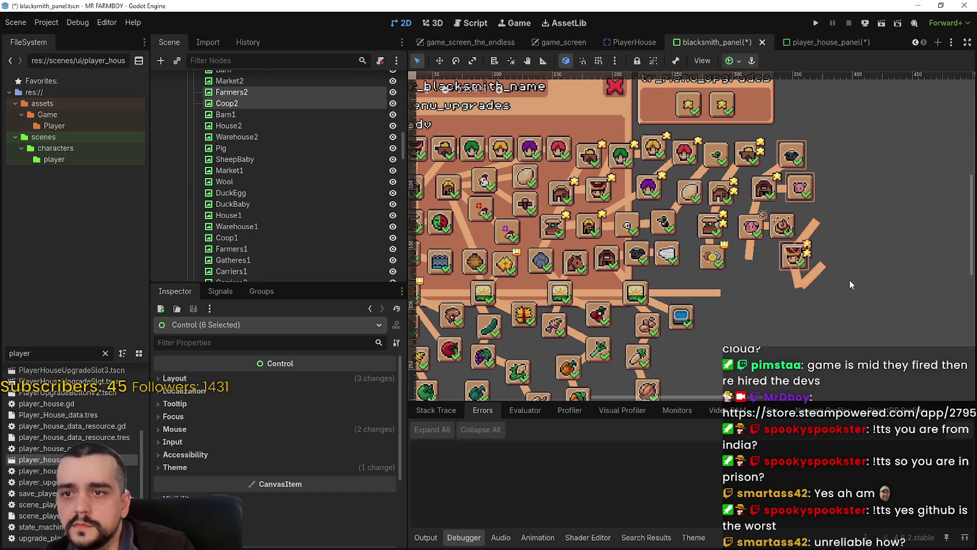
mouse_move(844, 288)
left_mouse_down()
mouse_move(784, 186)
mouse_move(739, 175)
left_mouse_up()
key("Delete")
key("Return")
left_click_drag(791, 137, 669, 226)
key("Delete")
Delete the Pig and House2 slots, then the remaining lower tree nodes.
left_click(755, 229)
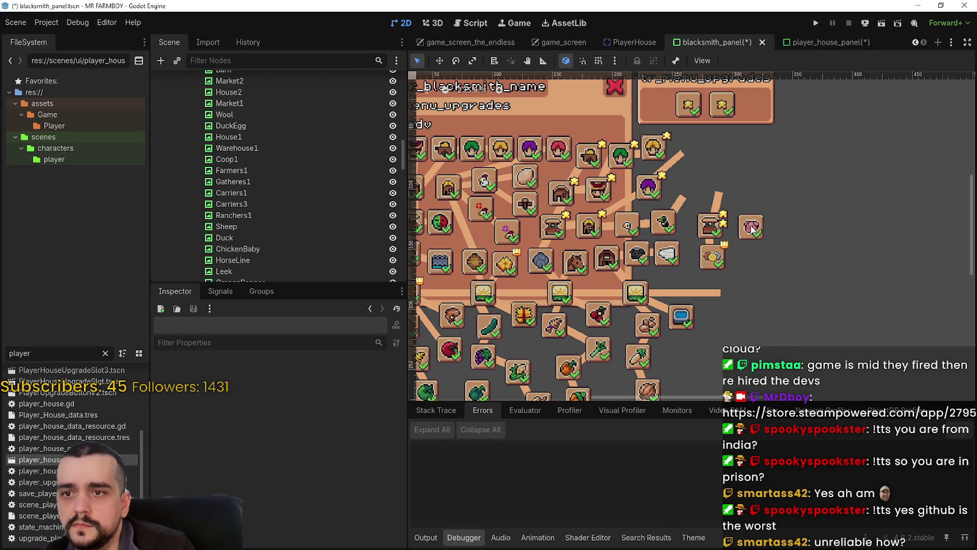
key("Delete")
key("Return")
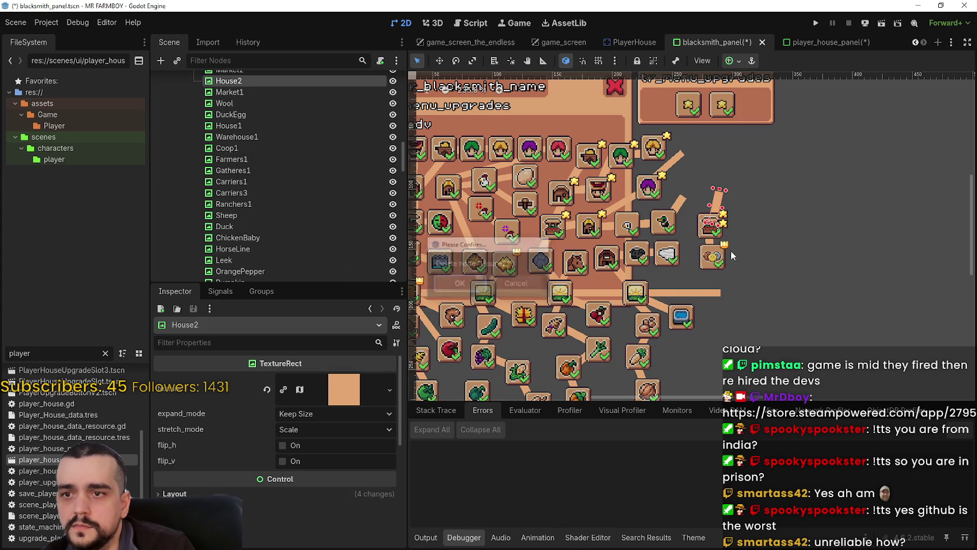
key("Return")
scroll(693, 294, "up", 2)
scroll(716, 277, "down", 4)
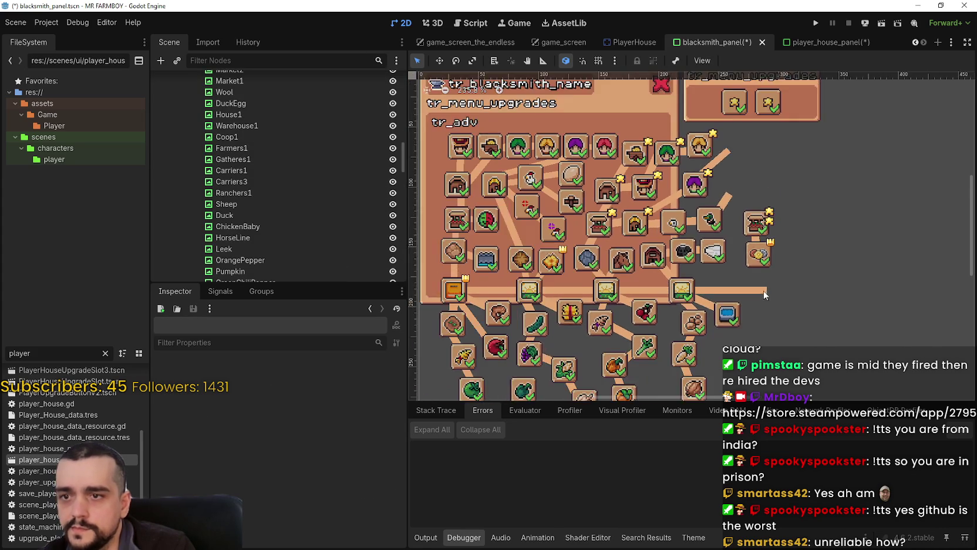
left_click_drag(734, 234, 801, 207)
scroll(522, 217, "up", 2)
key("Delete")
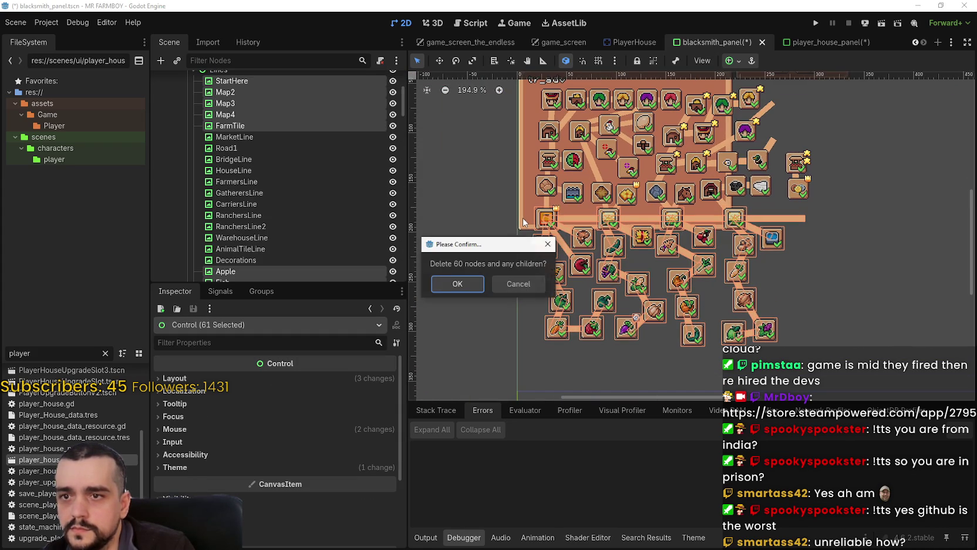
Confirm removing the 60 nodes, then delete nine more slots and two right-side icons.
left_click(469, 284)
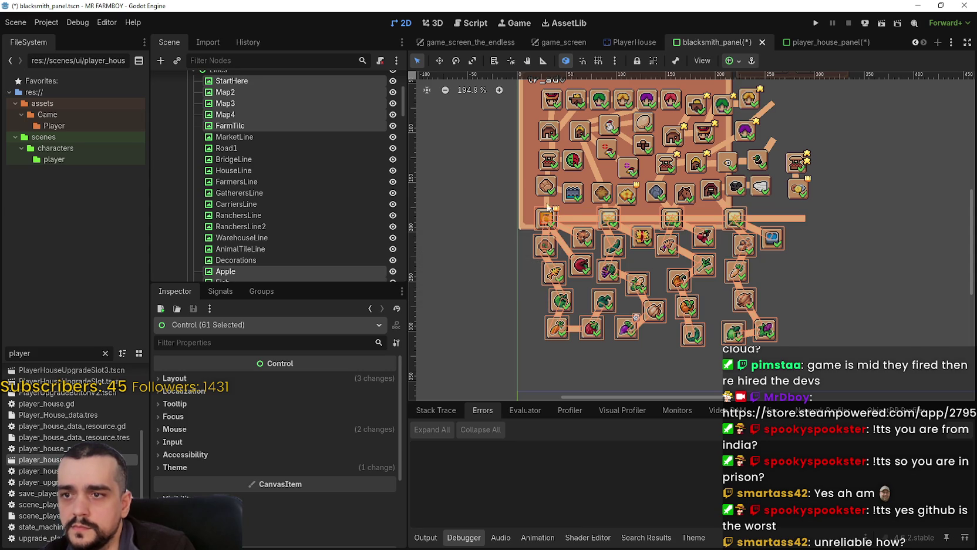
scroll(697, 274, "up", 4)
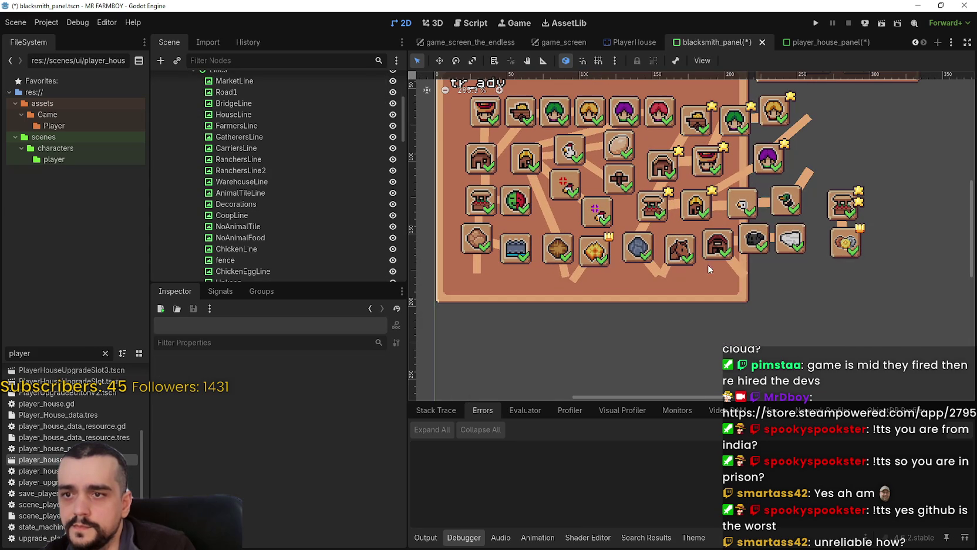
mouse_move(804, 283)
left_mouse_down()
mouse_move(698, 188)
mouse_move(672, 187)
left_mouse_up()
key("Delete")
key("Return")
mouse_move(825, 268)
left_mouse_down()
mouse_move(797, 170)
mouse_move(768, 191)
left_mouse_up()
key("Delete")
key("Return")
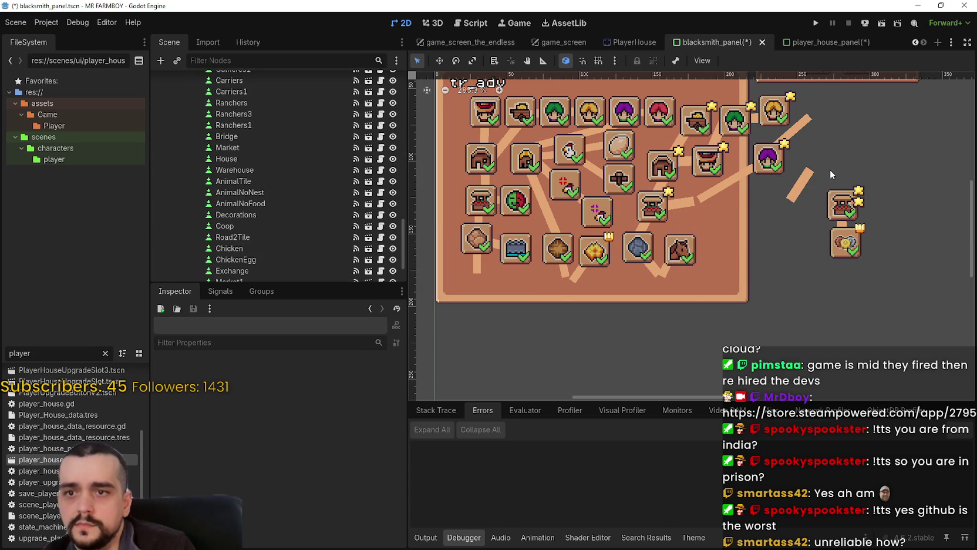
Delete the Exchange slot and drag the Market, Market1 and Market2 slots aside.
left_click_drag(800, 280, 892, 215)
key("Delete")
key("Return")
left_click_drag(833, 206, 805, 270)
mouse_move(650, 212)
left_mouse_down()
mouse_move(750, 276)
mouse_move(769, 271)
left_mouse_up()
mouse_move(478, 202)
left_mouse_down()
mouse_move(543, 308)
mouse_move(726, 293)
left_mouse_up()
Delete Market2 and DuckEgg, then cancel a deletion of 46 selected nodes.
mouse_move(893, 147)
left_mouse_down()
mouse_move(812, 266)
mouse_move(753, 257)
left_mouse_up()
key("Delete")
key("Return")
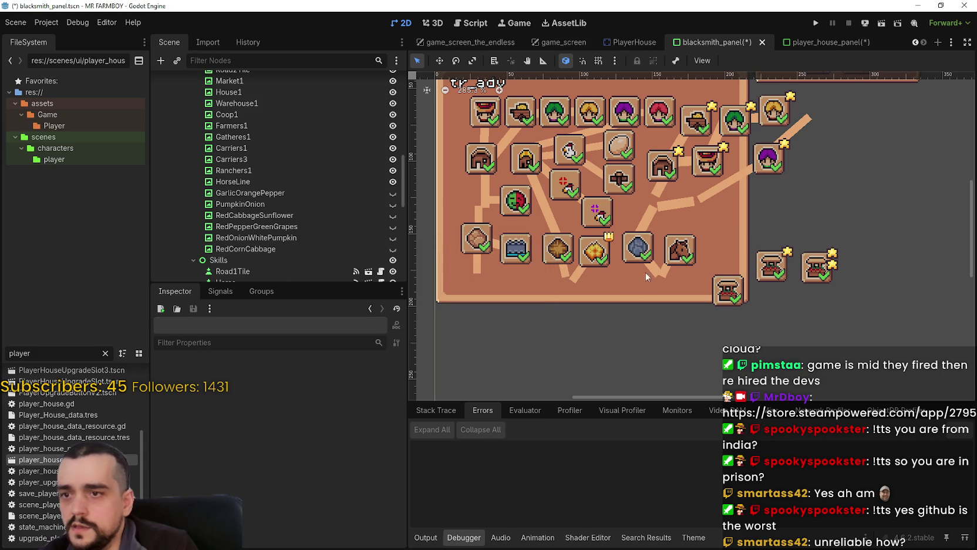
scroll(654, 264, "down", 2)
scroll(582, 305, "up", 3)
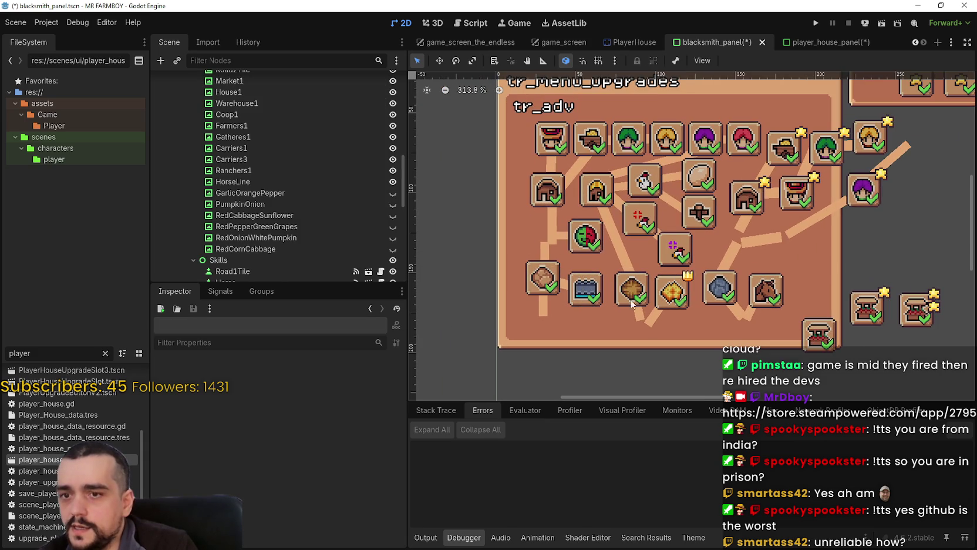
scroll(791, 332, "down", 2)
mouse_move(793, 368)
left_mouse_down()
mouse_move(576, 215)
mouse_move(565, 234)
mouse_move(559, 171)
mouse_move(545, 159)
left_mouse_up()
key("Delete")
key("Escape")
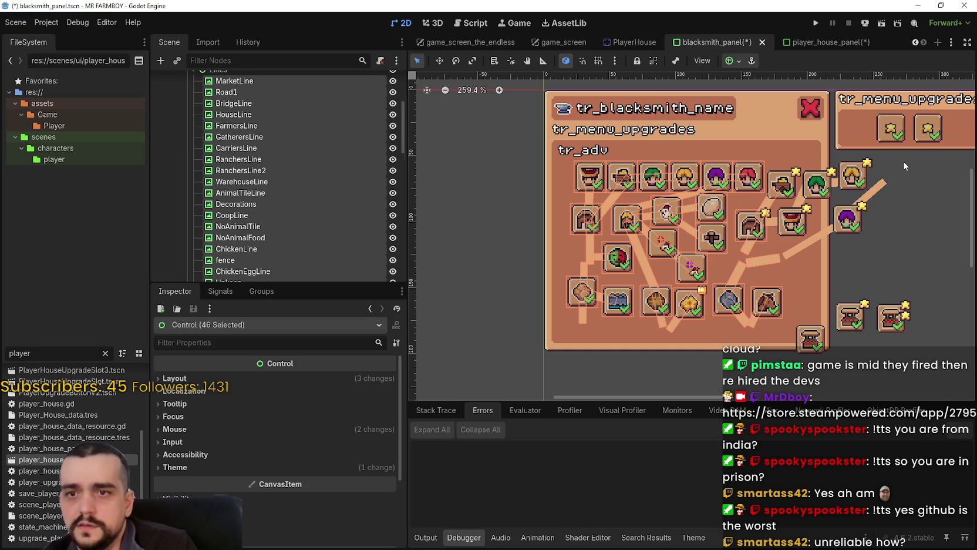
Delete five character icons from the panel and select the diagonal Carriers1 line.
mouse_move(903, 161)
left_mouse_down()
mouse_move(733, 263)
mouse_move(760, 235)
mouse_move(747, 241)
left_mouse_up()
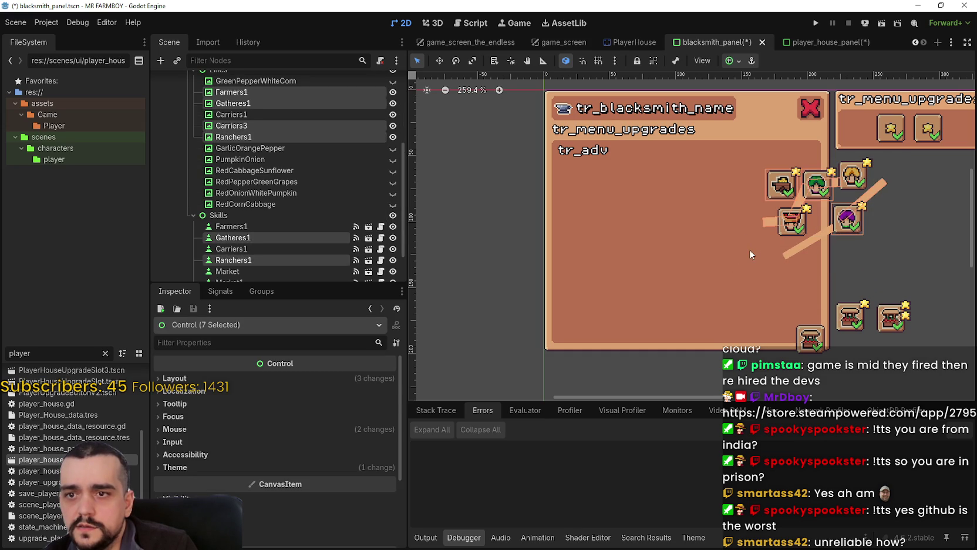
left_click(919, 205)
mouse_move(910, 163)
left_mouse_down()
mouse_move(830, 246)
mouse_move(683, 275)
left_mouse_up()
key("Delete")
key("Return")
left_click(821, 241)
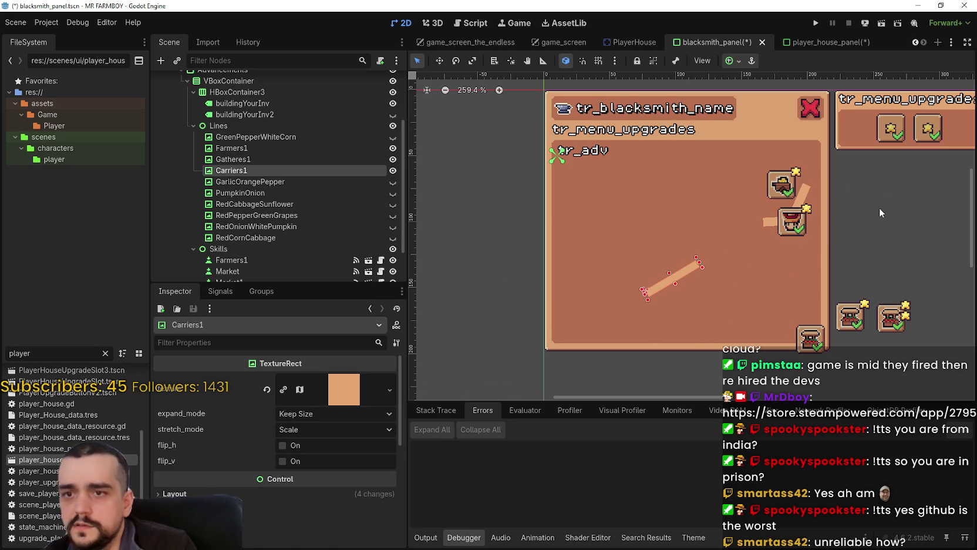
Delete four of the line graphics from the panel.
left_click_drag(847, 162, 746, 250)
key("Delete")
key("Return")
Reset the Carriers1 line's rotation so it lies horizontal.
left_click(682, 274)
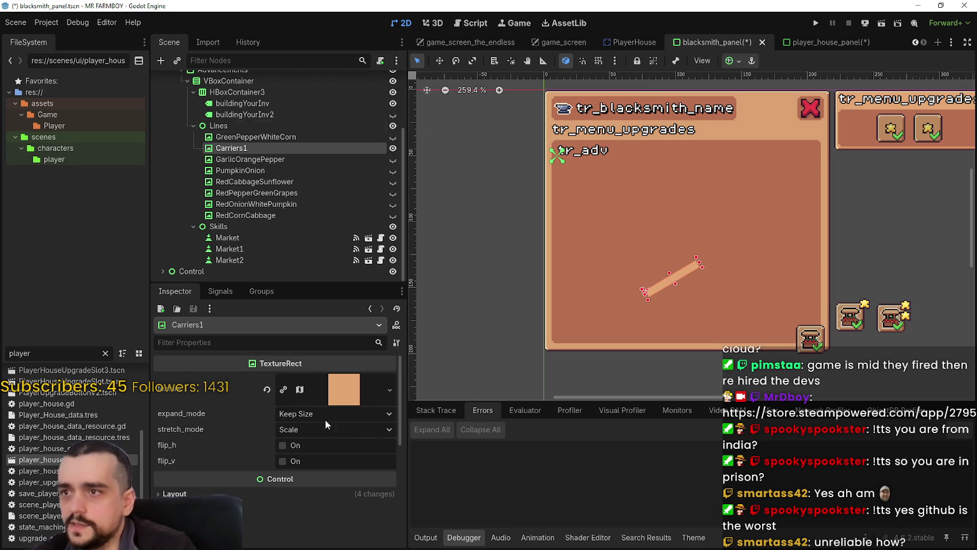
scroll(277, 443, "down", 3)
left_click(250, 376)
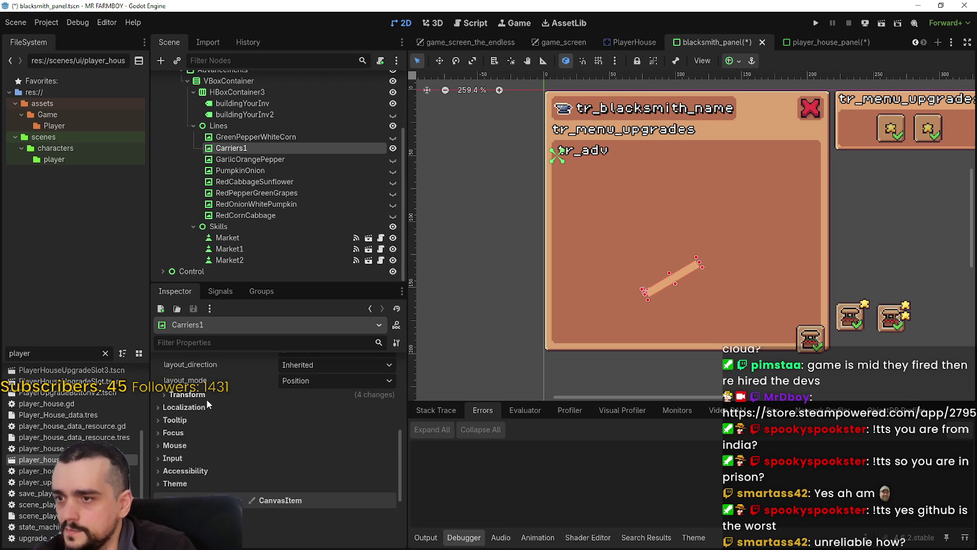
left_click(203, 396)
scroll(230, 416, "down", 2)
left_click(273, 403)
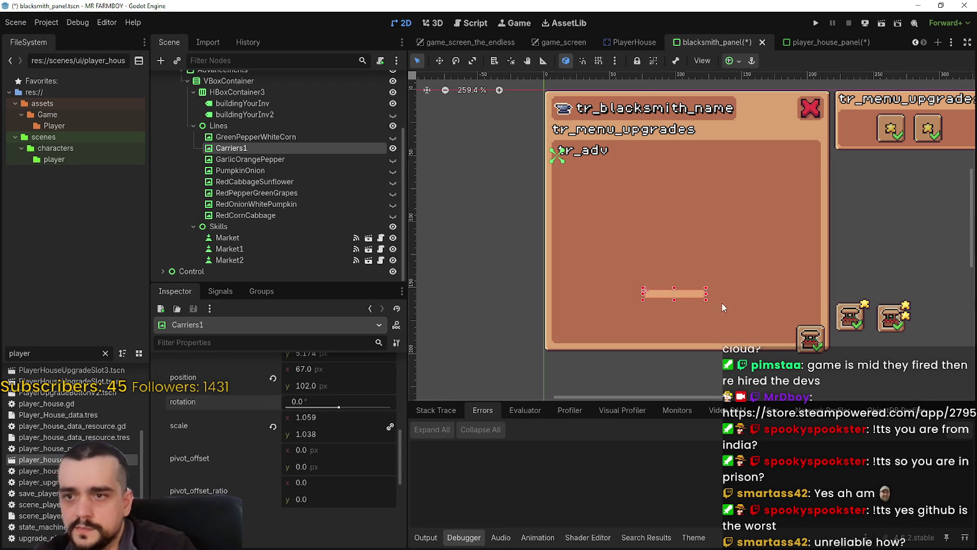
scroll(721, 303, "up", 3)
scroll(645, 290, "down", 3)
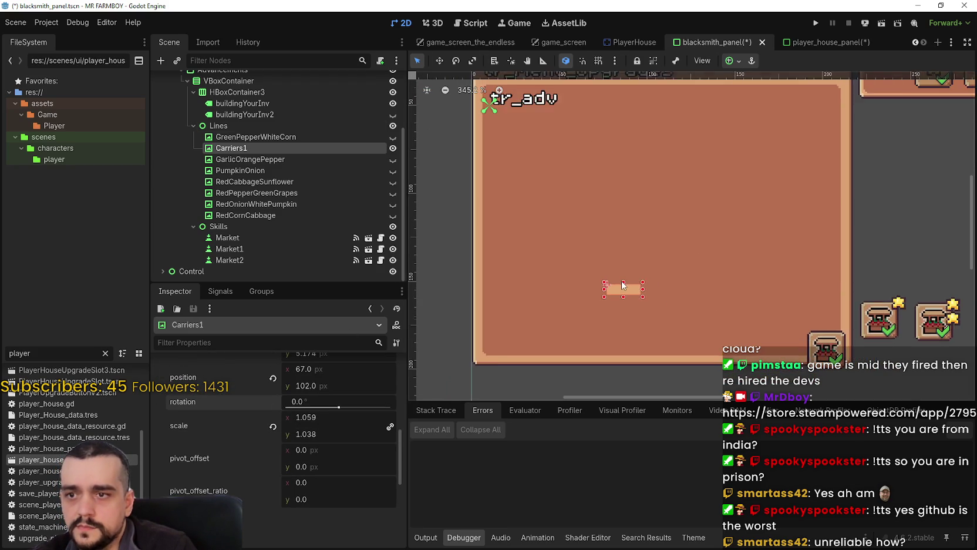
Move the three Market buttons together into the panel.
left_click(894, 328)
mouse_move(880, 268)
left_mouse_down()
mouse_move(763, 346)
mouse_move(732, 355)
left_mouse_up()
left_click_drag(836, 306, 673, 199)
scroll(609, 252, "down", 1)
scroll(617, 251, "up", 3)
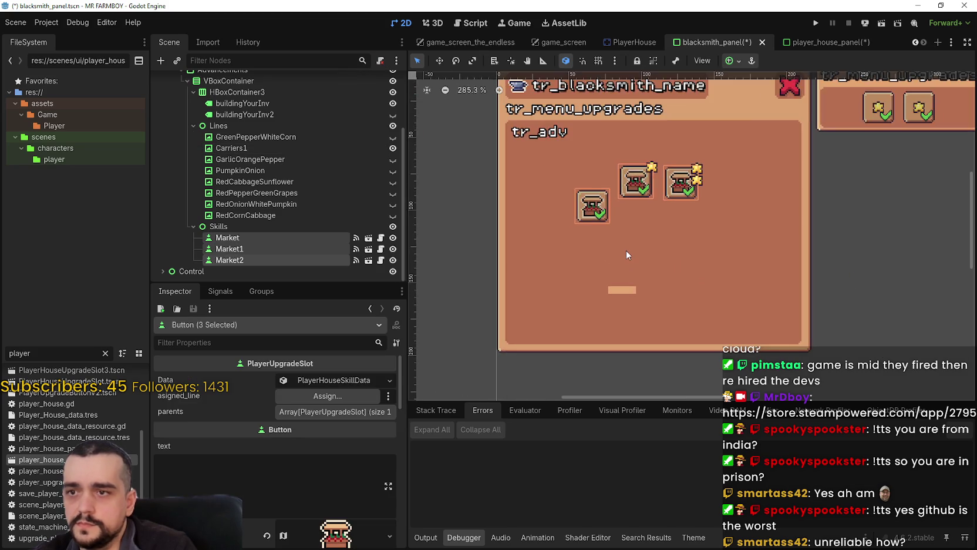
scroll(626, 249, "down", 4)
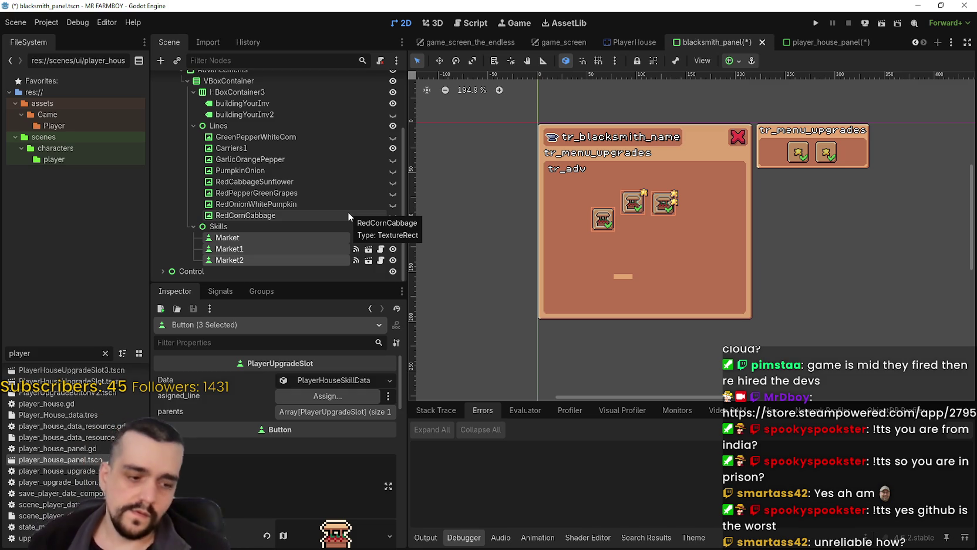
scroll(614, 175, "down", 2)
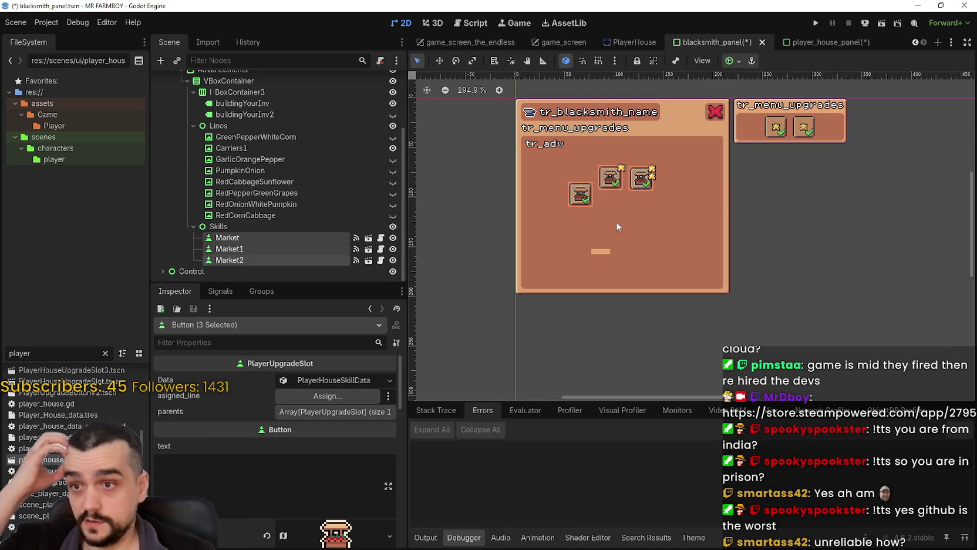
scroll(624, 234, "up", 2)
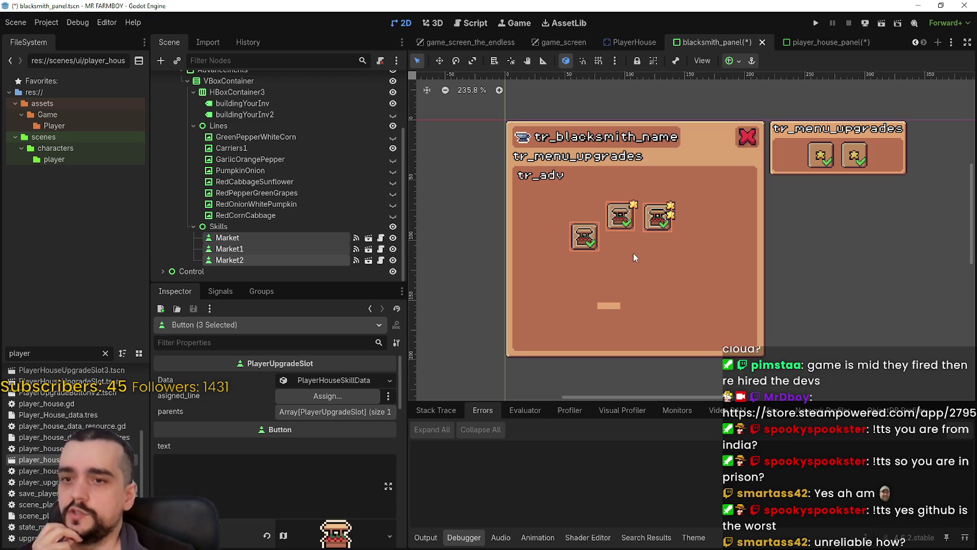
scroll(632, 254, "down", 2)
Delete the GarlicOrangePepper-to-RedCornCabbage line nodes and GreenPepperWhiteCorn from the scene tree.
left_click(242, 239)
left_click(273, 157)
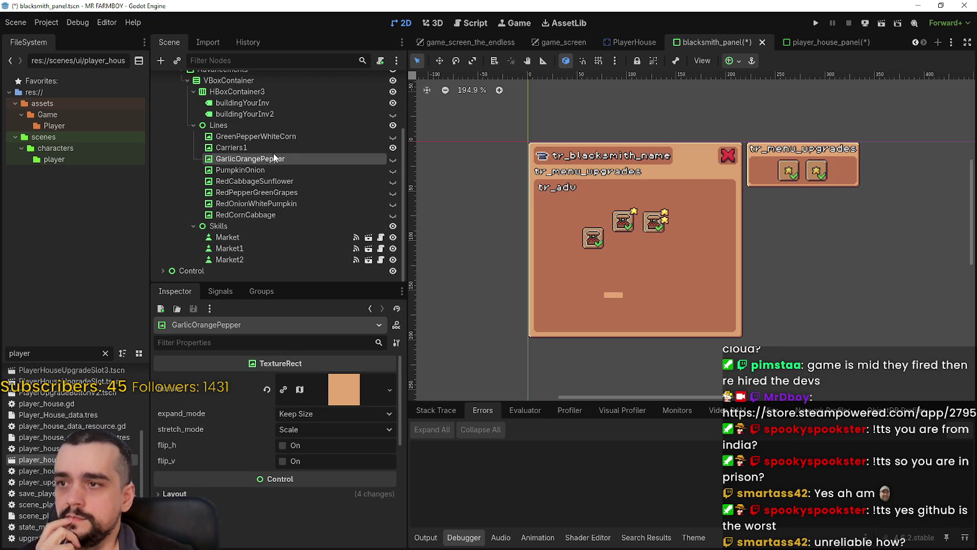
left_click(267, 206, "shift")
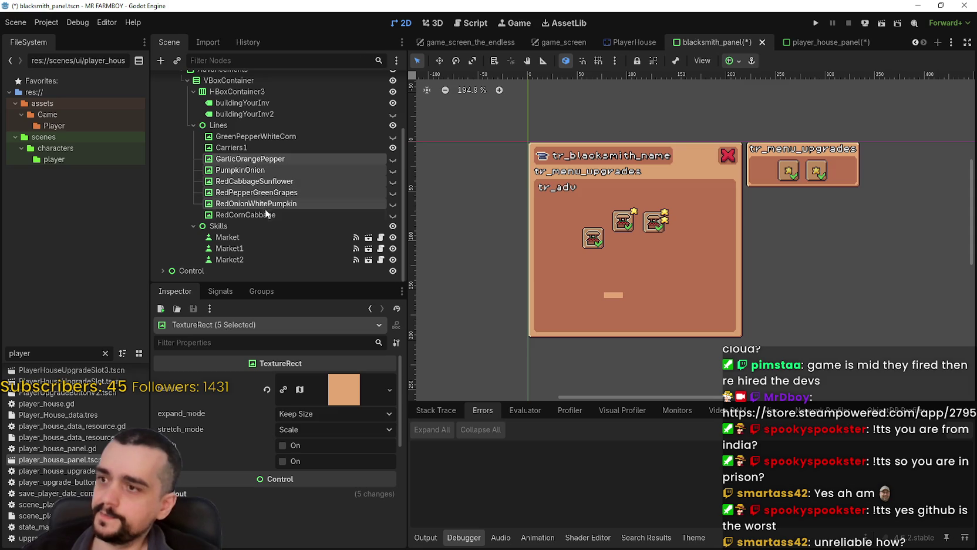
left_click(262, 212, "shift")
key("Delete")
key("Return")
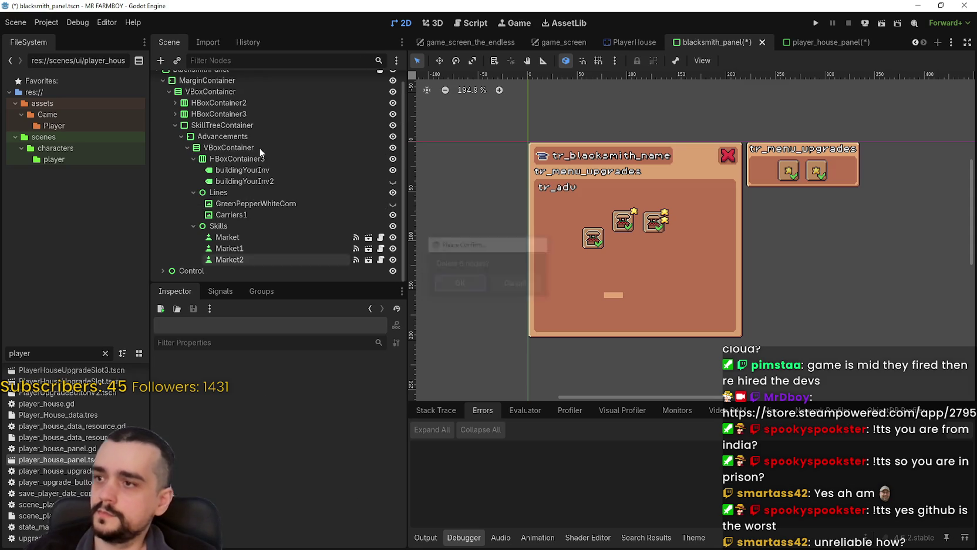
left_click(276, 203)
key("Delete")
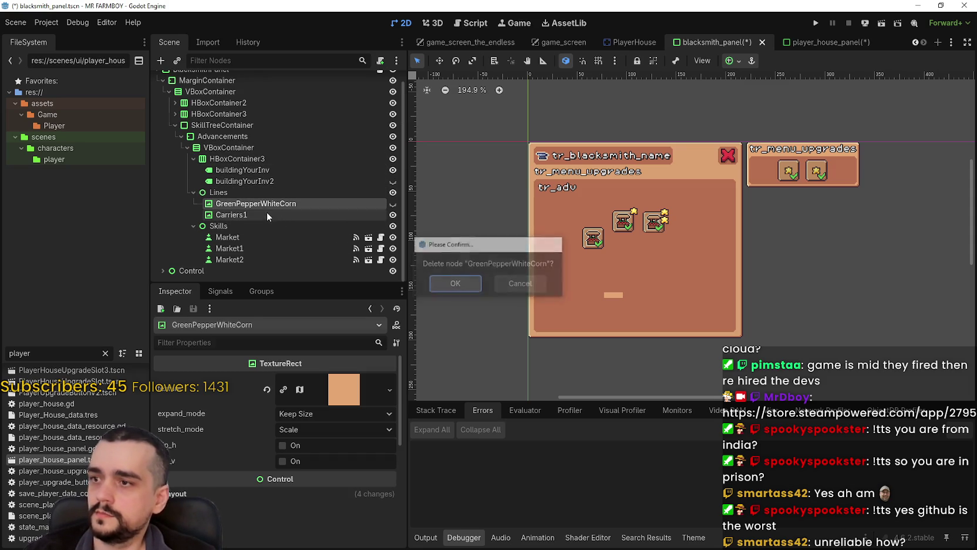
key("Return")
Rename the Carriers1 line node to 'Line1'.
left_click(248, 214)
left_click(262, 214)
type("L")
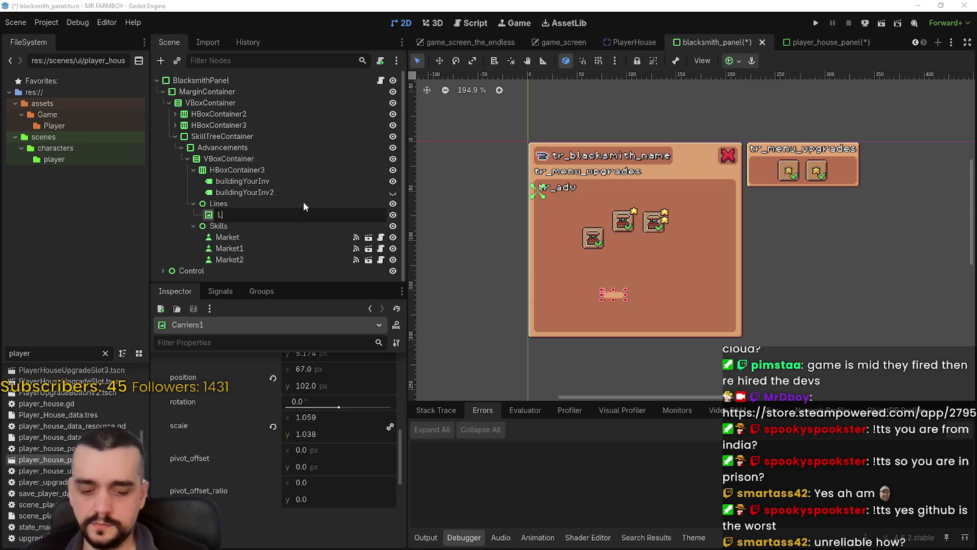
type("ine1")
key("Return")
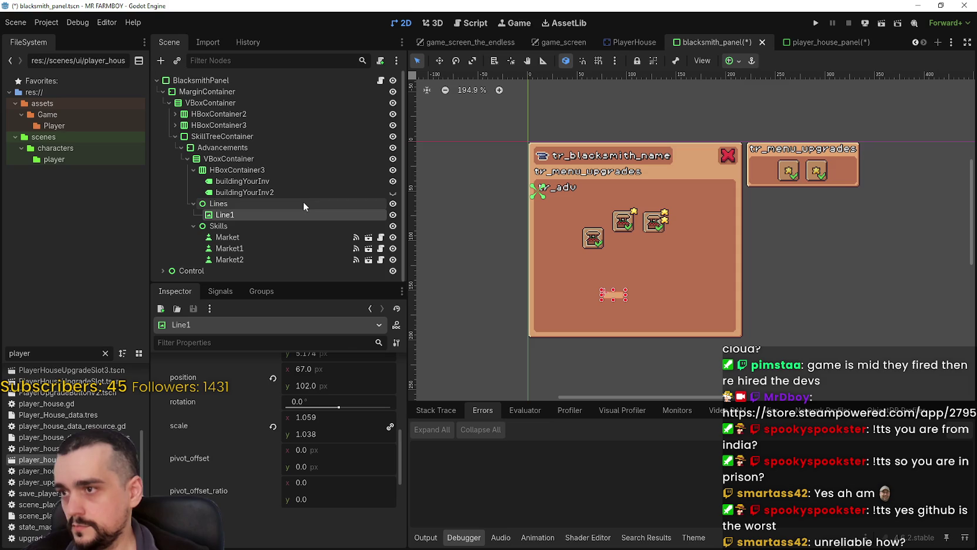
scroll(714, 248, "up", 1)
left_click(440, 61)
Drag Line1 outside the panel to the right and select the Market button.
left_click_drag(580, 309, 794, 235)
left_click(417, 61)
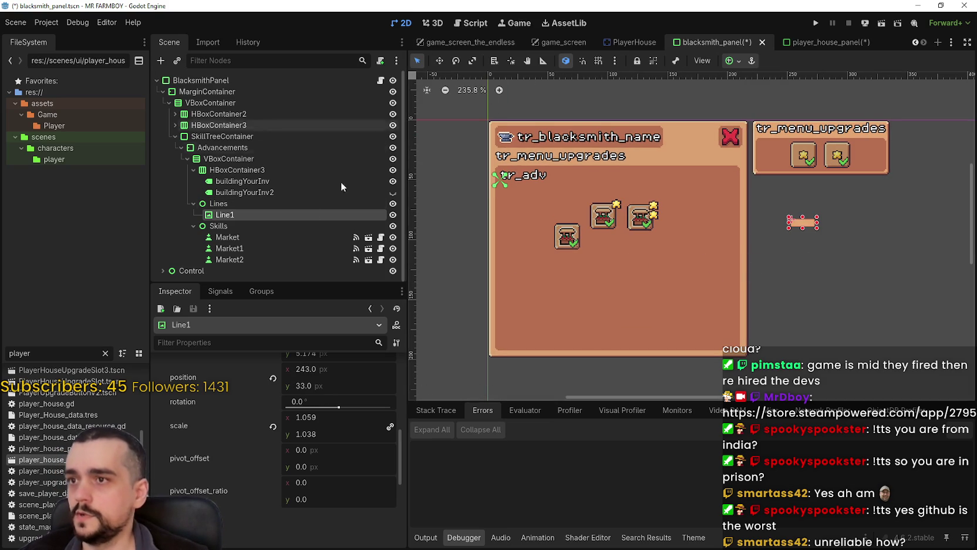
left_click(241, 238)
scroll(580, 245, "up", 3)
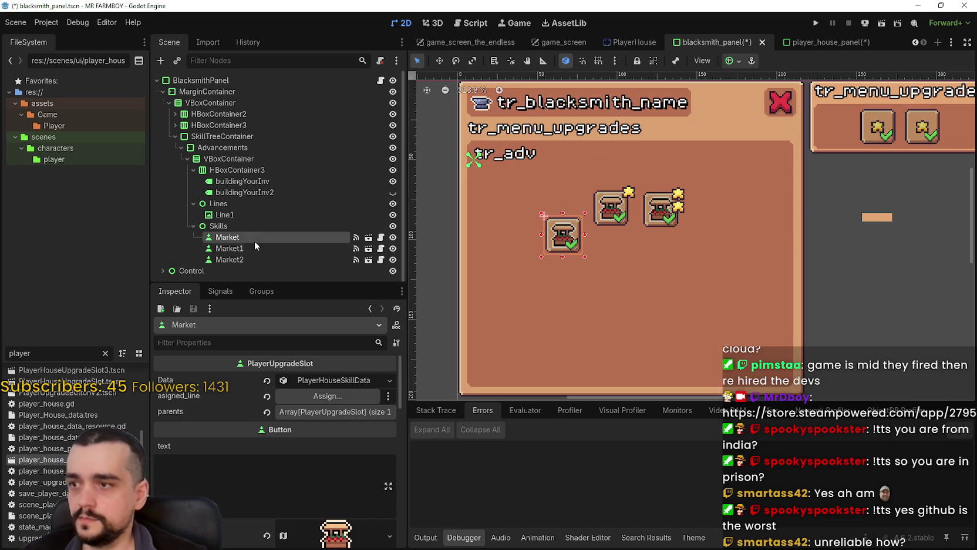
Inspect Market's PlayerHouseSkillData for Buildings/Market and its 20 Copper requirement.
left_click(303, 381)
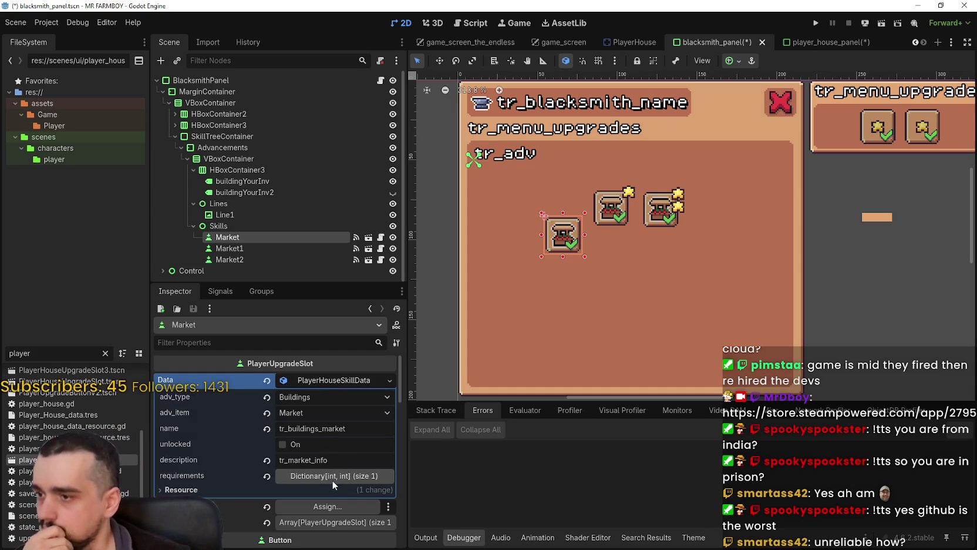
left_click(333, 475)
scroll(341, 464, "up", 1)
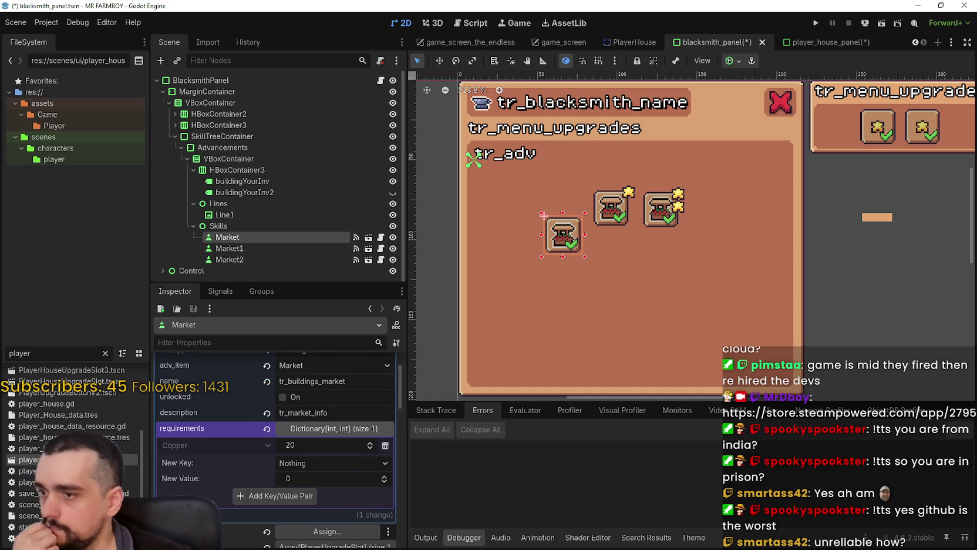
scroll(351, 486, "up", 1)
left_click(336, 475)
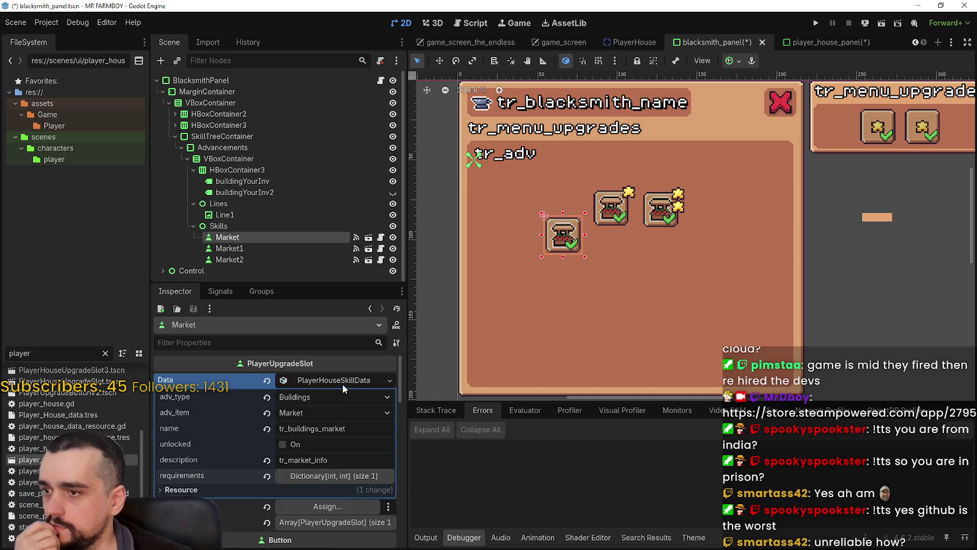
left_click(342, 384)
Expand Market's parents list, showing one parent, and its icon texture details.
left_click(318, 411)
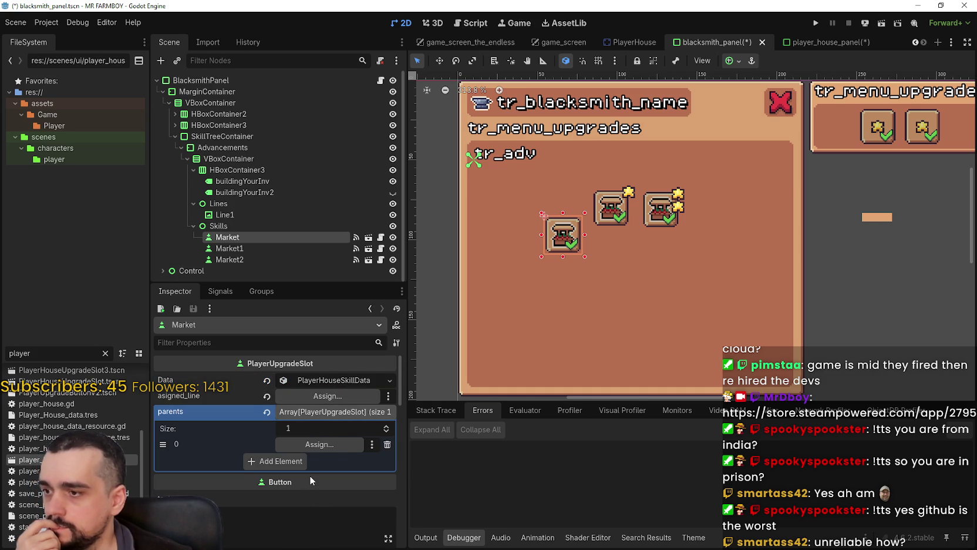
scroll(254, 374, "down", 1)
scroll(282, 447, "down", 5)
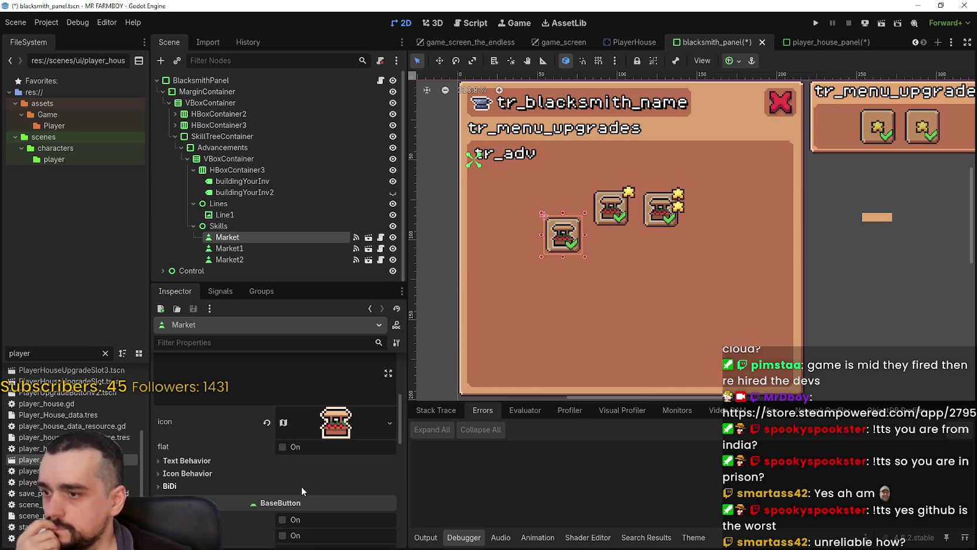
scroll(311, 468, "down", 3)
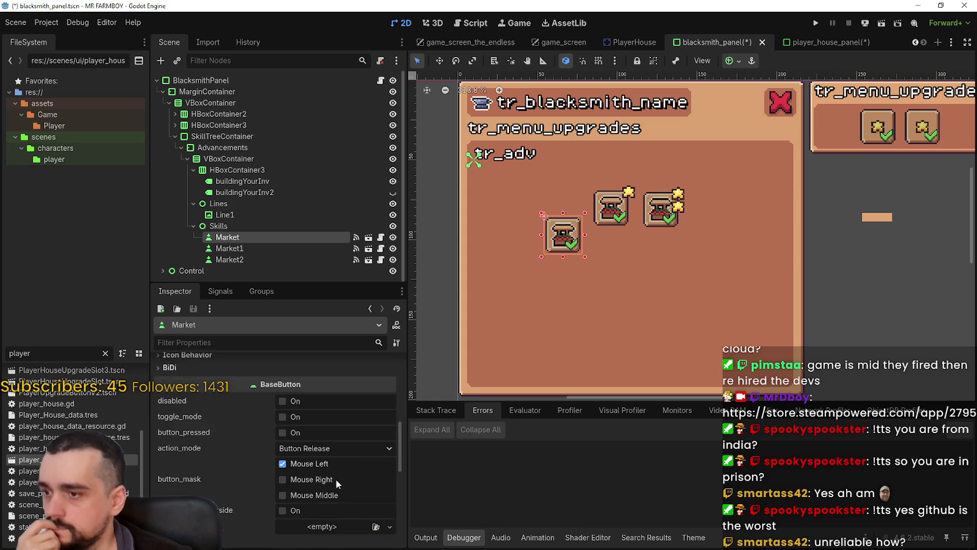
scroll(335, 478, "up", 4)
left_click(331, 461)
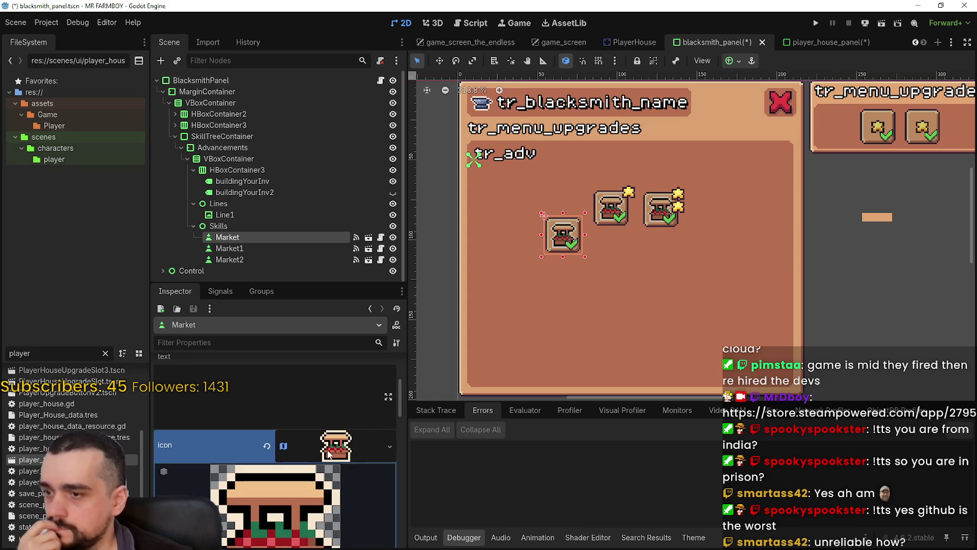
Set the skill icon's atlas region to the boots tile in the region editor.
scroll(326, 448, "down", 3)
scroll(322, 453, "down", 1)
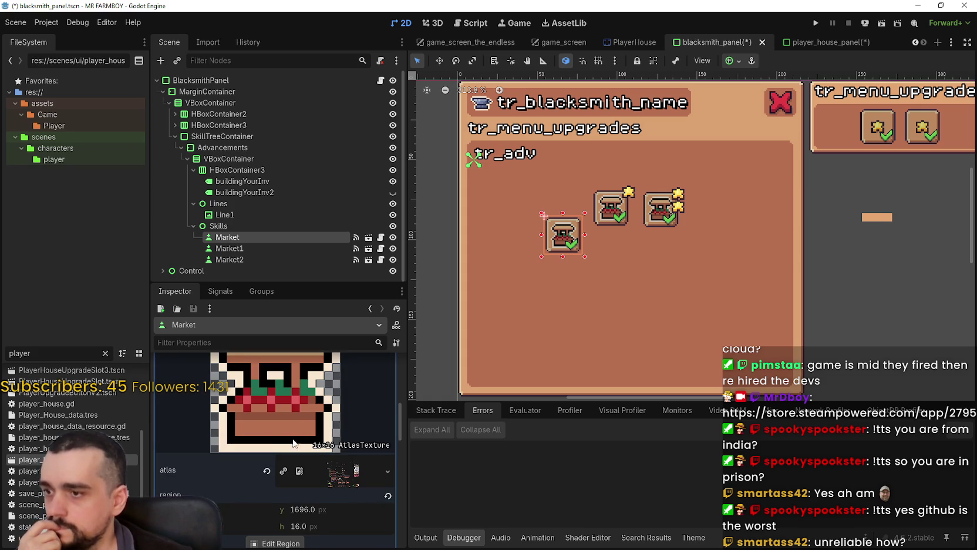
scroll(297, 442, "down", 3)
left_click(276, 473)
scroll(429, 257, "down", 4)
scroll(429, 256, "up", 5)
scroll(457, 235, "up", 2)
scroll(463, 223, "up", 1)
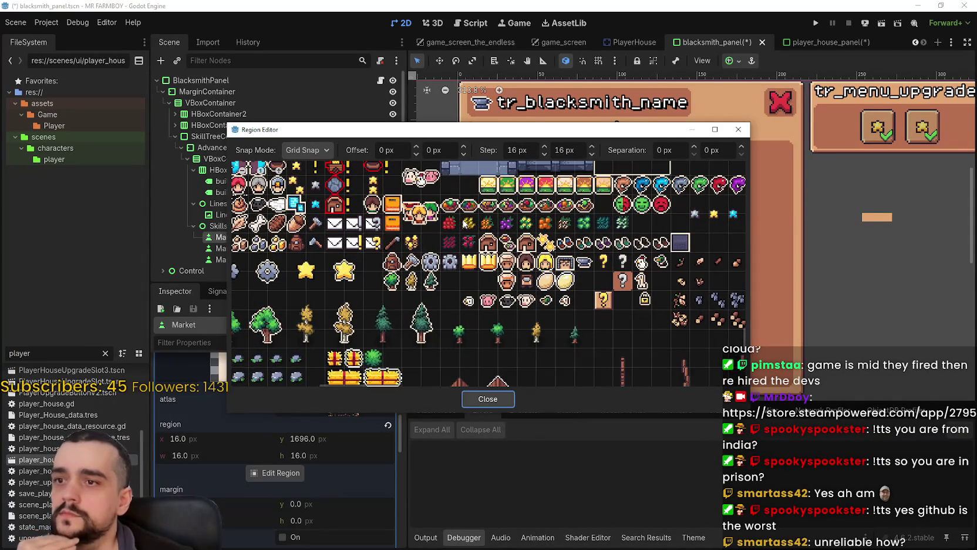
scroll(497, 254, "up", 3)
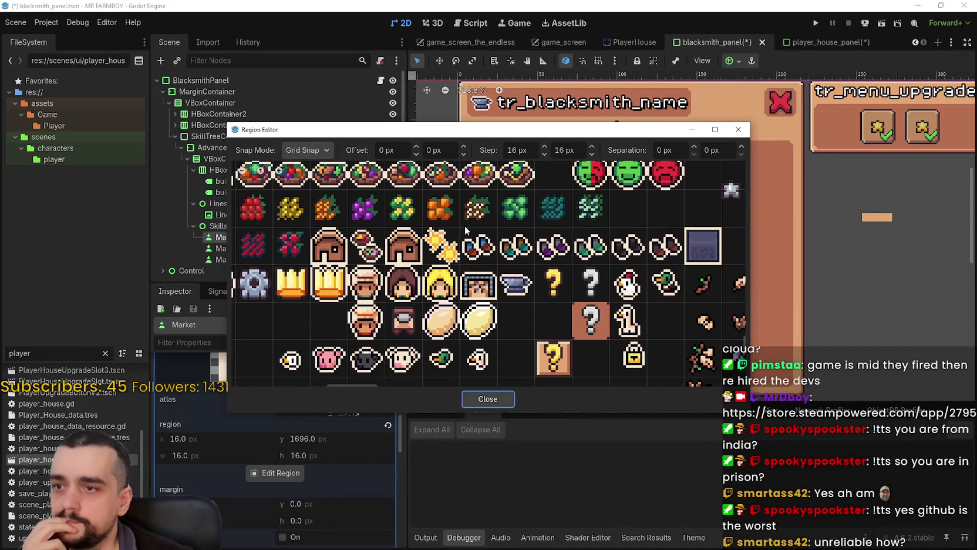
left_click(479, 247)
left_click(484, 400)
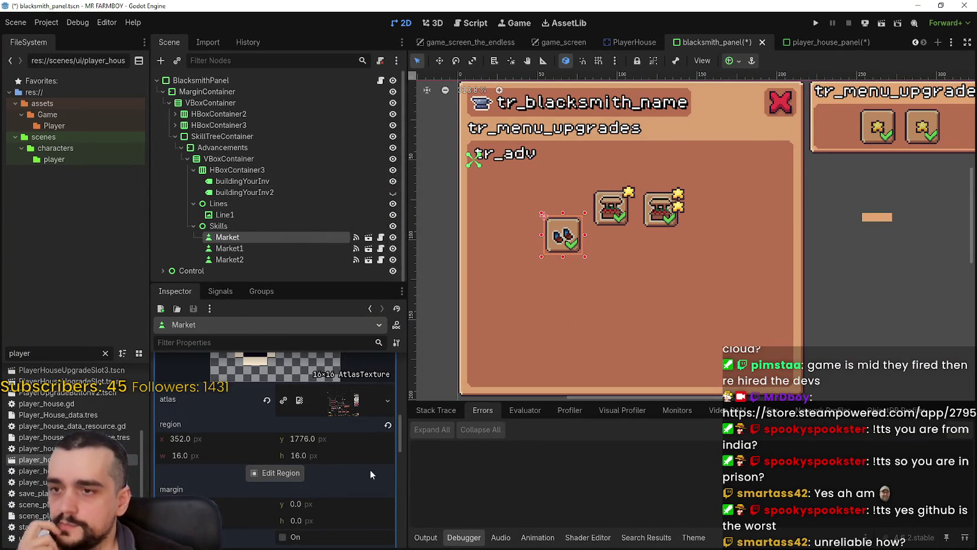
scroll(346, 463, "up", 3)
scroll(335, 373, "up", 1)
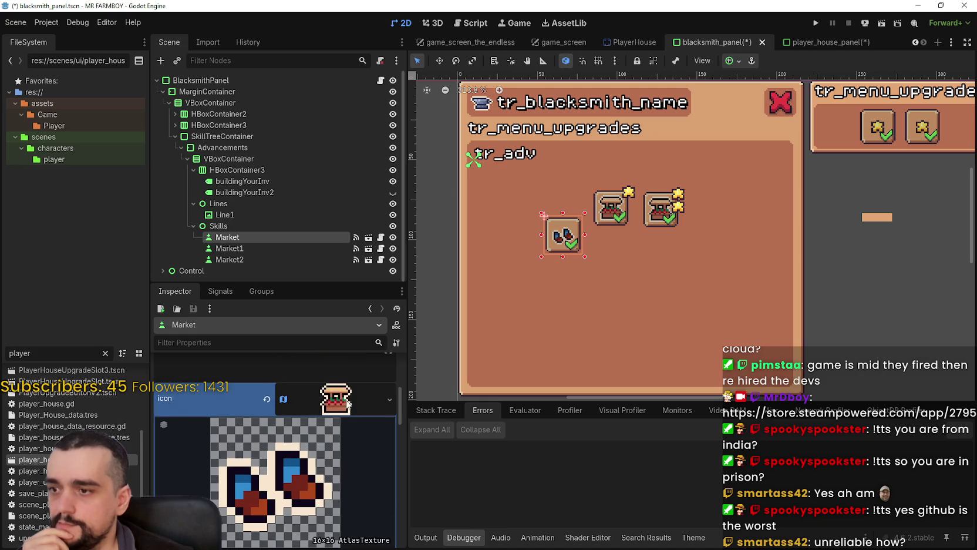
left_click(346, 399)
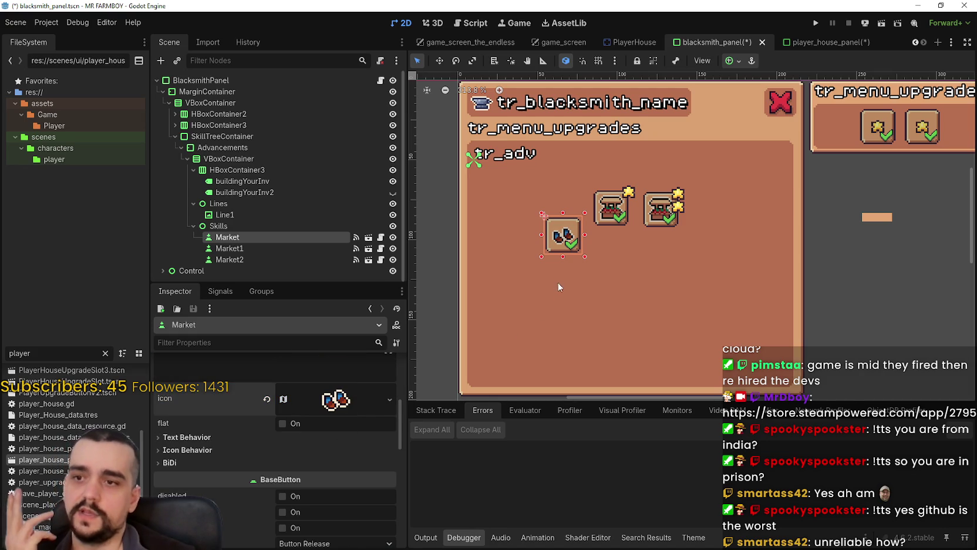
scroll(548, 262, "up", 1)
Move the Market button up and to the left on the canvas.
left_click(439, 60)
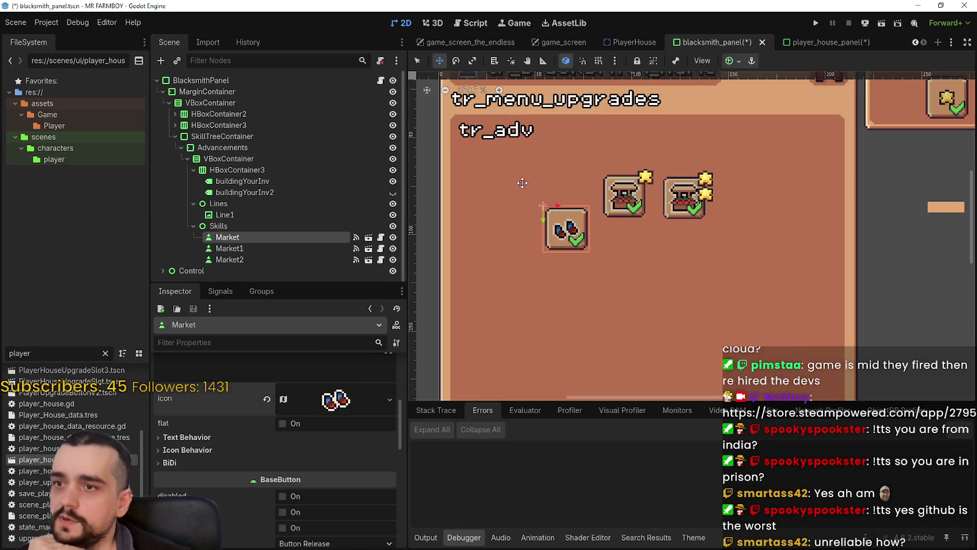
mouse_move(579, 238)
left_mouse_down()
mouse_move(497, 187)
mouse_move(502, 204)
left_mouse_up()
scroll(574, 239, "down", 2)
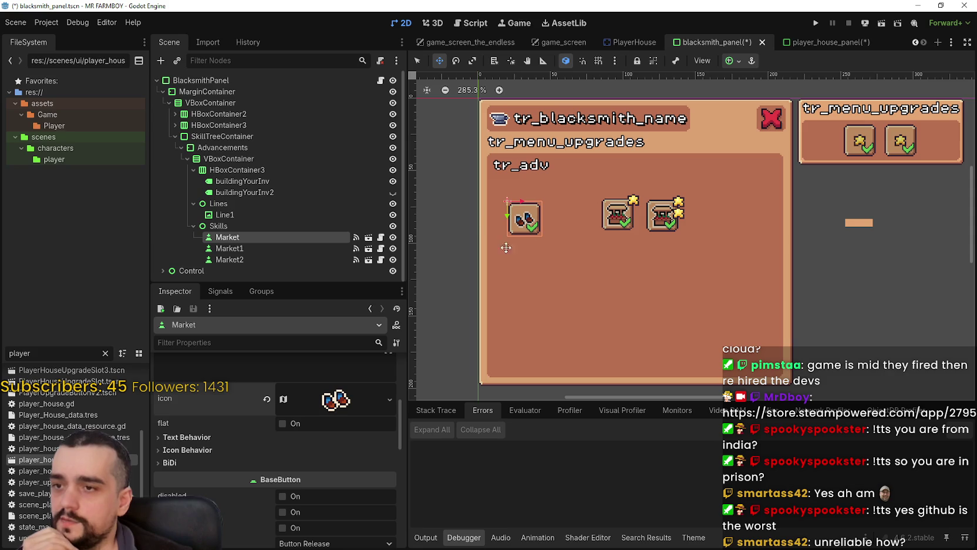
left_click(417, 60)
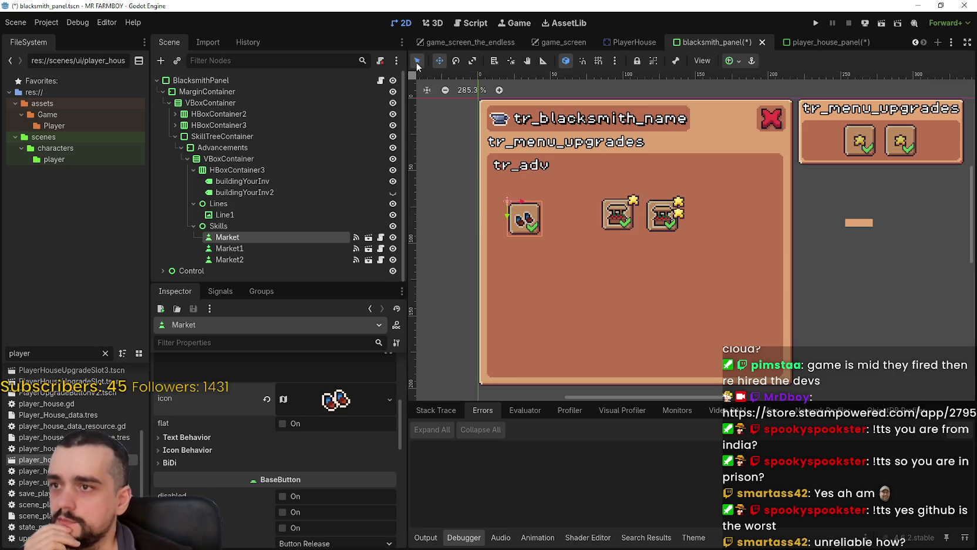
scroll(628, 220, "up", 2)
Shift the second skill icon about 24 px left and 6 px down.
left_click(622, 231)
key("w")
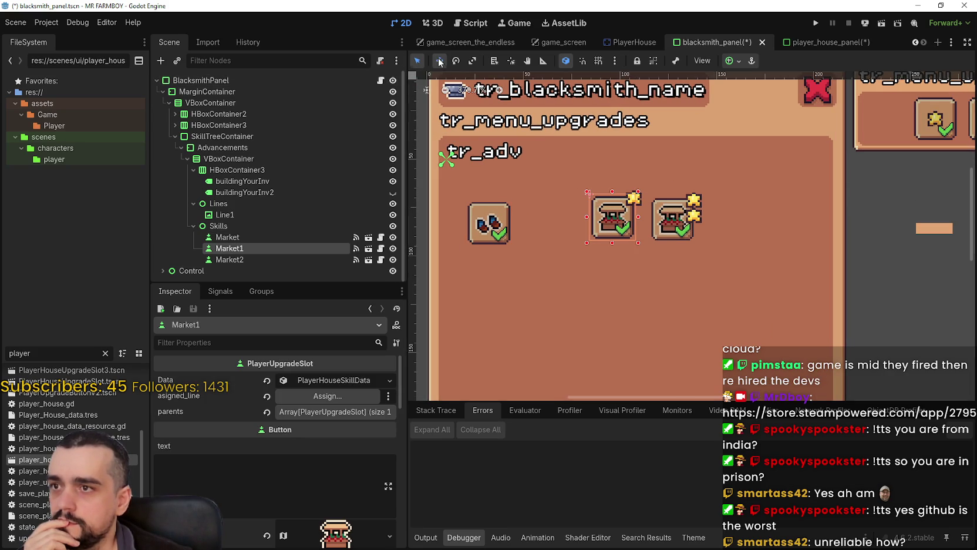
left_click_drag(612, 213, 559, 218)
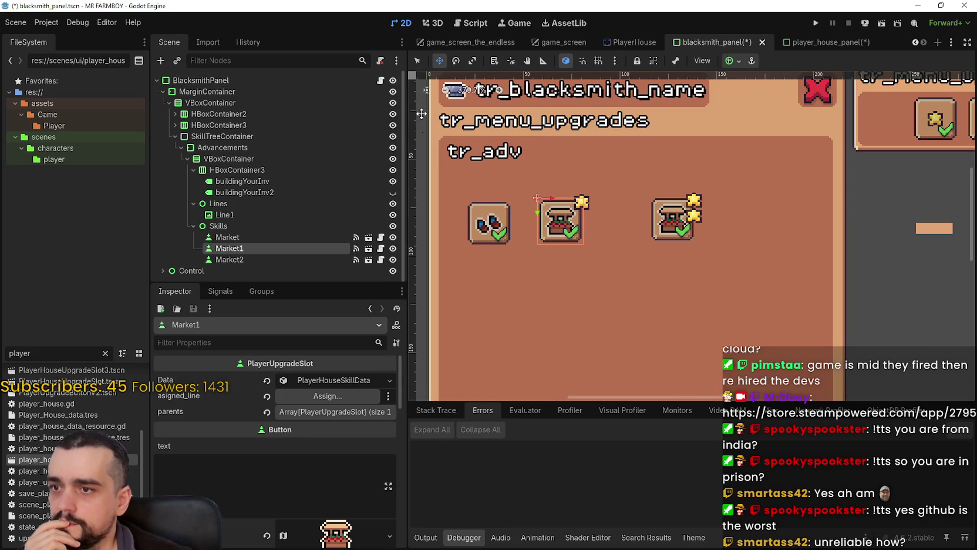
left_click(238, 228)
Rename the Market skill node to Farmer.
left_click(249, 237)
left_click(251, 236)
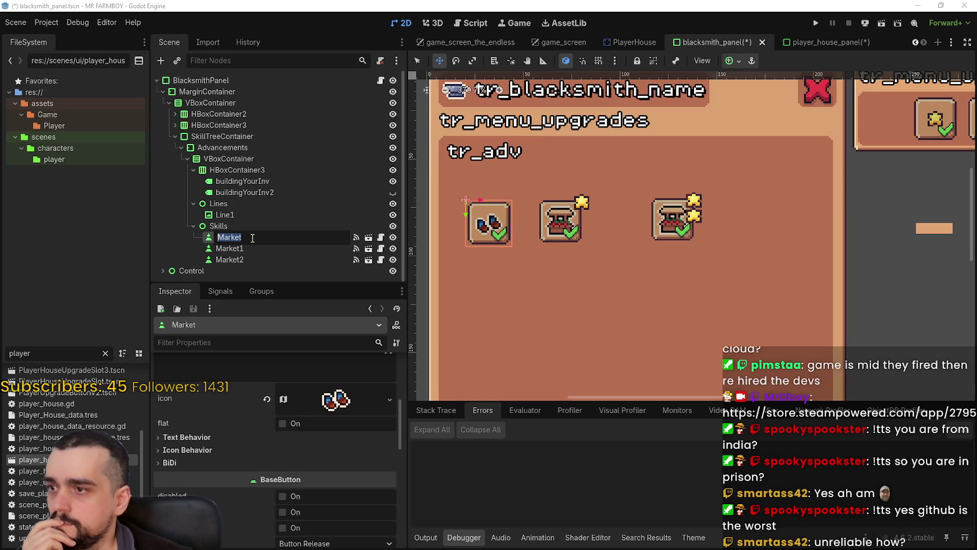
type("Farmer")
key("Return")
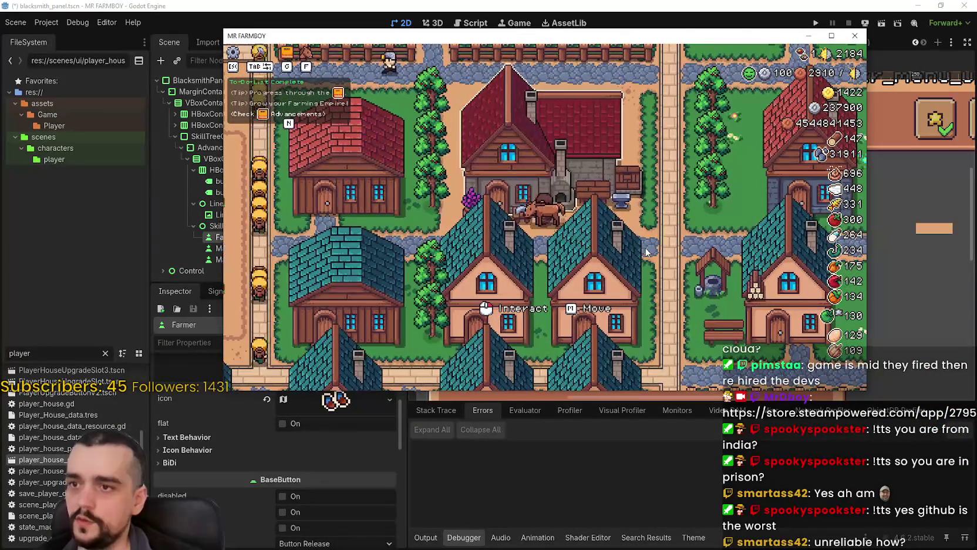
Open the Blacksmith upgrades panel and read each boots upgrade card.
left_click(646, 253)
mouse_move(485, 176)
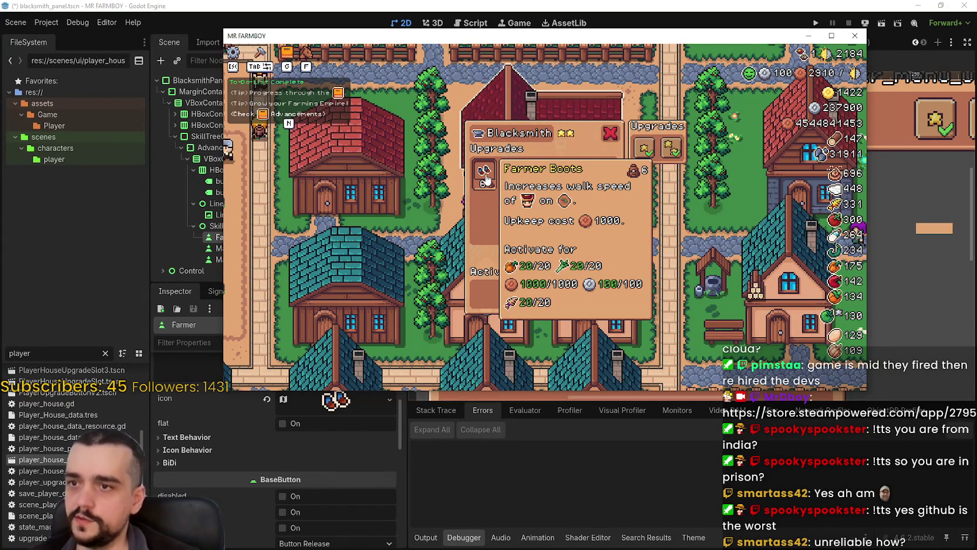
mouse_move(515, 183)
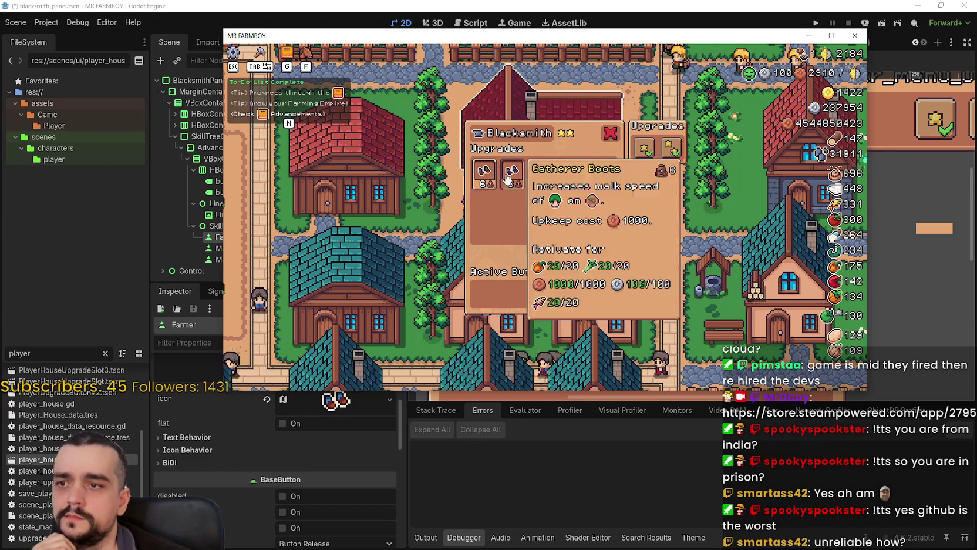
mouse_move(594, 186)
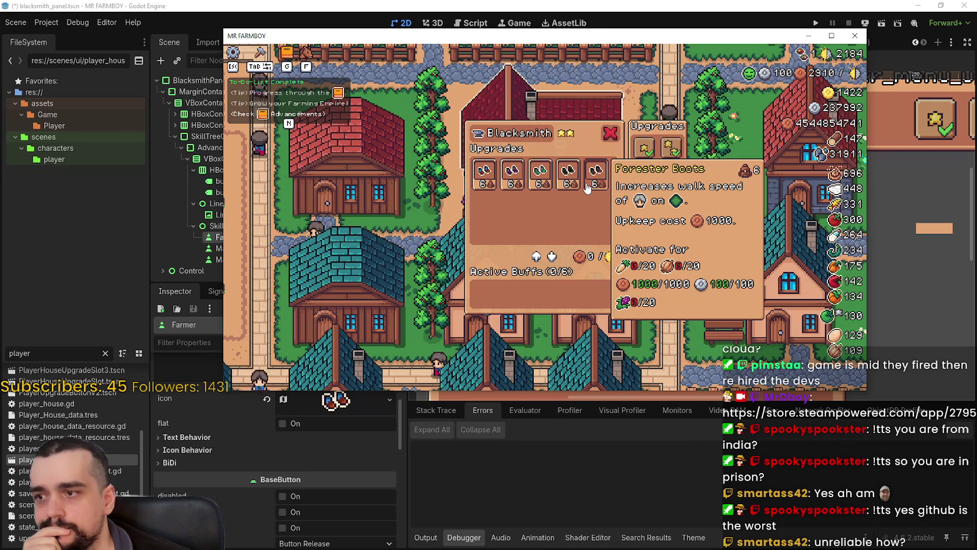
Pan the game map toward the farmland, then stop the game with F8.
left_click_drag(586, 187, 743, 266)
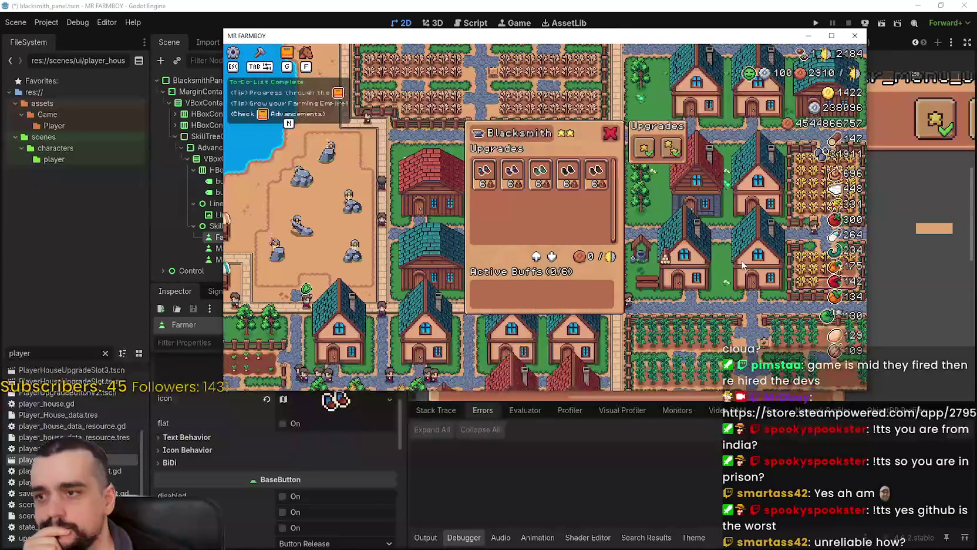
scroll(743, 266, "down", 2)
scroll(734, 253, "up", 3)
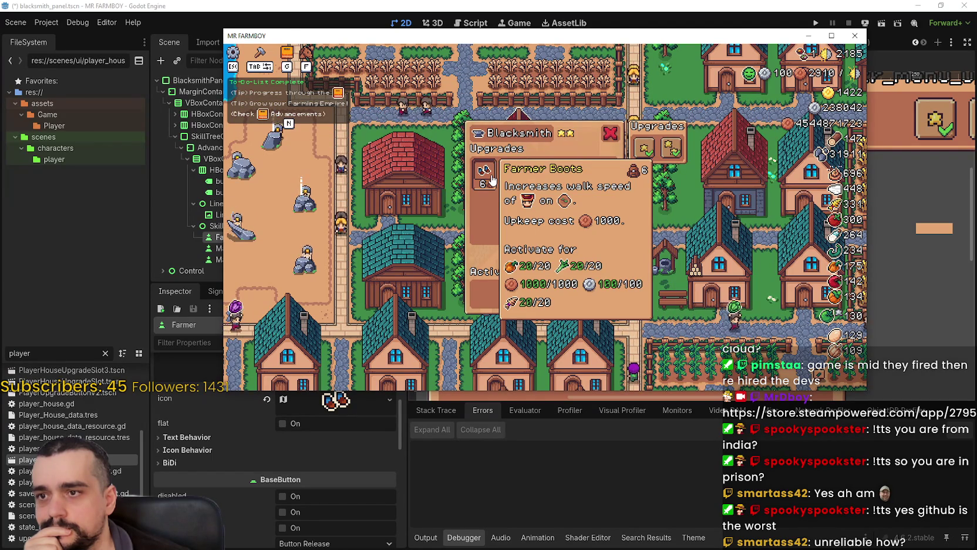
key("F8")
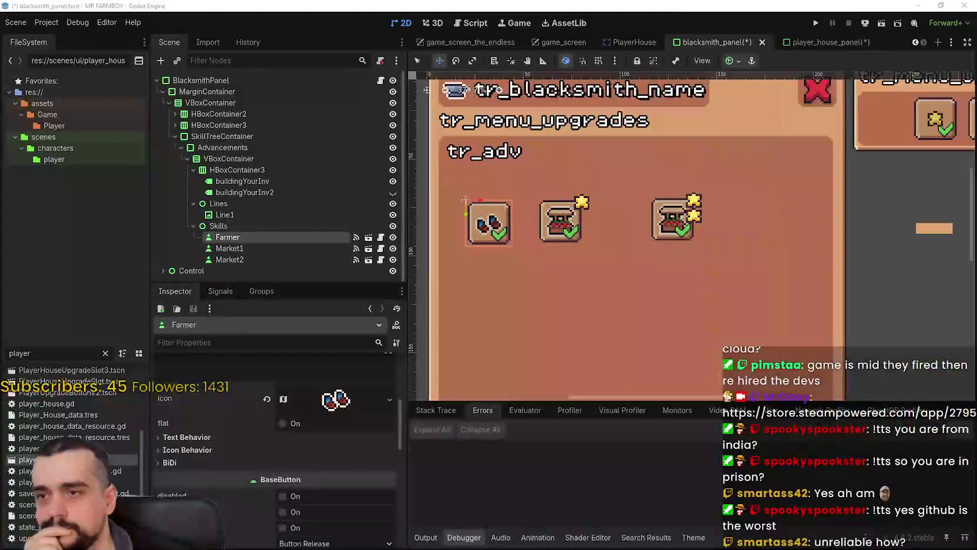
Rename Farmer, Market1 and Market2 to FarmerBoots, FarmerBoots1 and FarmerBoots2.
double_click(235, 238)
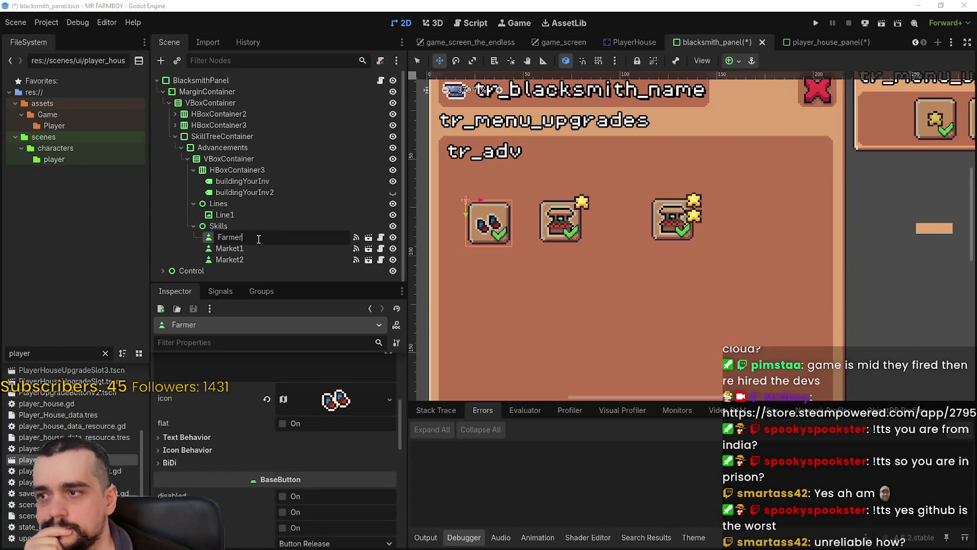
type("Boots")
key("Return")
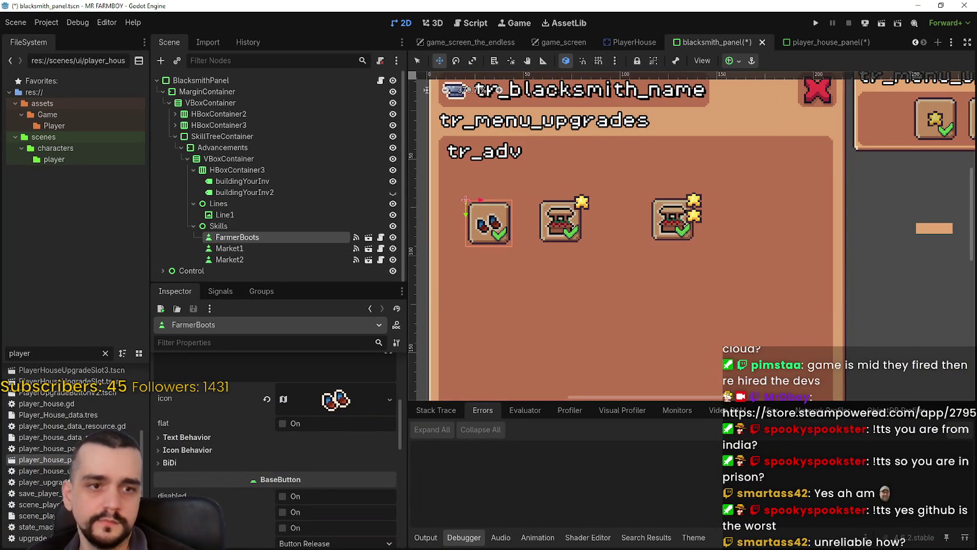
scroll(695, 228, "up", 1)
left_click(296, 248)
double_click(239, 252)
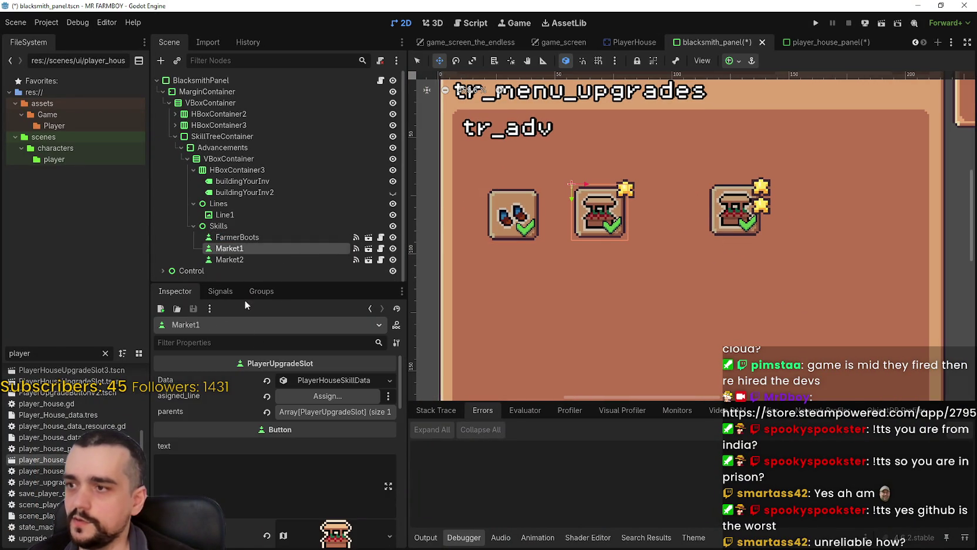
type("FarmerBoots")
key("Return")
left_click(293, 259)
double_click(287, 260)
type("FarmerBoots")
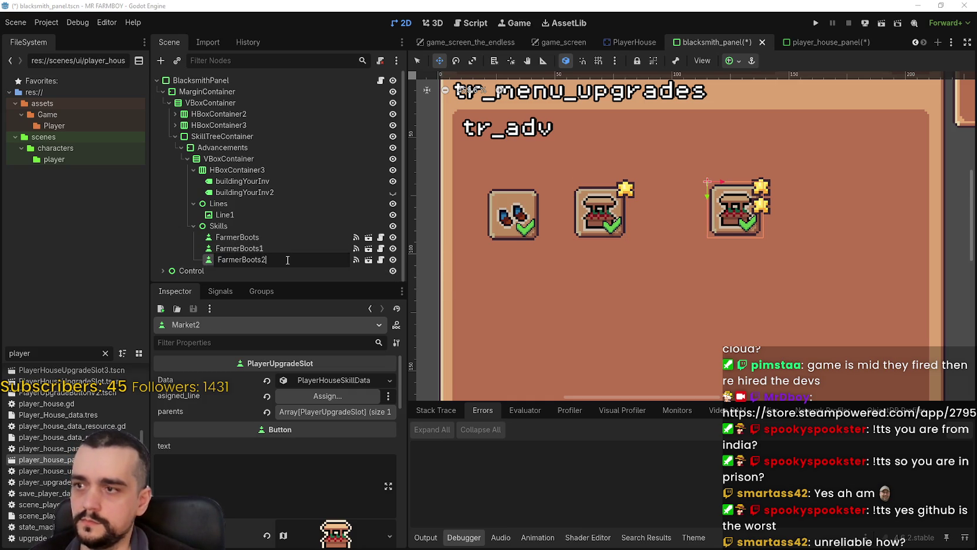
key("Return")
scroll(570, 228, "down", 2)
scroll(570, 228, "up", 2)
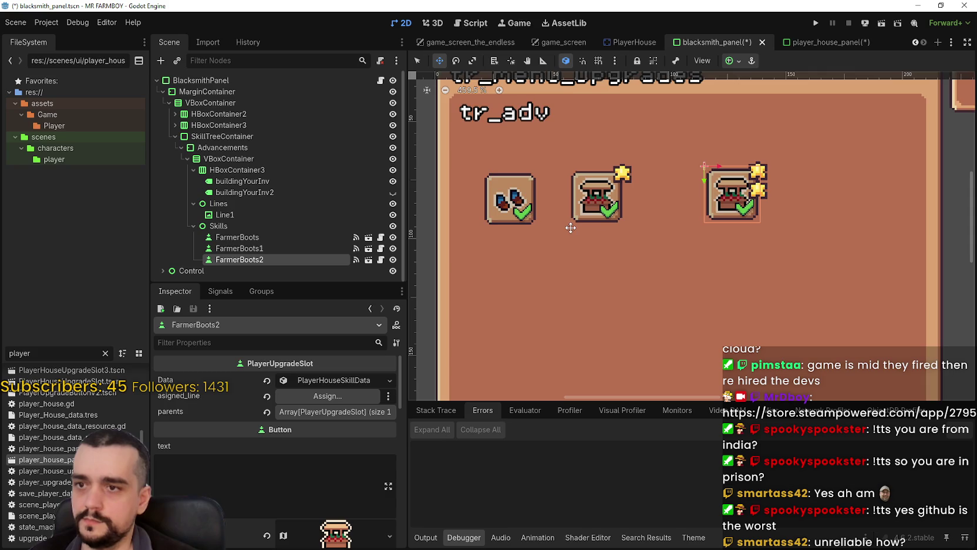
scroll(570, 228, "down", 1)
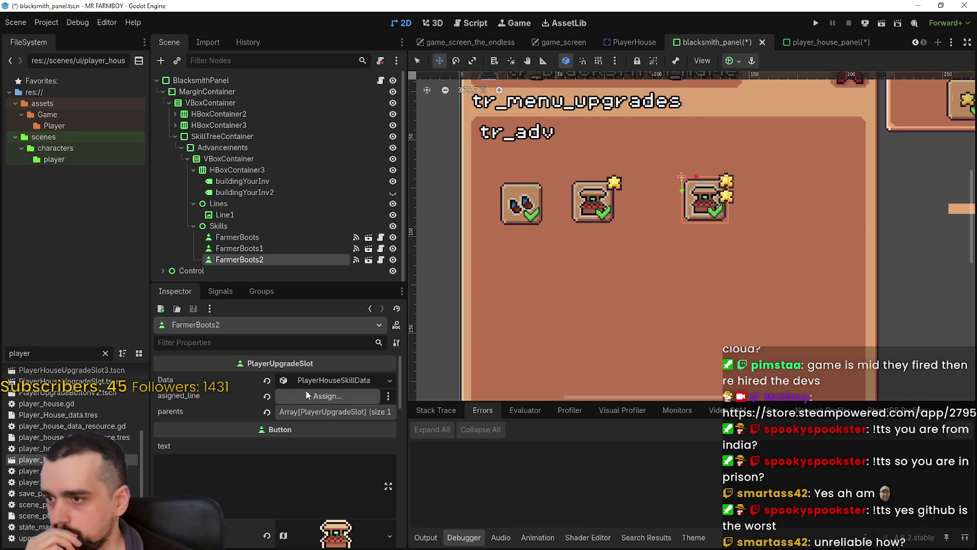
Inspect FarmerBoots' skill data and parents in the Inspector.
left_click(238, 237)
scroll(342, 434, "down", 3)
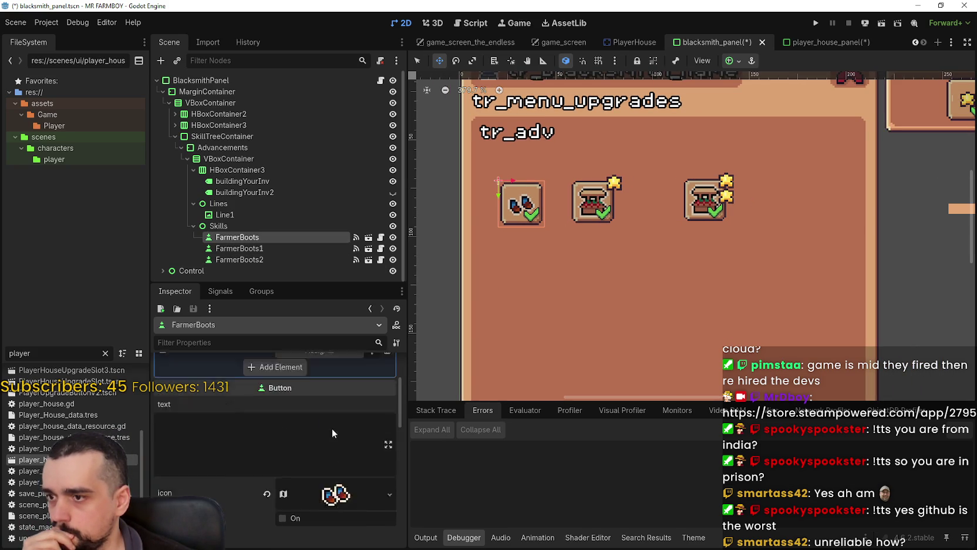
scroll(336, 438, "up", 3)
left_click(316, 381)
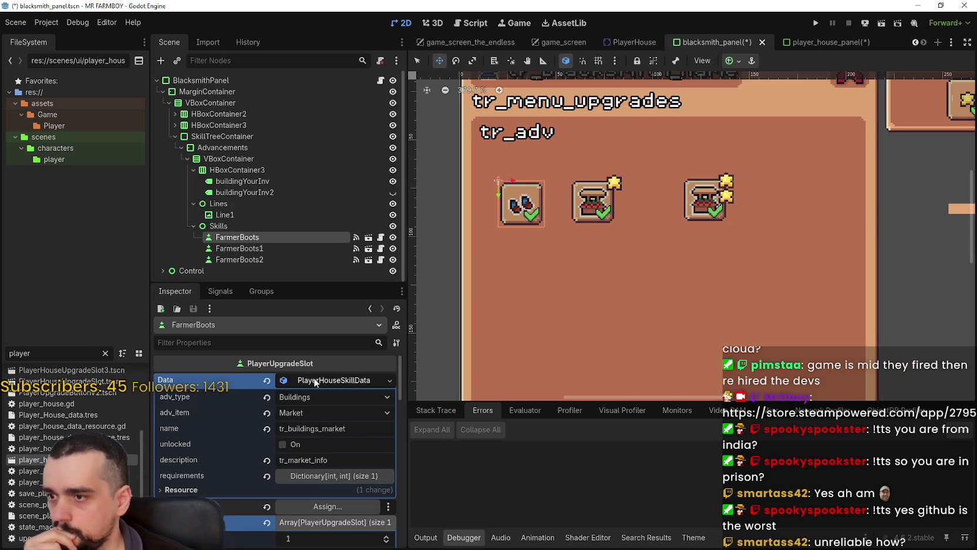
left_click(315, 380)
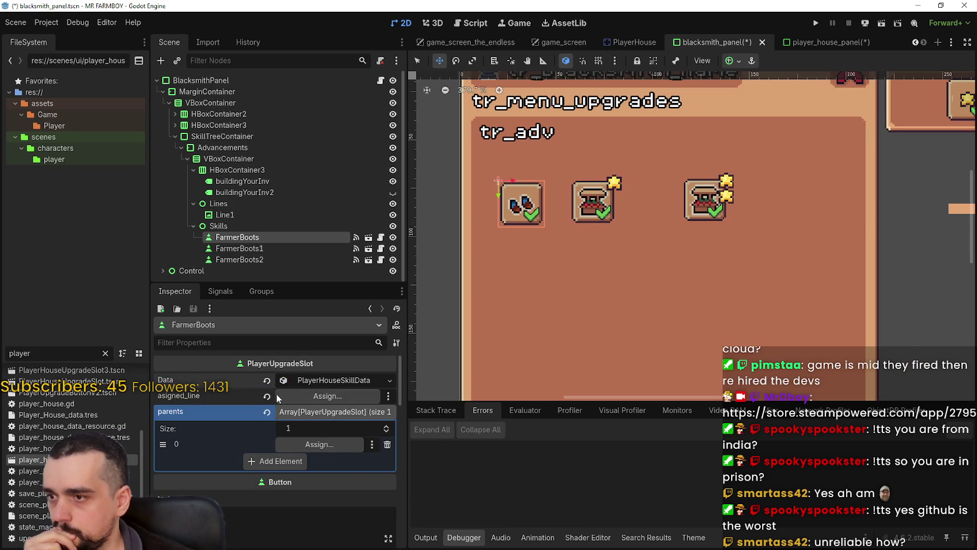
scroll(339, 370, "down", 1)
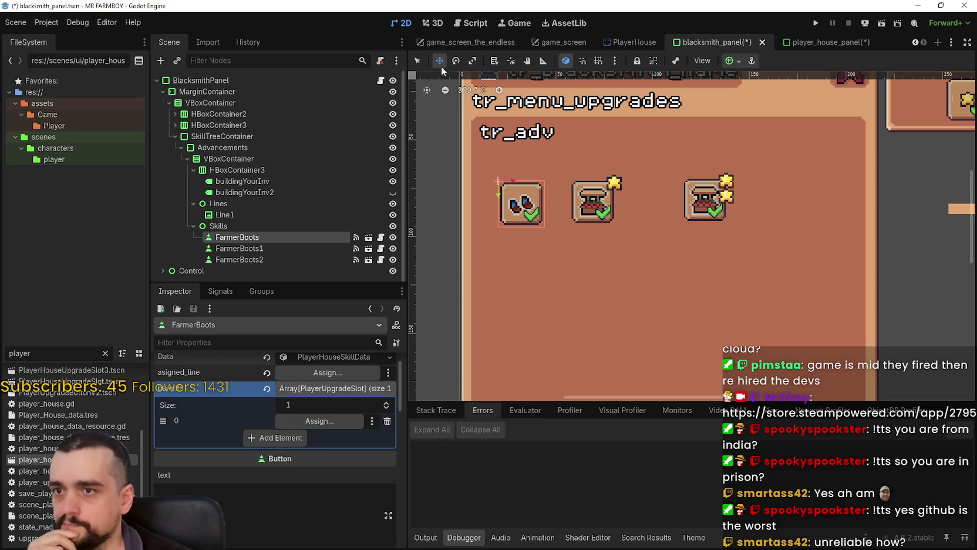
scroll(614, 218, "up", 2)
Inspect FarmerBoots1's icon AtlasTexture (region 16, 1698, 16×16), then switch to player_house_panel.
left_click(284, 248)
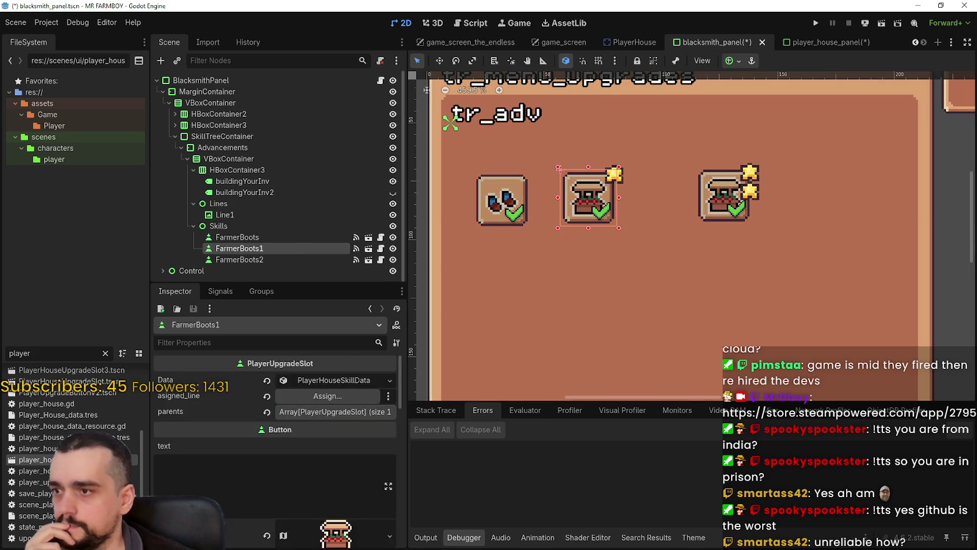
left_click(309, 417)
scroll(309, 418, "down", 1)
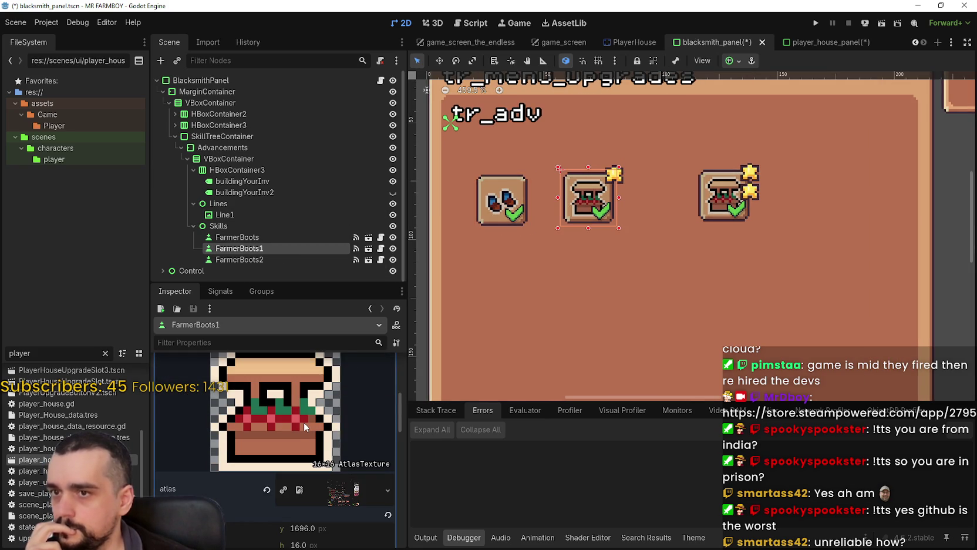
scroll(303, 423, "down", 3)
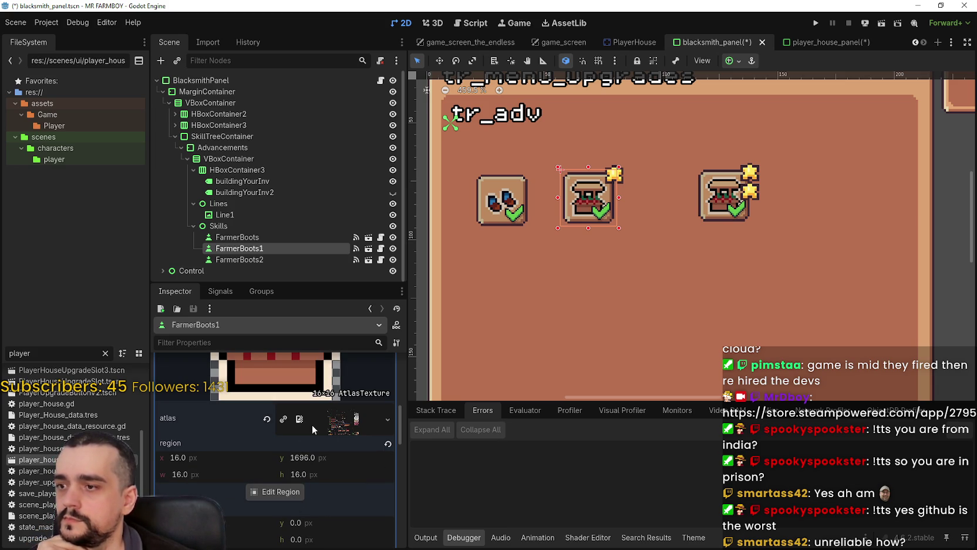
scroll(313, 439, "up", 5)
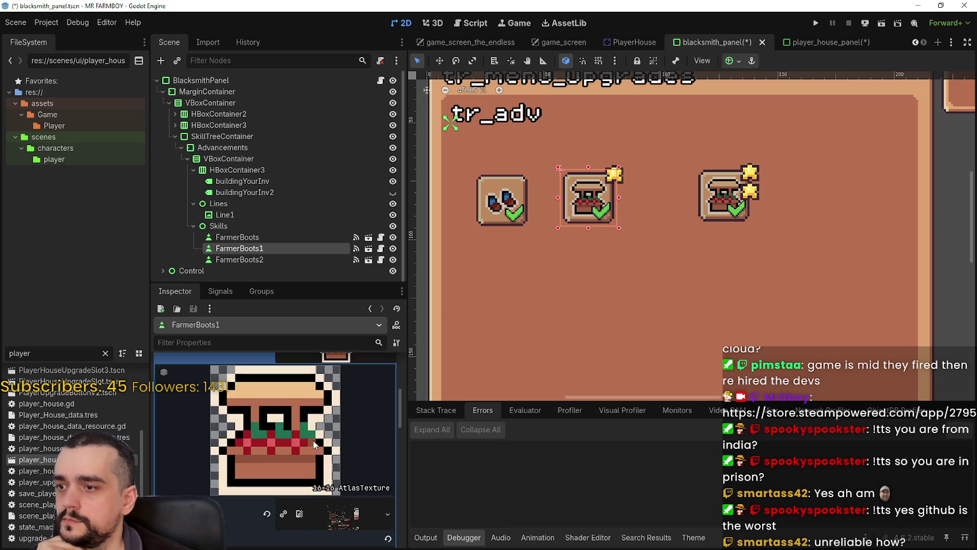
scroll(499, 245, "down", 2)
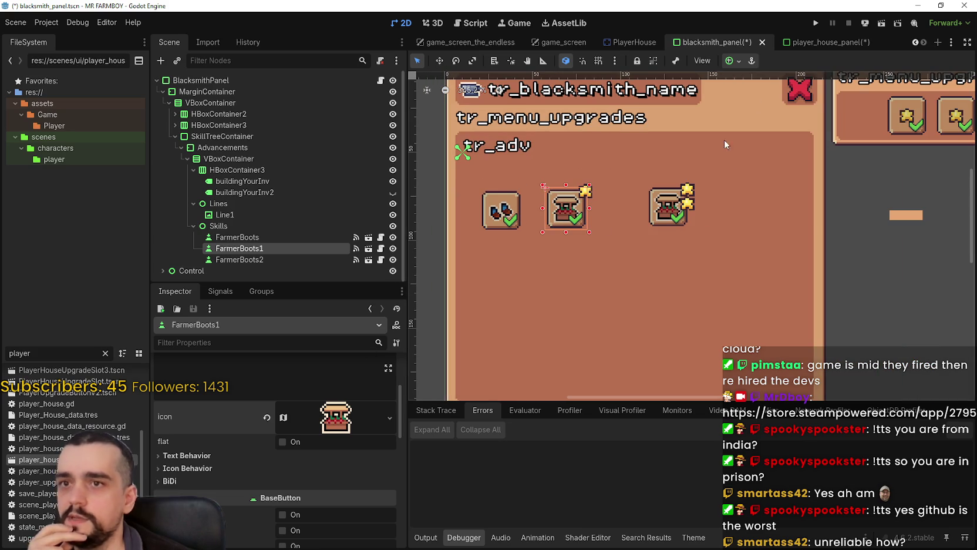
mouse_move(803, 48)
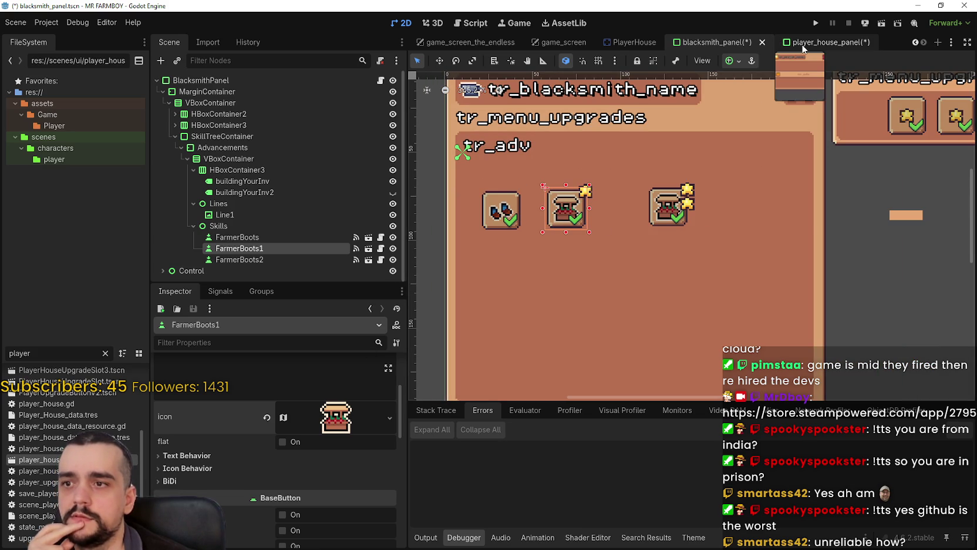
left_click(803, 47)
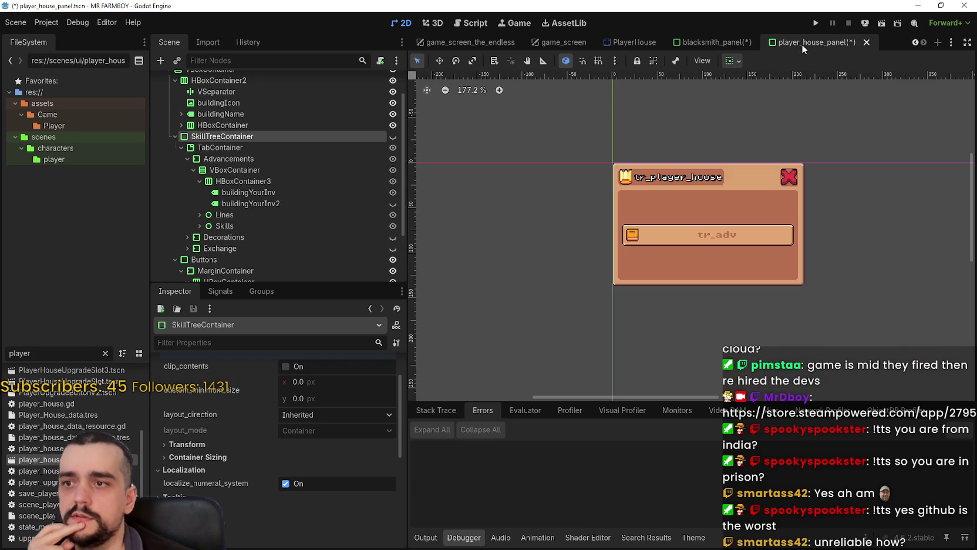
Show the player house SkillTreeContainer, then hide it again.
left_click(393, 136)
scroll(781, 314, "up", 2)
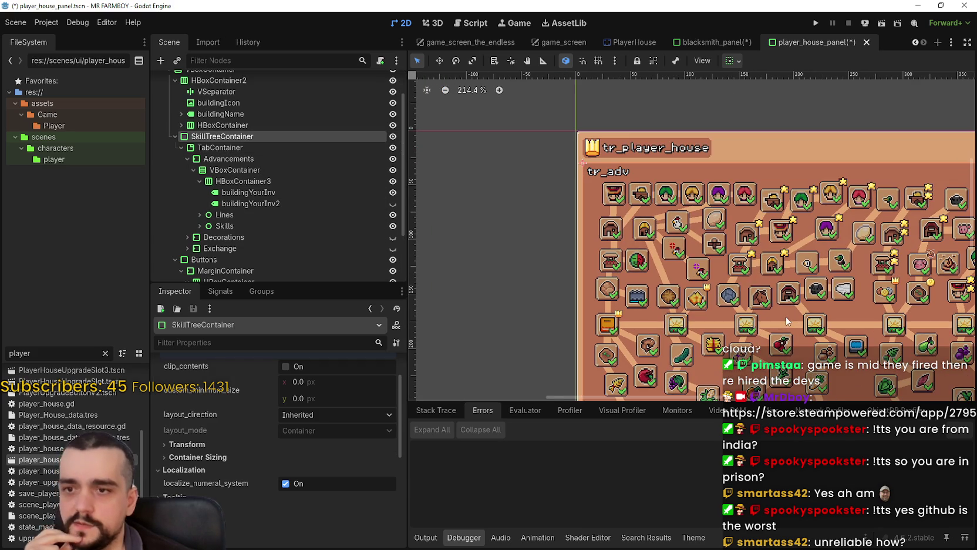
scroll(594, 261, "down", 1)
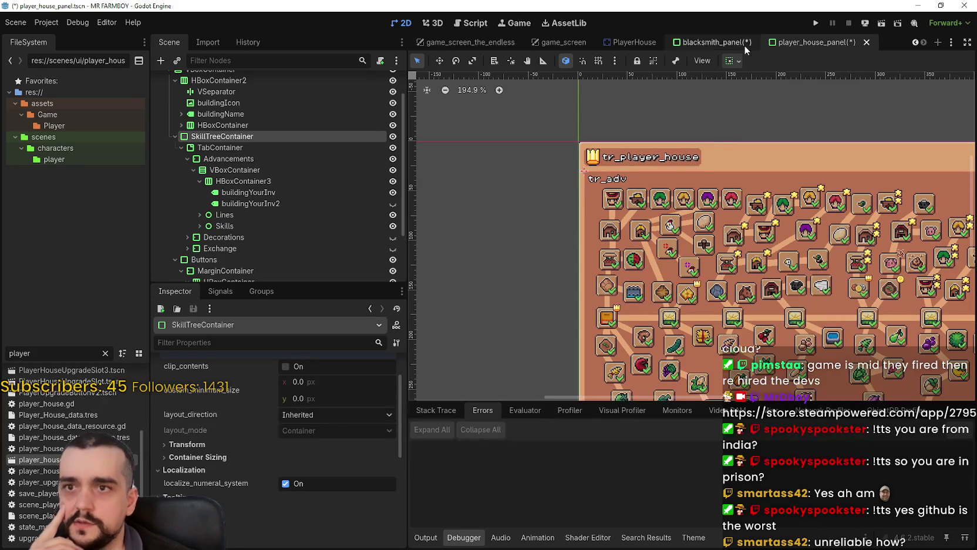
left_click(392, 139)
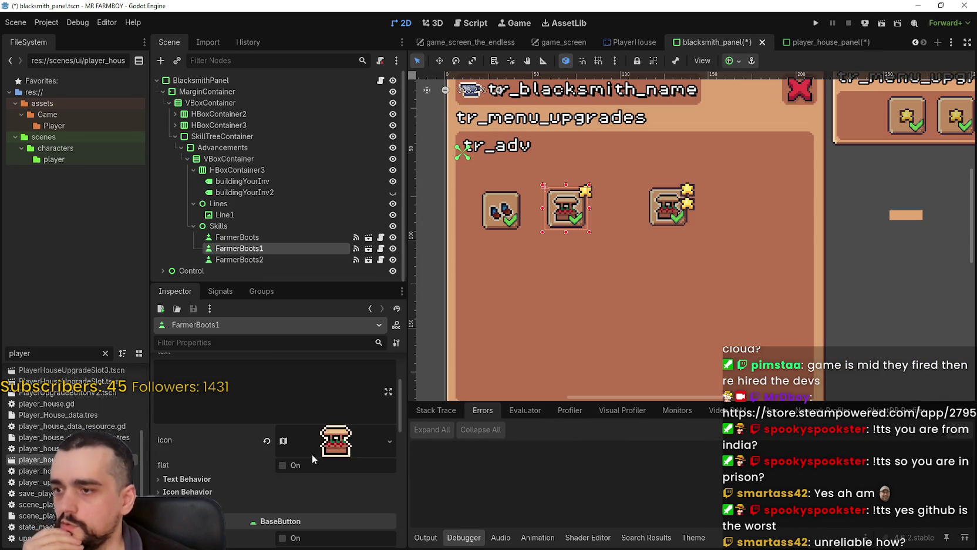
Return to blacksmith_panel and open the Region Editor for FarmerBoots1's icon atlas.
left_click(317, 442)
scroll(284, 445, "down", 3)
left_click(278, 515)
scroll(455, 311, "down", 5)
scroll(449, 209, "down", 10)
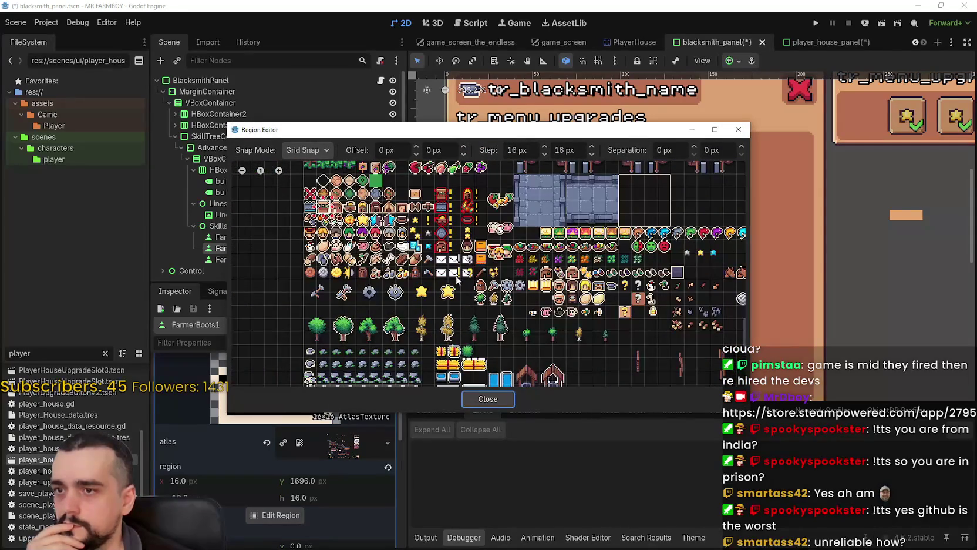
Set FarmerBoots1's icon region to the boots sprite at 352, 1776 and save blacksmith_panel.
scroll(579, 252, "up", 4)
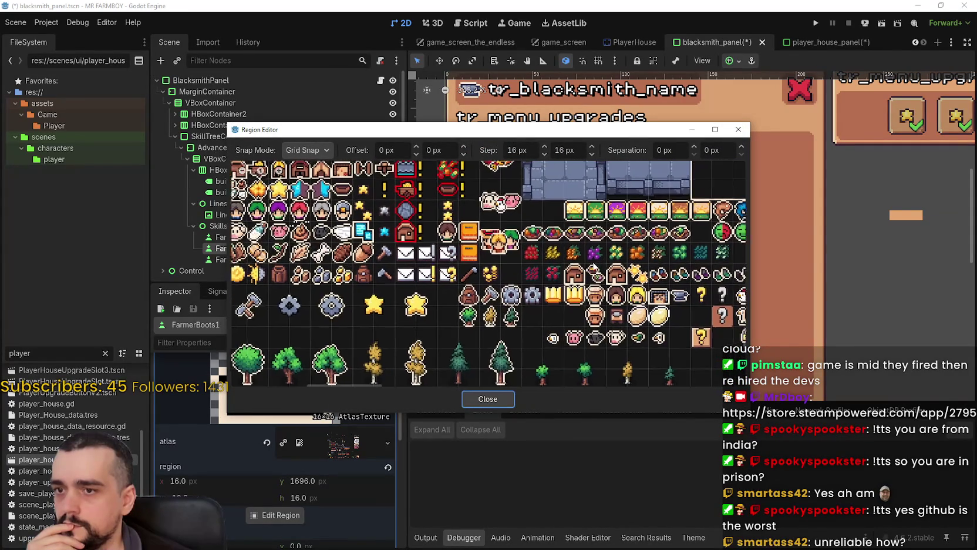
left_click_drag(599, 260, 622, 283)
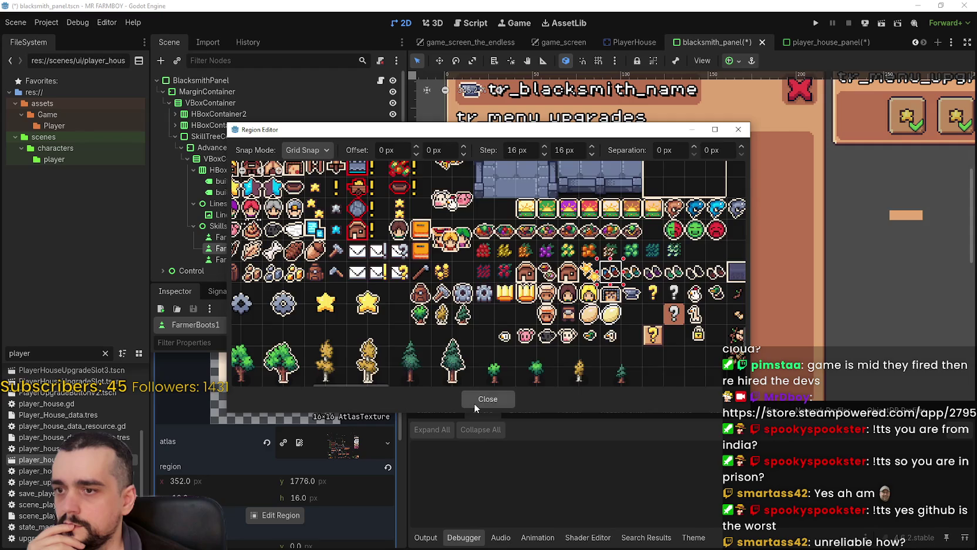
left_click(475, 401)
scroll(640, 239, "up", 2)
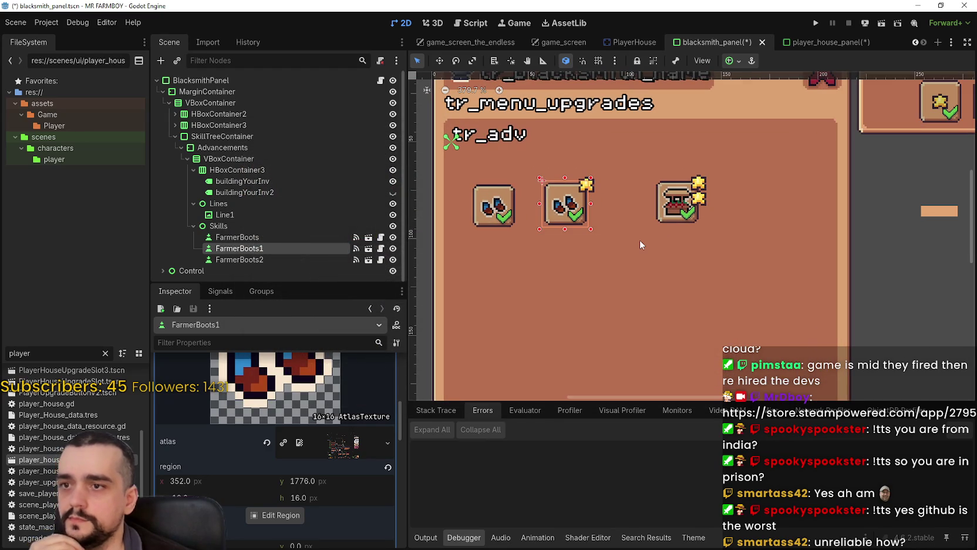
scroll(798, 177, "down", 1)
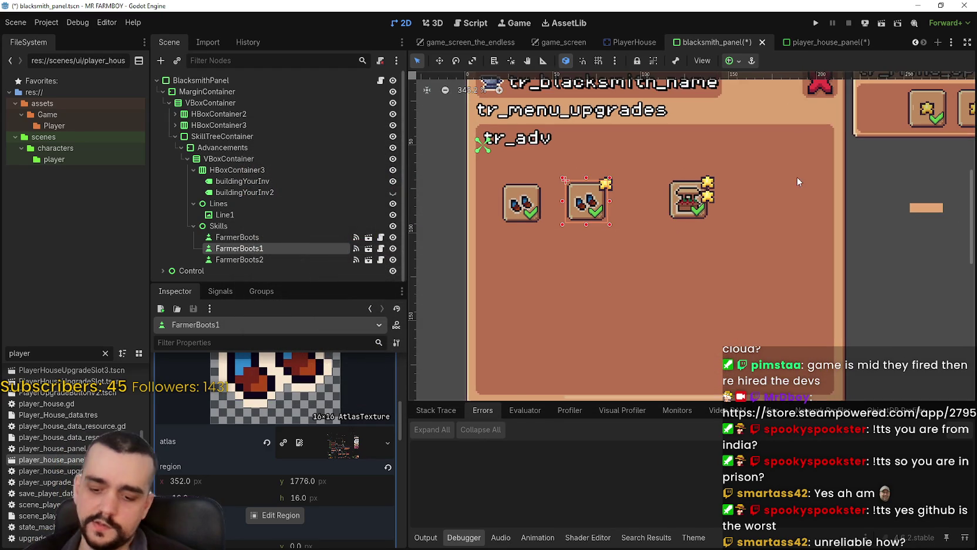
key("ctrl+s")
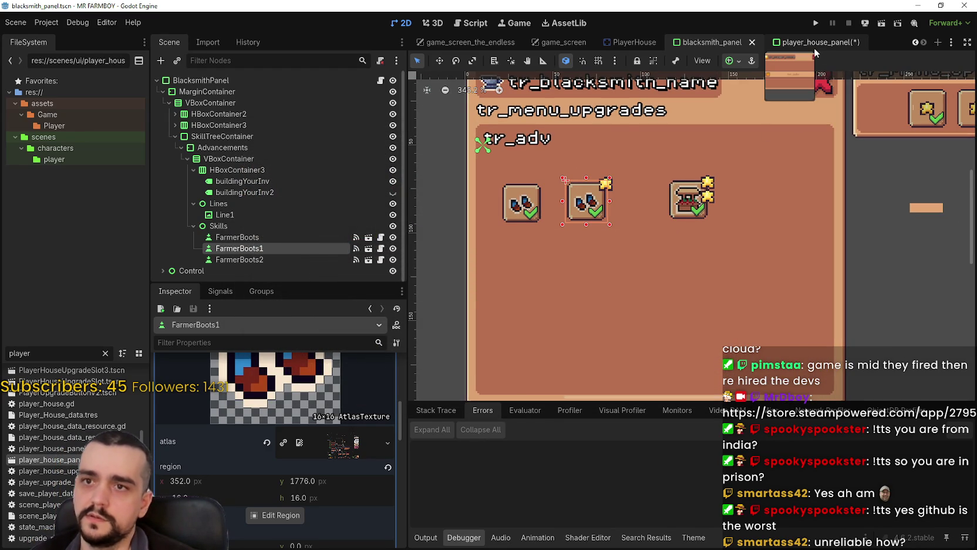
Hide player_house_panel's SkillTreeContainer, save that scene and close it.
key("ctrl+Tab")
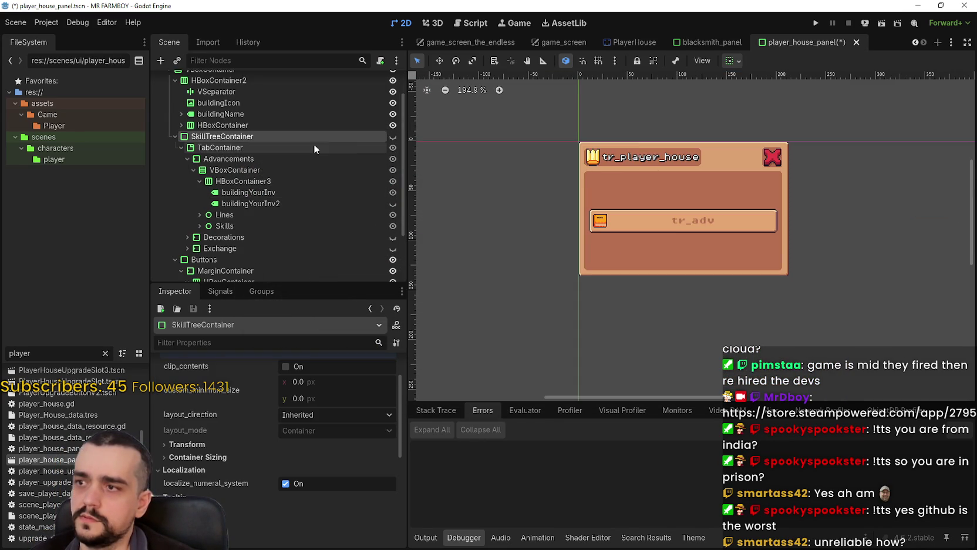
left_click(394, 138)
left_click_drag(667, 295, 616, 281)
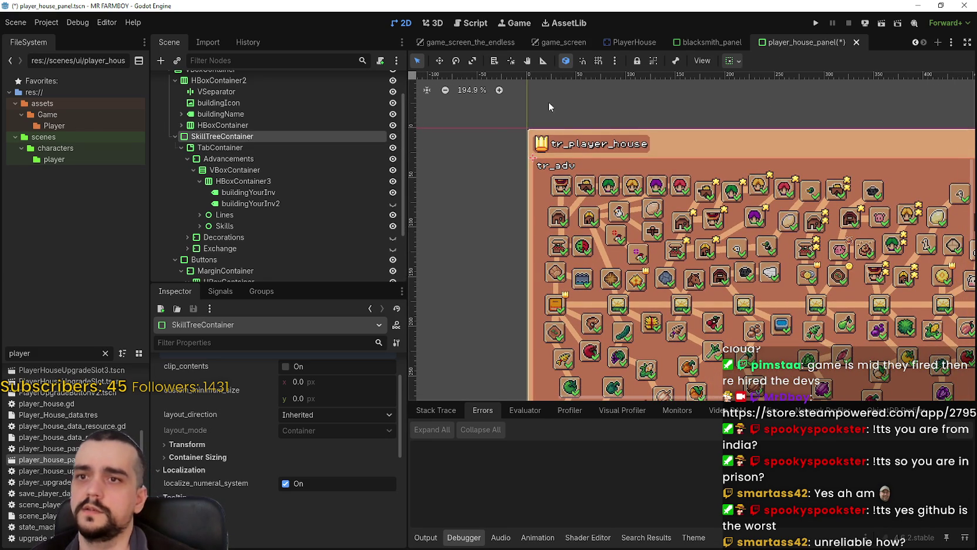
left_click(394, 137)
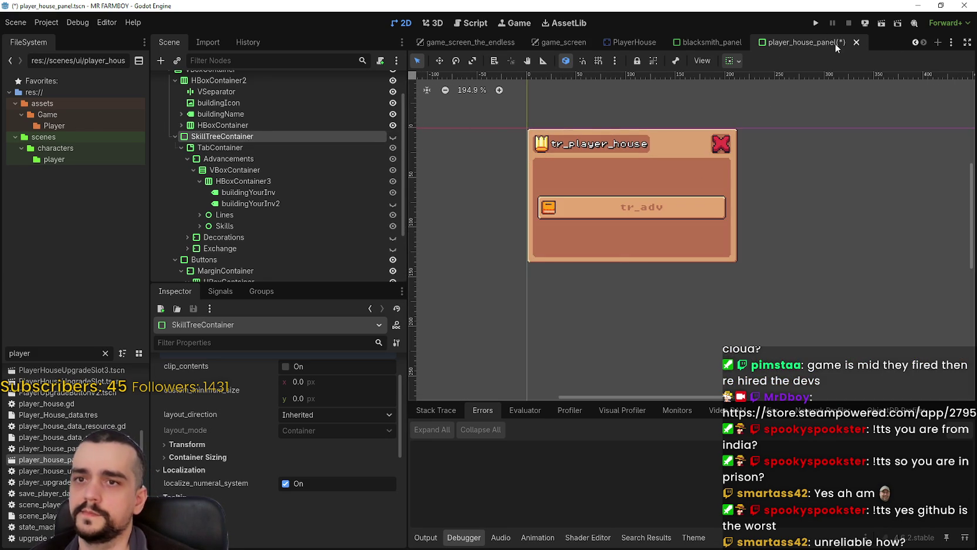
key("ctrl+s")
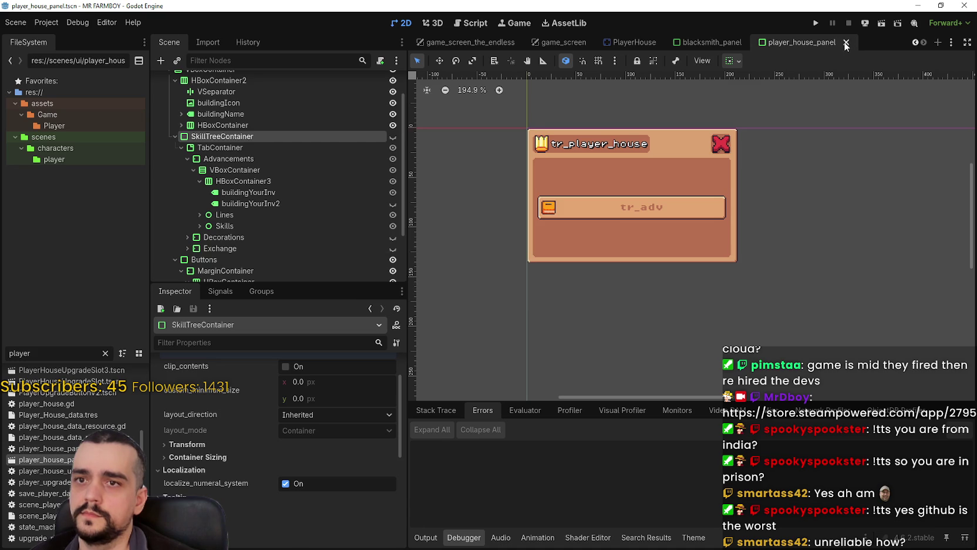
key("ctrl+shift+w")
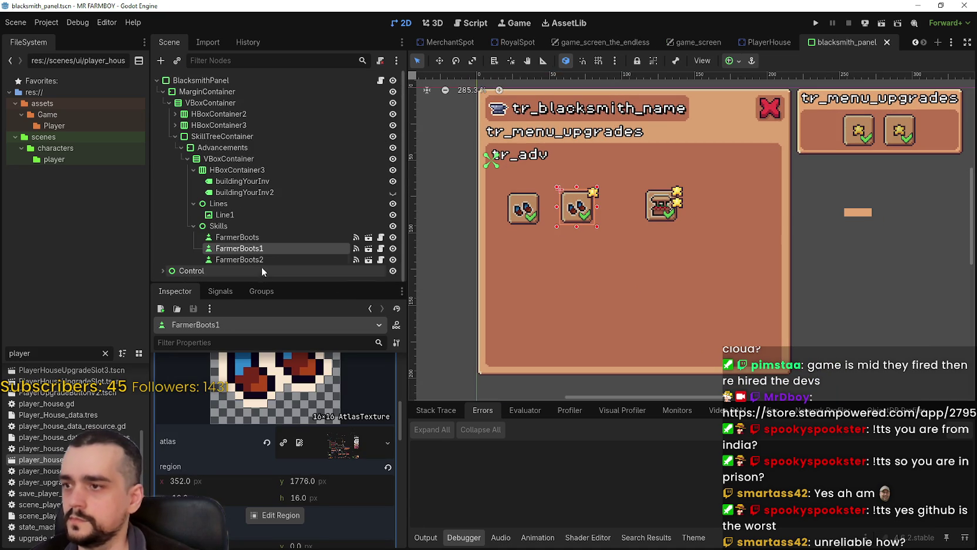
Give FarmerBoots2's icon the boots sprite region at 352, 1776 and save the scene.
left_click(260, 259)
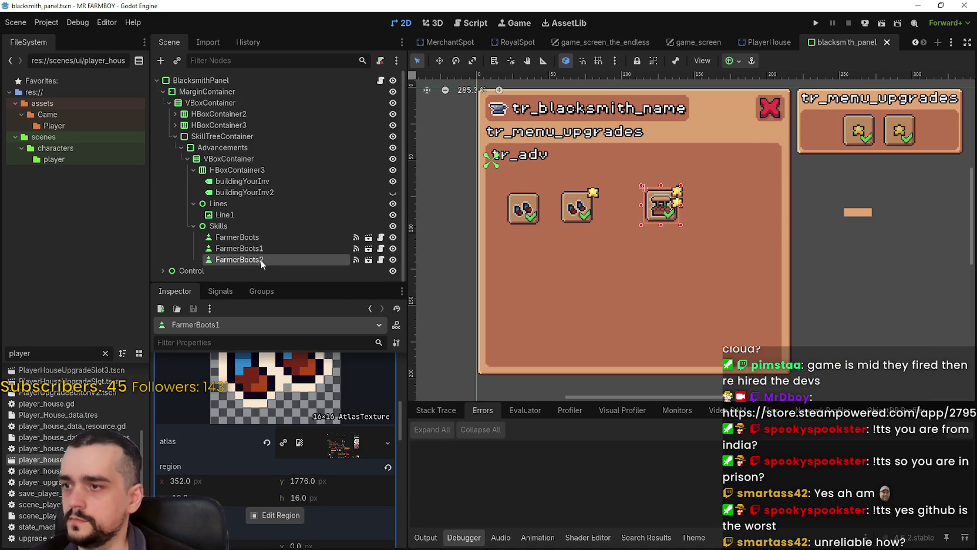
left_click(312, 440)
left_click(288, 467)
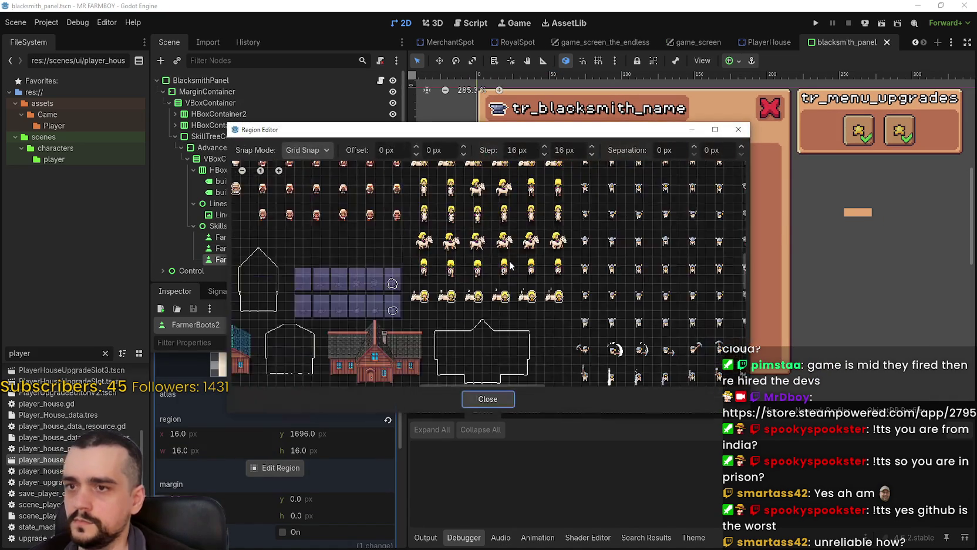
scroll(516, 314, "down", 10)
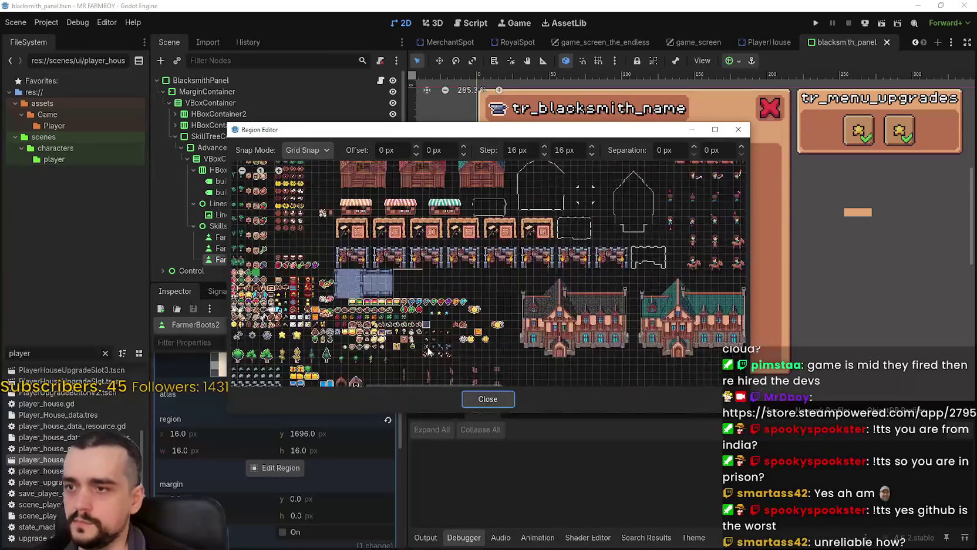
scroll(499, 287, "up", 8)
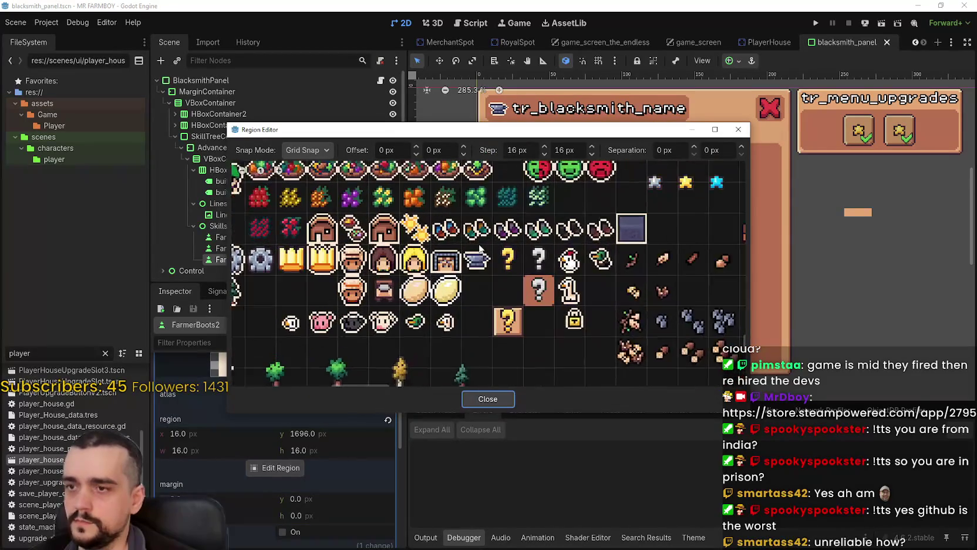
left_click_drag(418, 219, 456, 245)
left_click(482, 397)
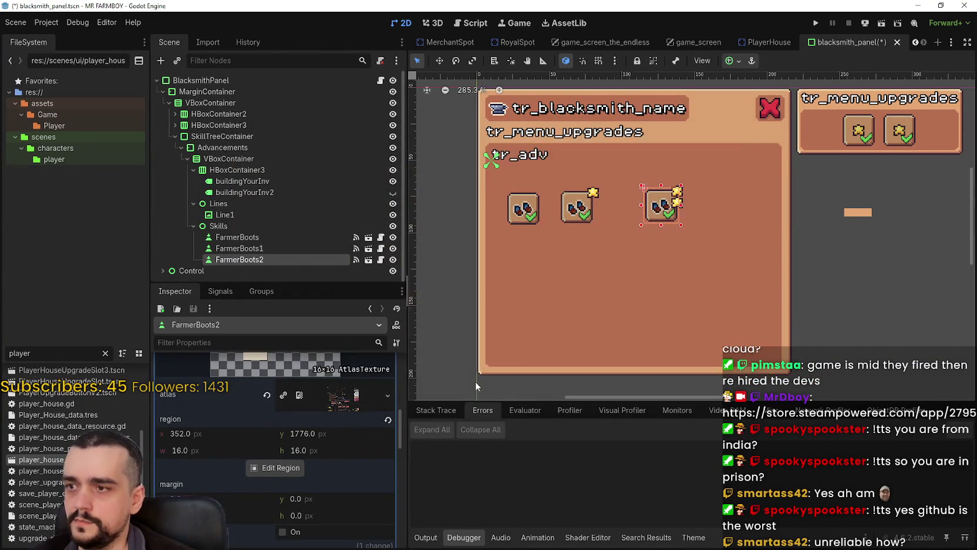
scroll(676, 211, "up", 2)
scroll(666, 238, "down", 3)
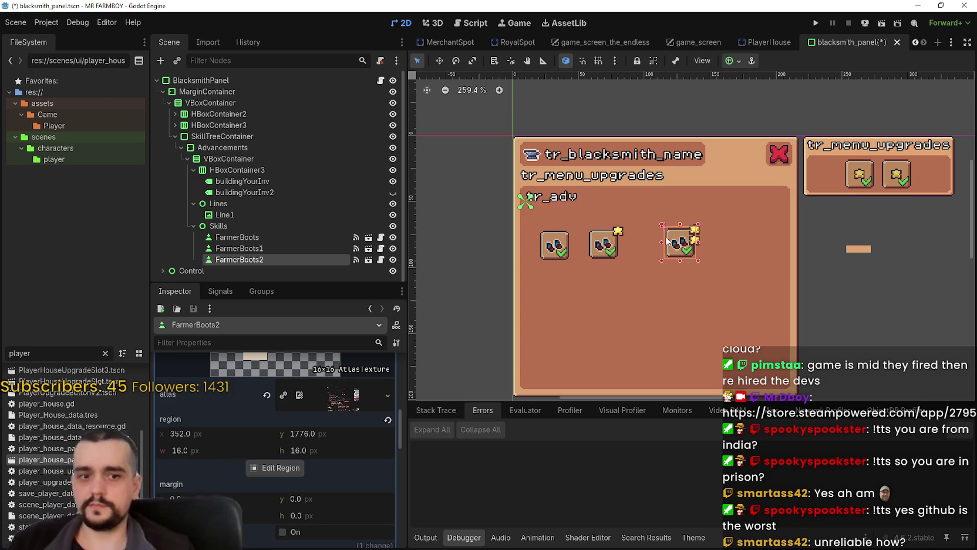
scroll(588, 274, "up", 4)
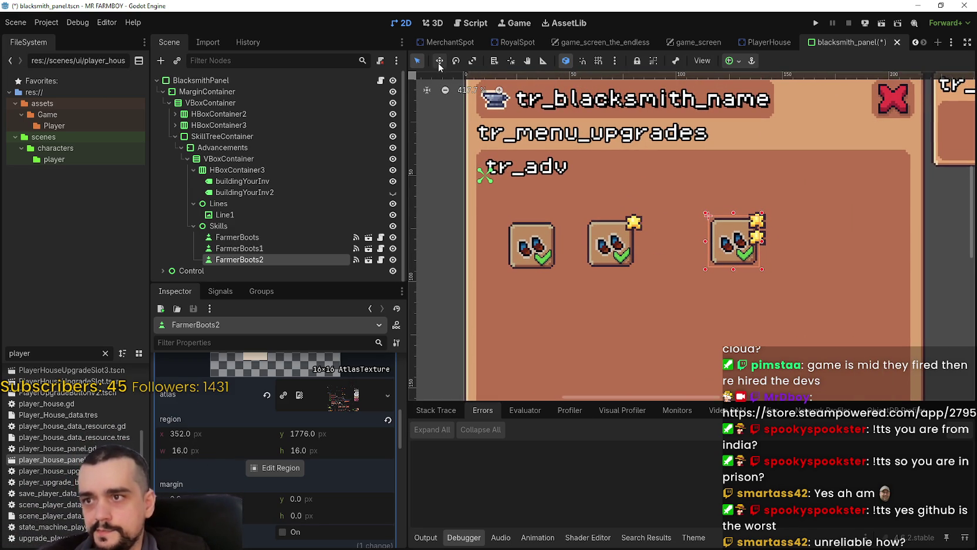
key("ctrl+s")
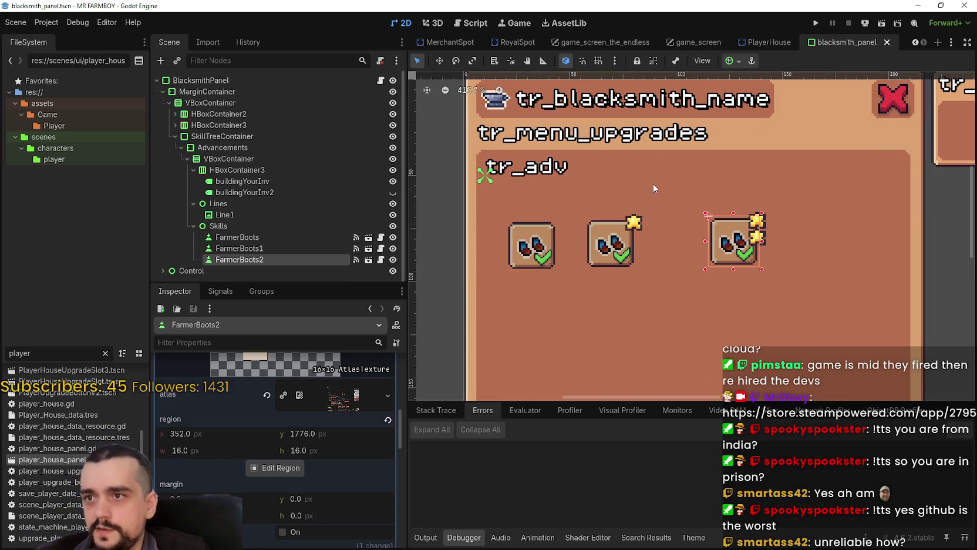
Nudge FarmerBoots2 down into line and shift FarmerBoots1 and FarmerBoots right for even spacing.
scroll(676, 200, "down", 2)
key("w")
scroll(632, 197, "up", 2)
left_click_drag(713, 216, 713, 221)
scroll(528, 176, "down", 2)
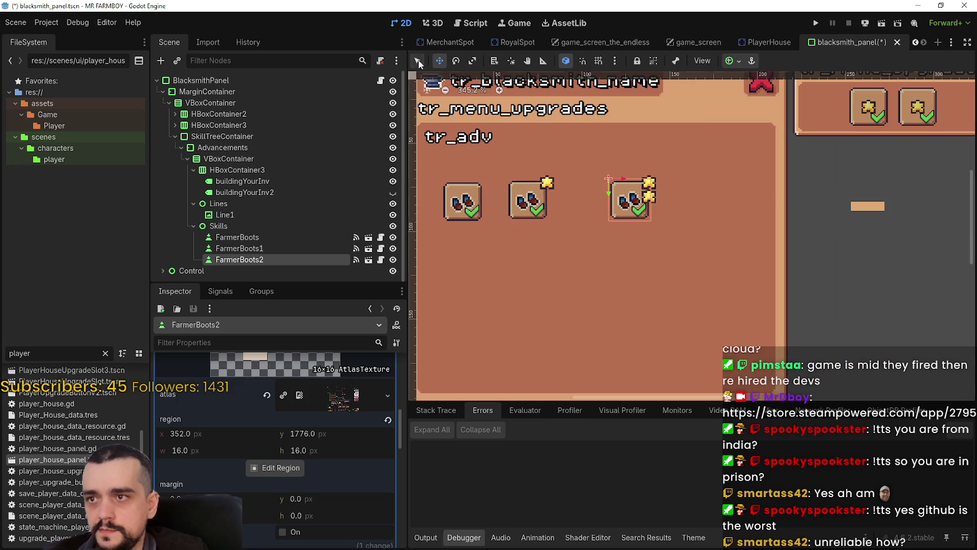
mouse_move(536, 206)
left_mouse_down()
mouse_move(578, 201)
mouse_move(566, 202)
left_mouse_up()
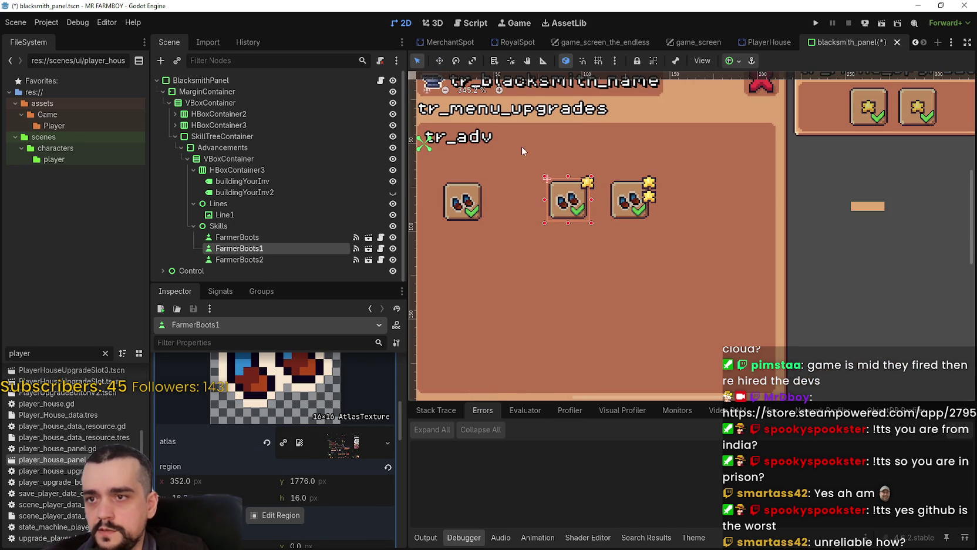
left_click_drag(474, 207, 517, 200)
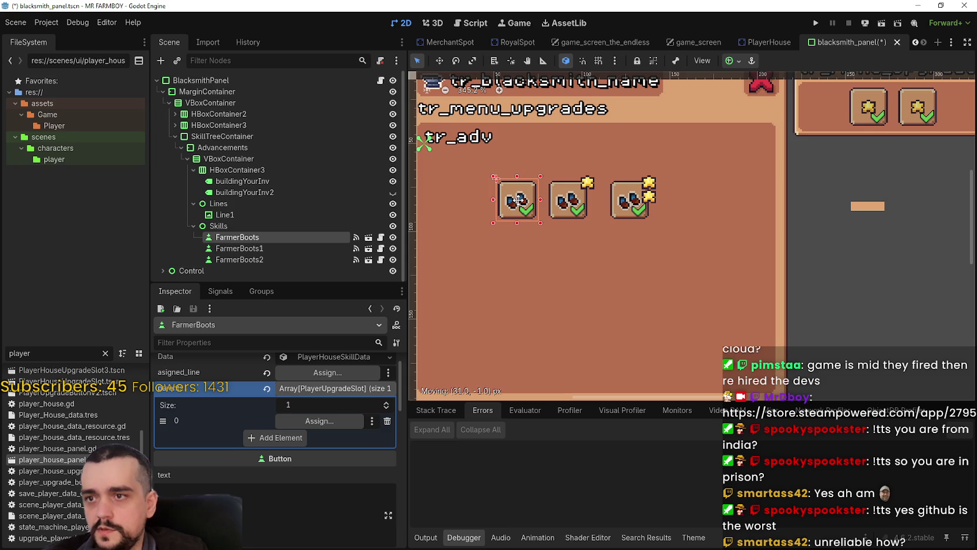
Save the scene and position Line1 between the first two boots buttons.
left_click(339, 387)
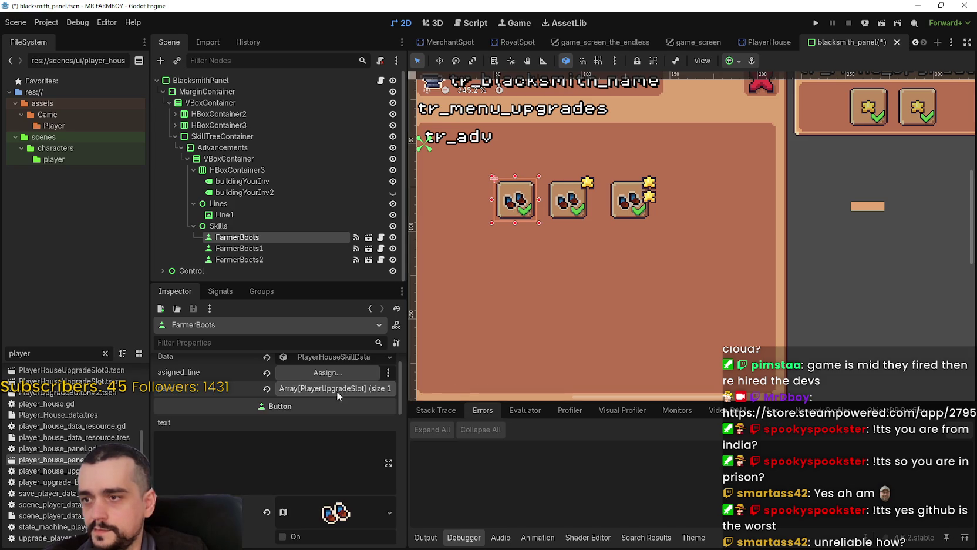
key("ctrl+s")
left_click_drag(869, 206, 874, 246)
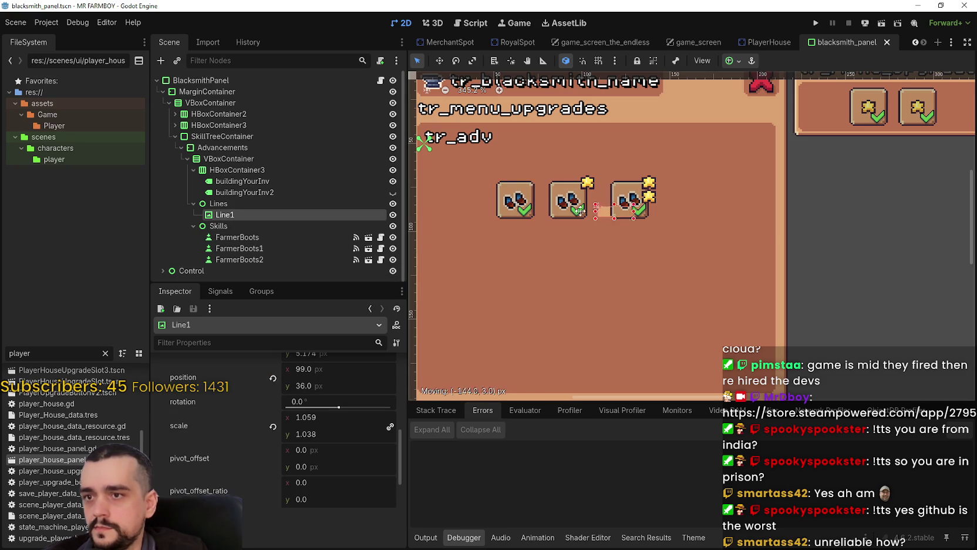
left_click_drag(538, 199, 544, 213)
Duplicate Line1 as Line2 between the second and third boots, then box-select all five nodes.
scroll(544, 213, "up", 1)
scroll(562, 227, "down", 2)
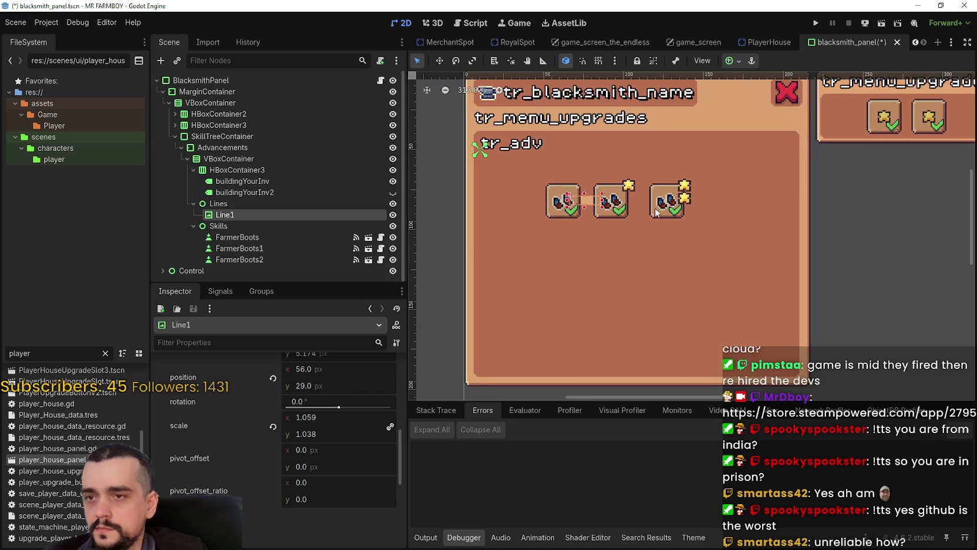
key("ctrl+d")
left_click_drag(576, 198, 636, 201)
left_click(879, 233)
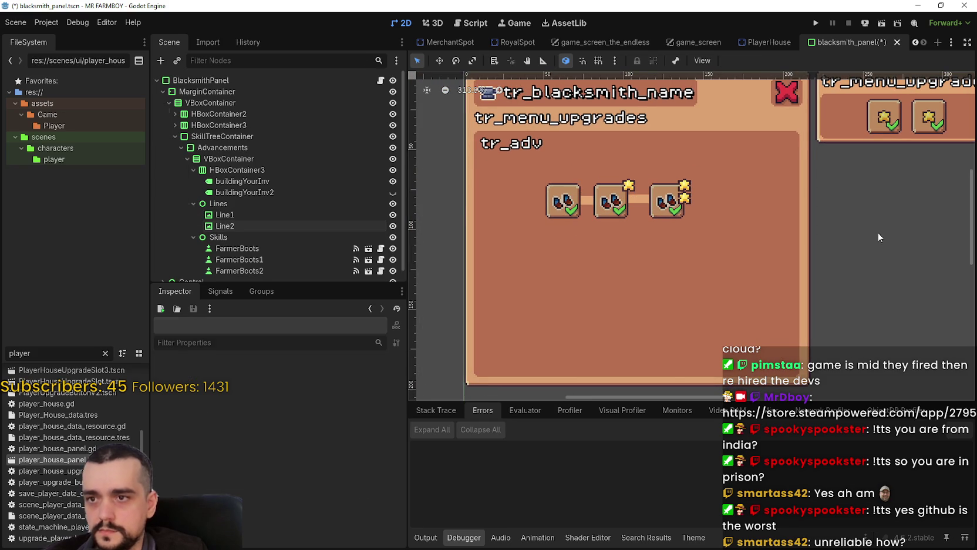
mouse_move(846, 169)
left_mouse_down()
mouse_move(543, 211)
mouse_move(458, 241)
left_mouse_up()
scroll(509, 176, "up", 1)
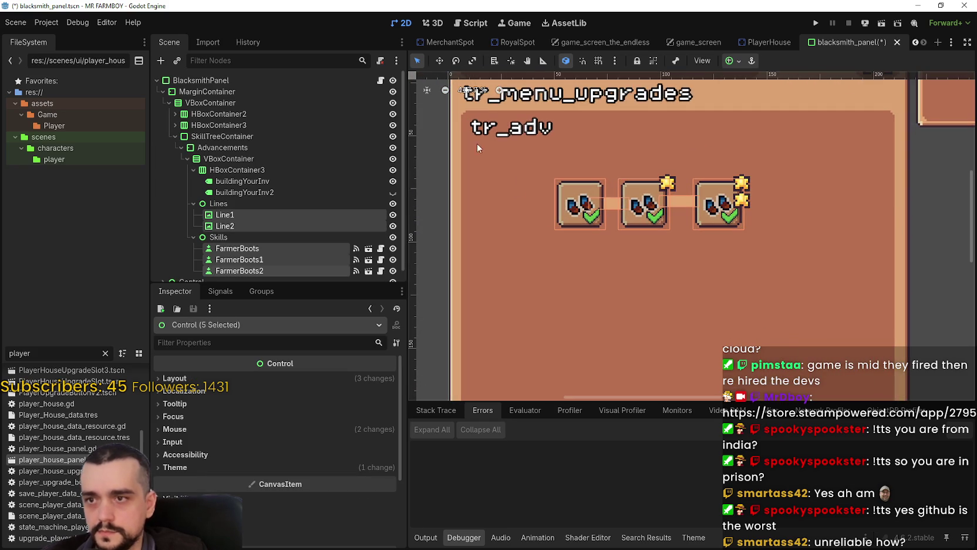
Move the whole boot row up and to the left, then save the blacksmith_panel scene.
left_click(439, 61)
left_click_drag(599, 199, 518, 180)
scroll(522, 212, "down", 5)
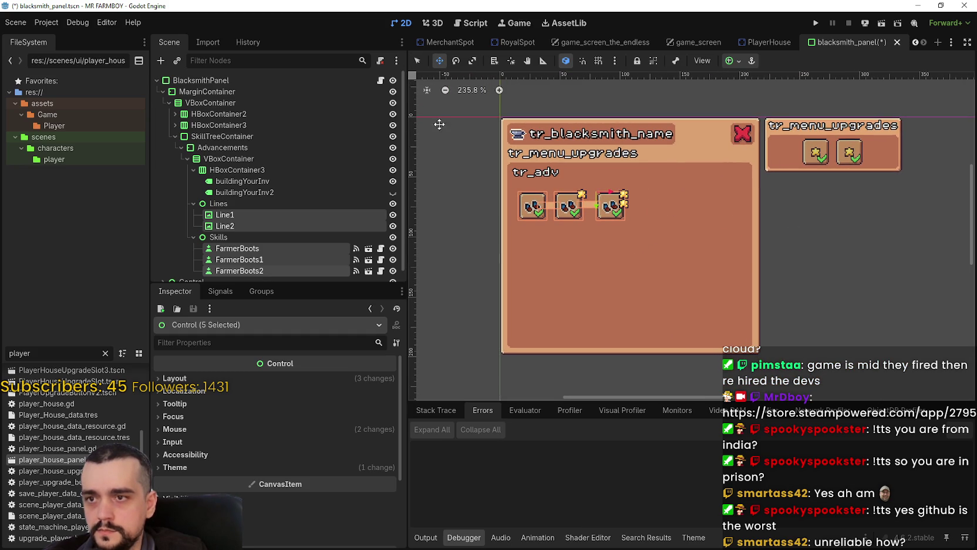
key("ctrl+s")
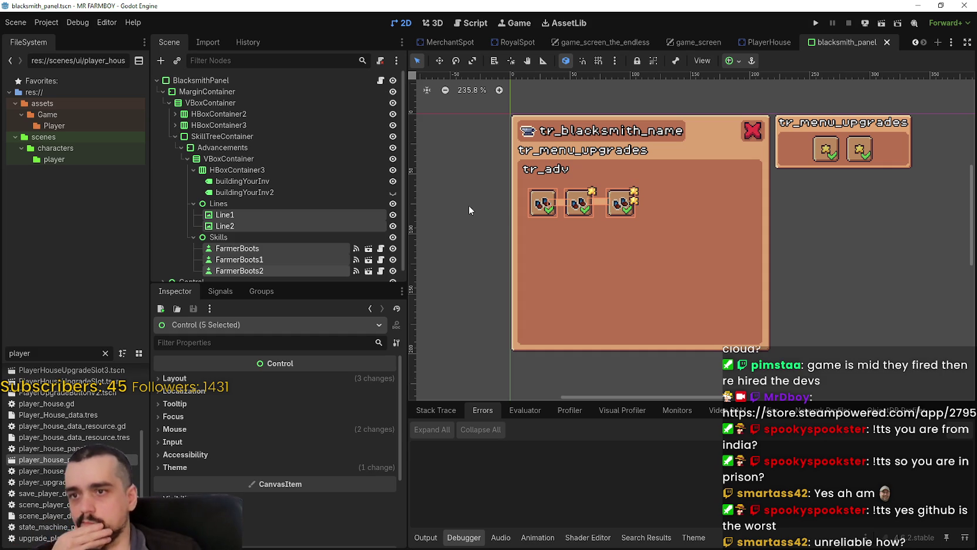
scroll(469, 202, "up", 2)
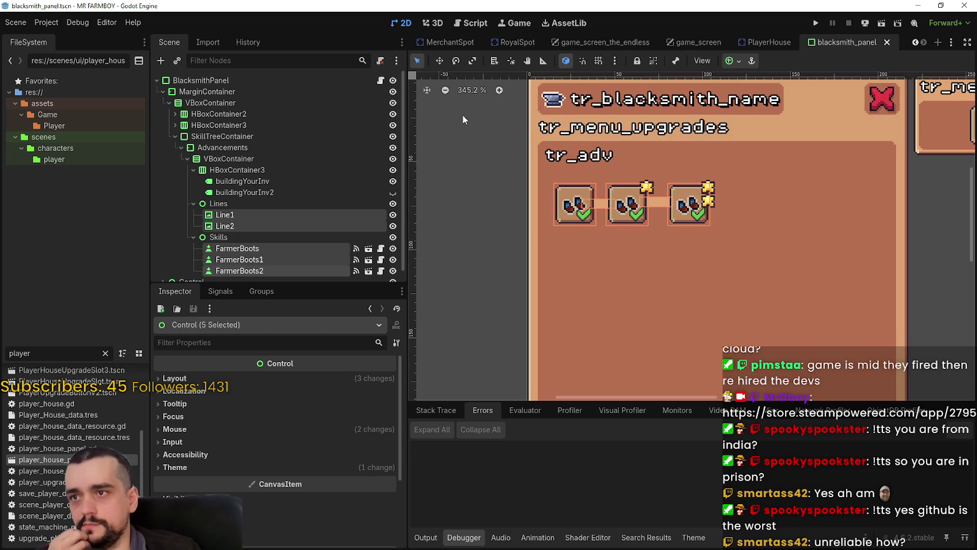
Nudge FarmerBoots1 and FarmerBoots2 closer to the first boot, then save the scene.
left_click(497, 211)
left_click(573, 209)
scroll(623, 202, "up", 2)
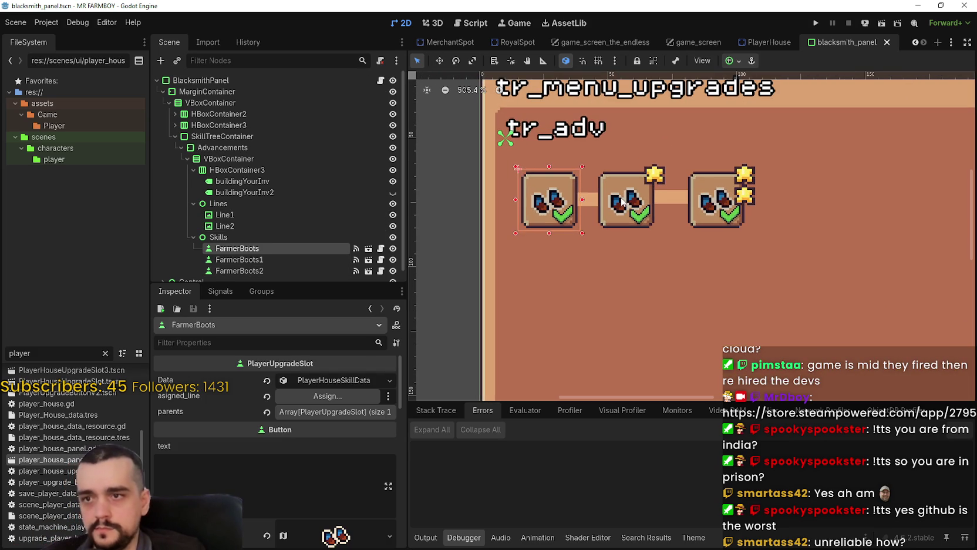
left_click(622, 202)
left_click_drag(623, 202, 636, 198)
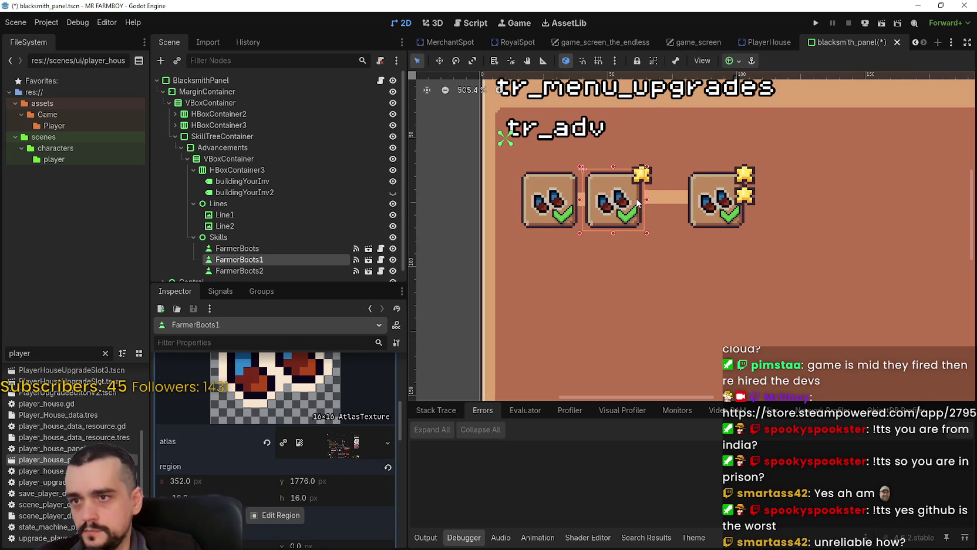
key("Right")
key("Right")
key("Right")
left_click(734, 180)
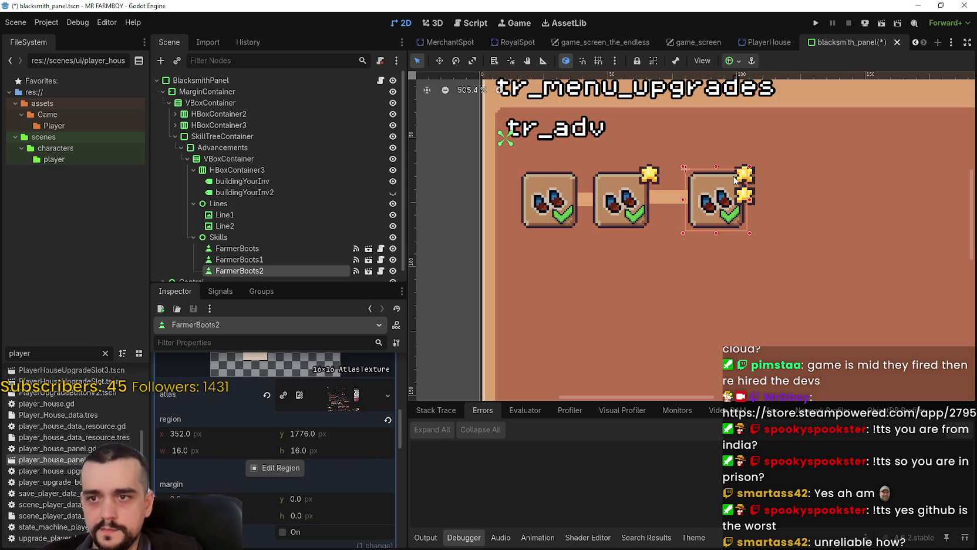
key("Left")
key("Left")
key("Left")
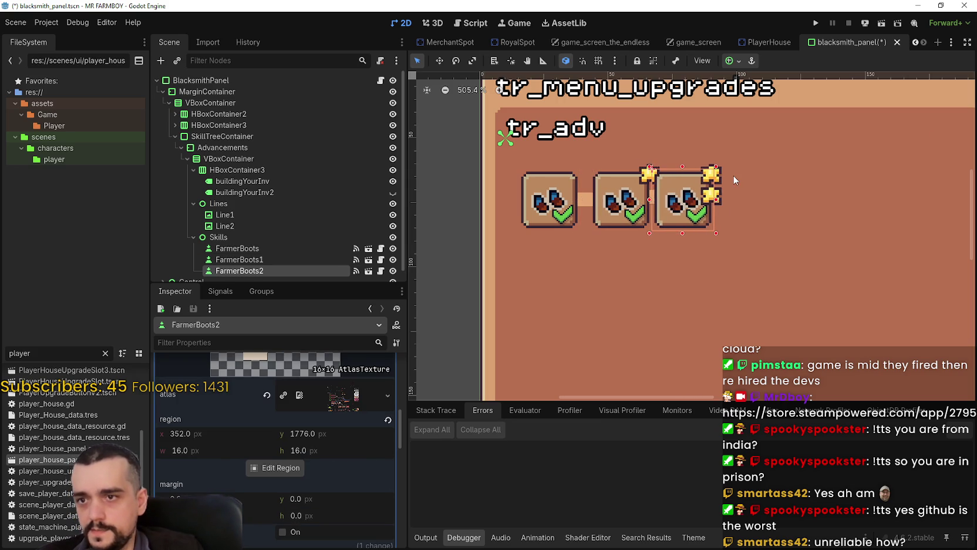
key("Right")
key("Right")
key("Right")
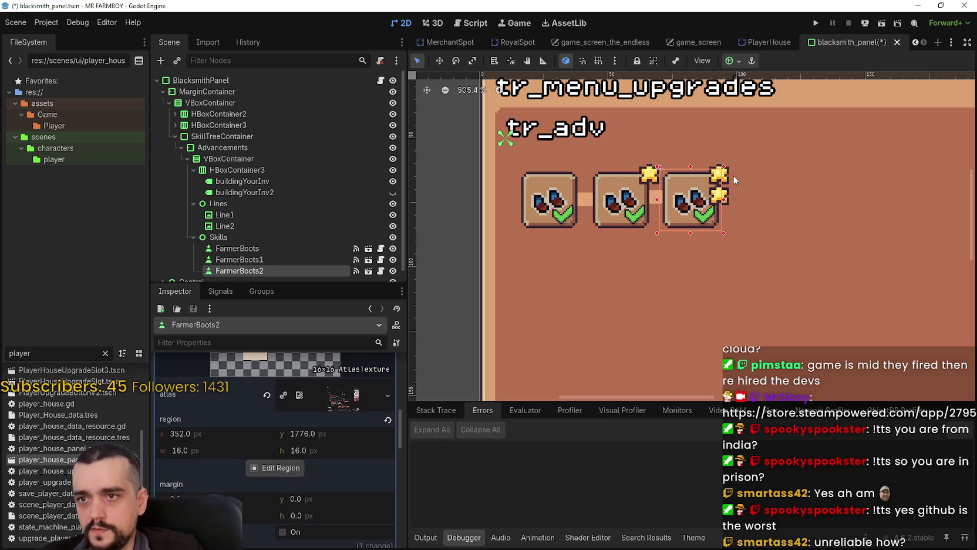
scroll(654, 300, "down", 2)
left_click(465, 278)
scroll(485, 268, "down", 2)
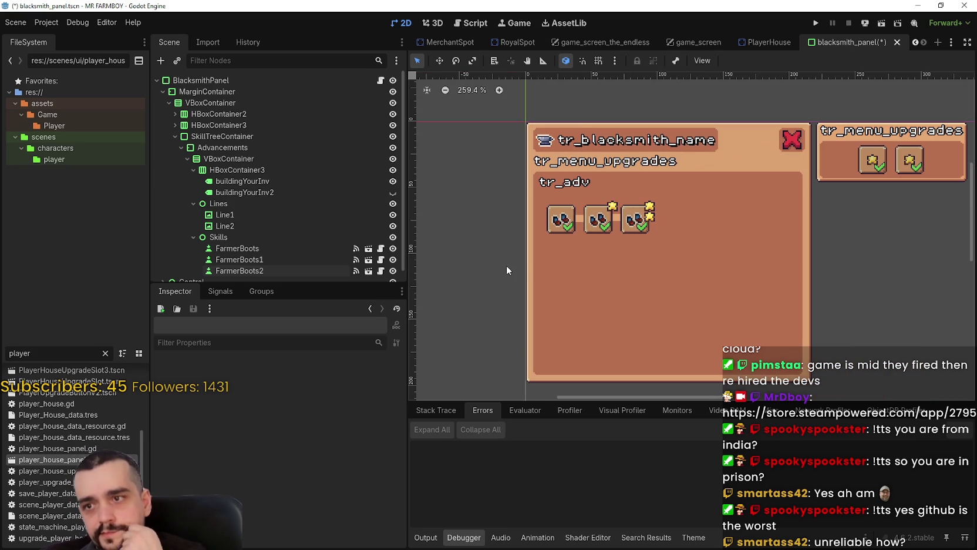
key("ctrl+s")
Duplicate Line1-2 and FarmerBoots0-2, moving the copies 40 px below the first row.
scroll(317, 220, "down", 1)
left_click(278, 238)
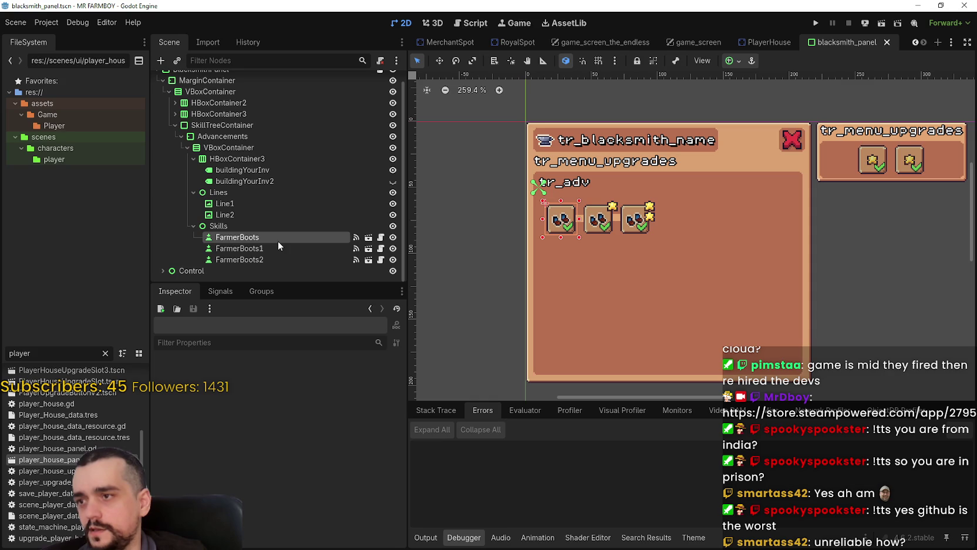
left_click(250, 204)
mouse_move(484, 247)
left_mouse_down()
mouse_move(687, 219)
mouse_move(690, 194)
left_mouse_up()
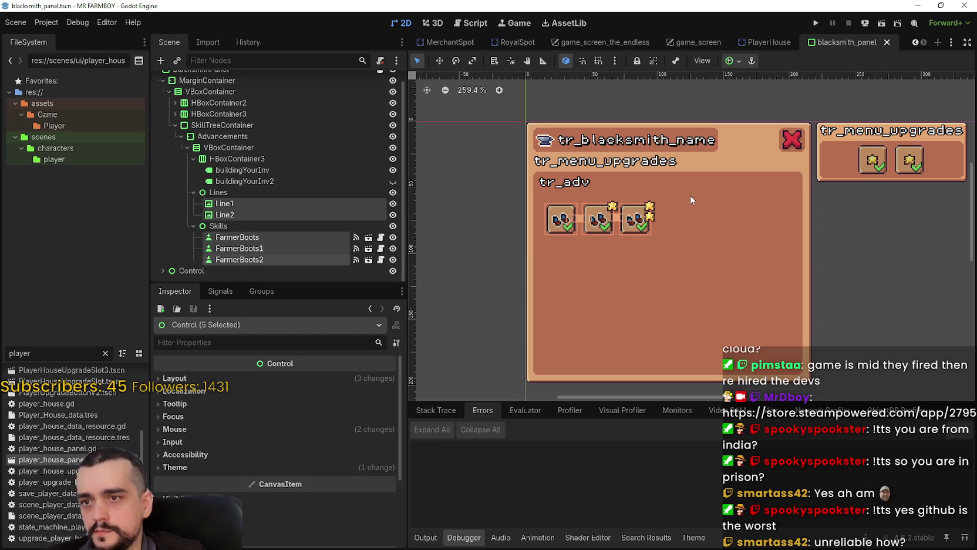
scroll(308, 191, "down", 2)
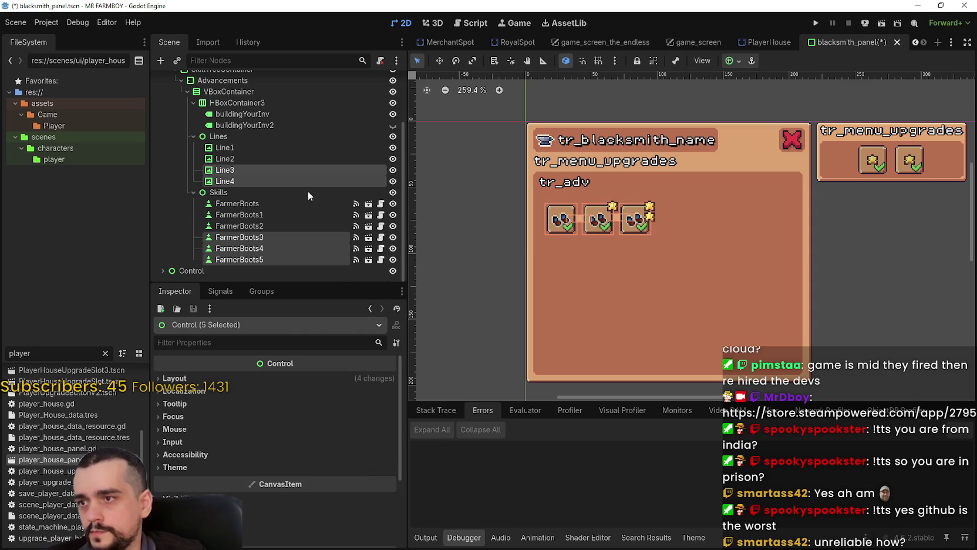
scroll(542, 179, "up", 1)
left_click(440, 59)
scroll(626, 288, "down", 1)
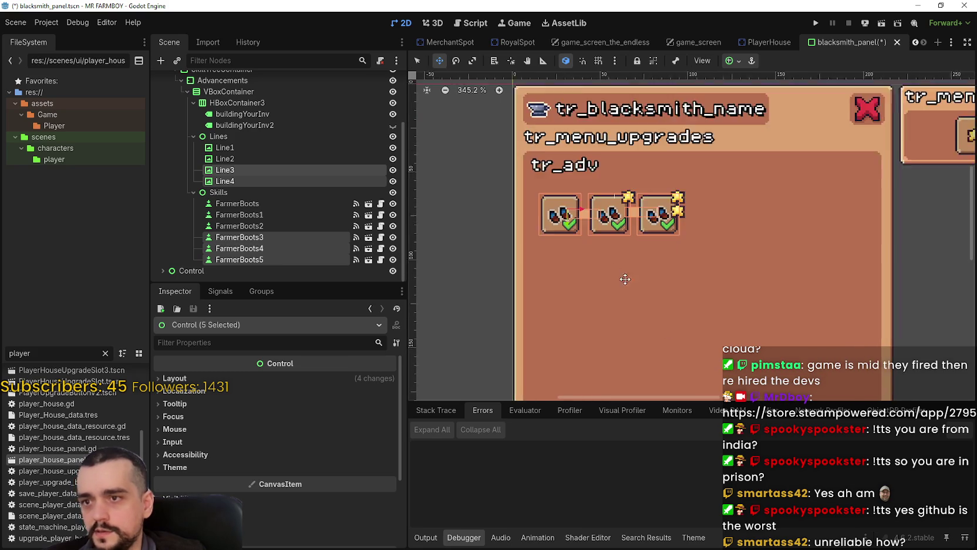
left_click_drag(561, 164, 562, 225)
Put FarmerBoots3 into rename mode in the Scene dock with its 'Farmer' prefix highlighted.
scroll(563, 230, "up", 2)
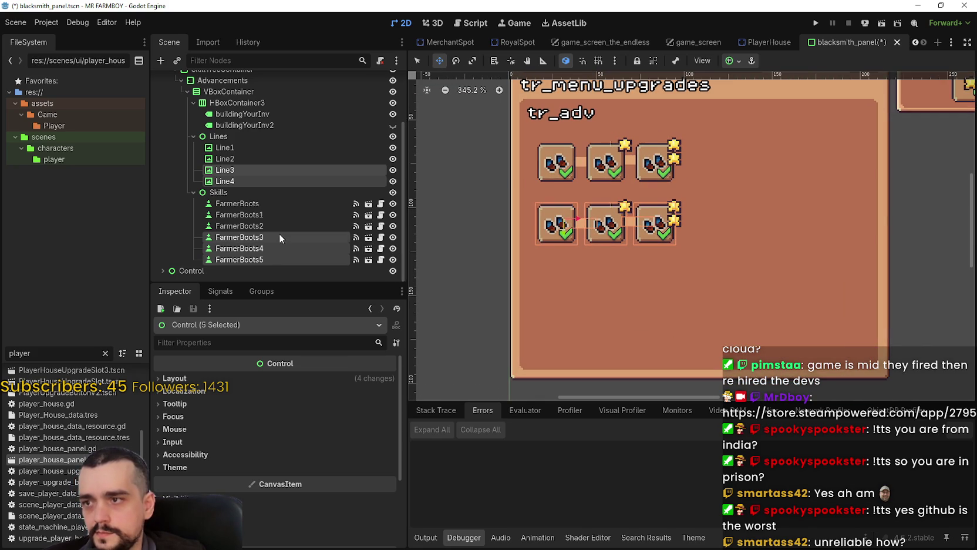
left_click(279, 228)
left_click(246, 169)
left_click(263, 237)
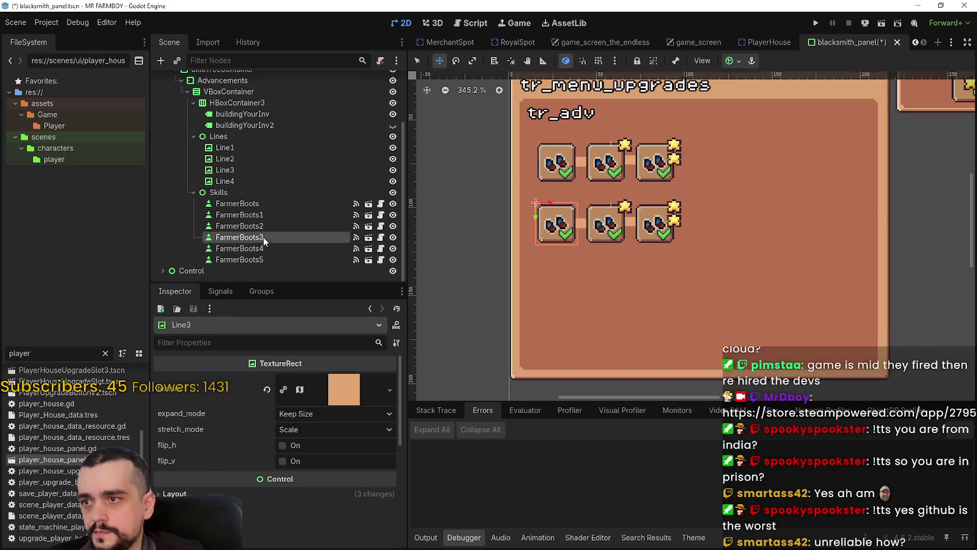
left_click(263, 235)
left_click_drag(243, 237, 203, 231)
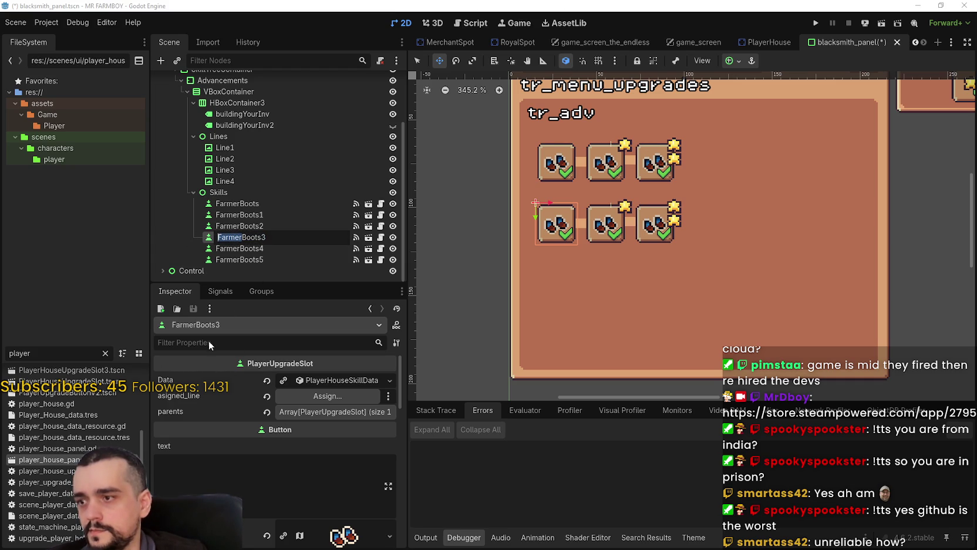
scroll(267, 425, "down", 5)
scroll(263, 437, "up", 5)
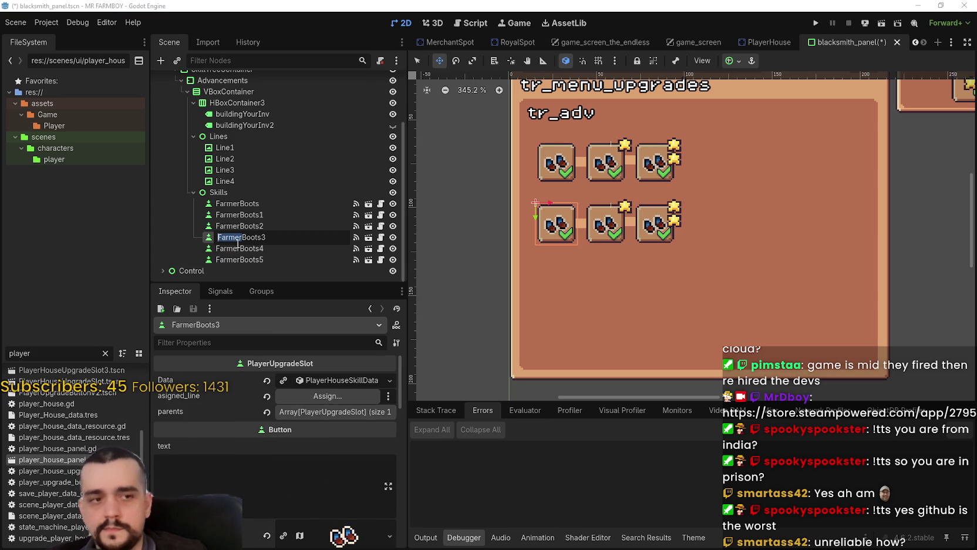
scroll(277, 442, "down", 10)
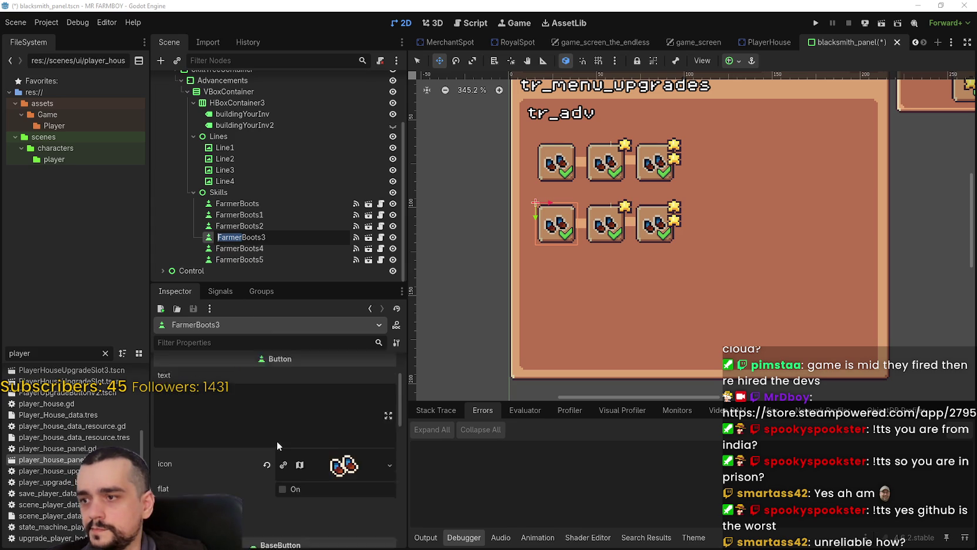
scroll(272, 441, "up", 10)
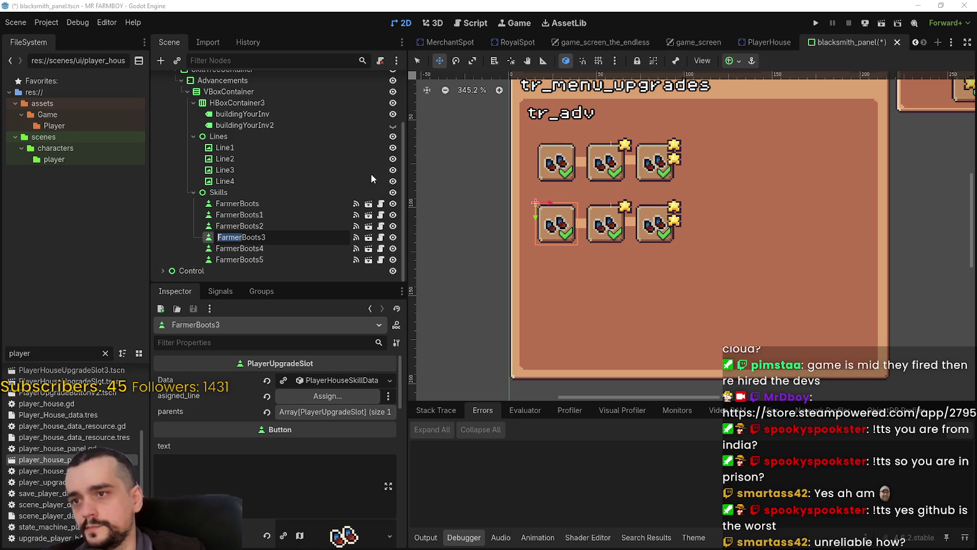
Rename FarmerBoots3 and FarmerBoots4 to GathererBoots1 and GathererBoots2.
type("Gatherer")
key("Return")
double_click(253, 235)
left_click(268, 237)
type("1")
key("Return")
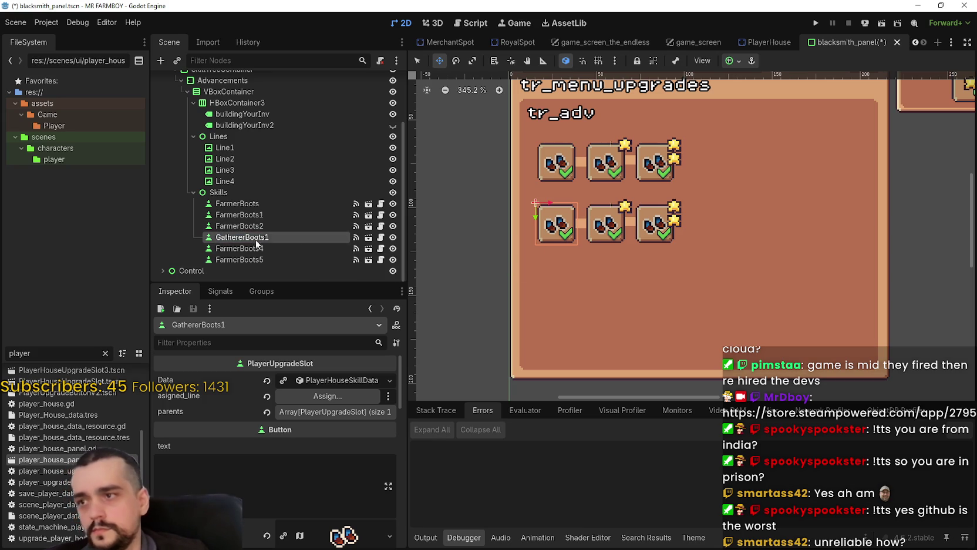
left_click(260, 247)
left_click(260, 248)
left_click_drag(243, 248, 203, 248)
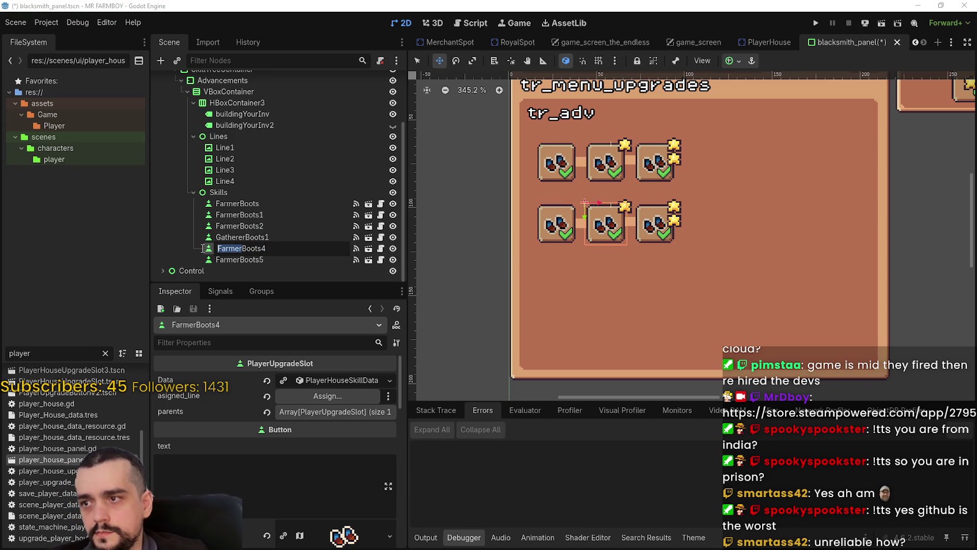
type("GathererBoots")
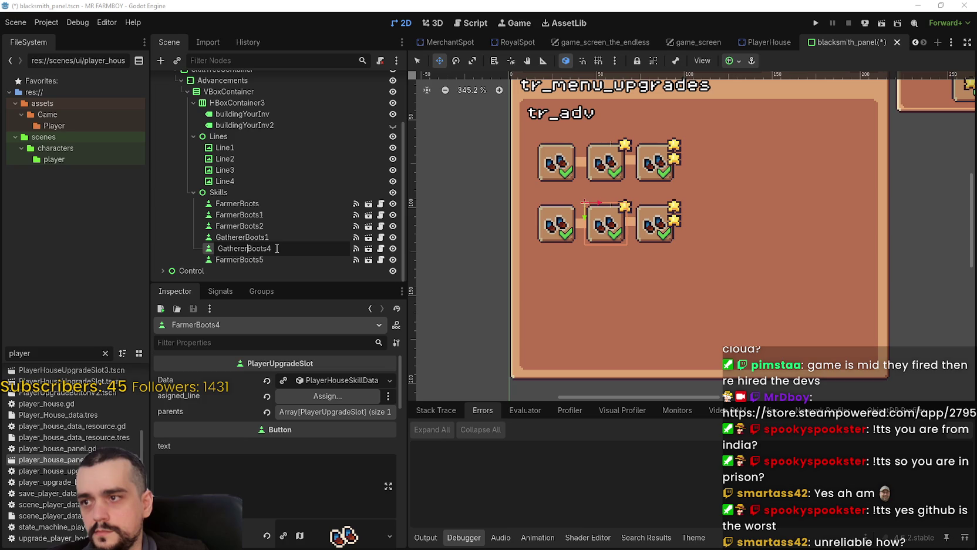
type("2")
key("Return")
Correct the first two boots' names to GathererBoots and GathererBoots1.
left_click(269, 237)
left_click(264, 237)
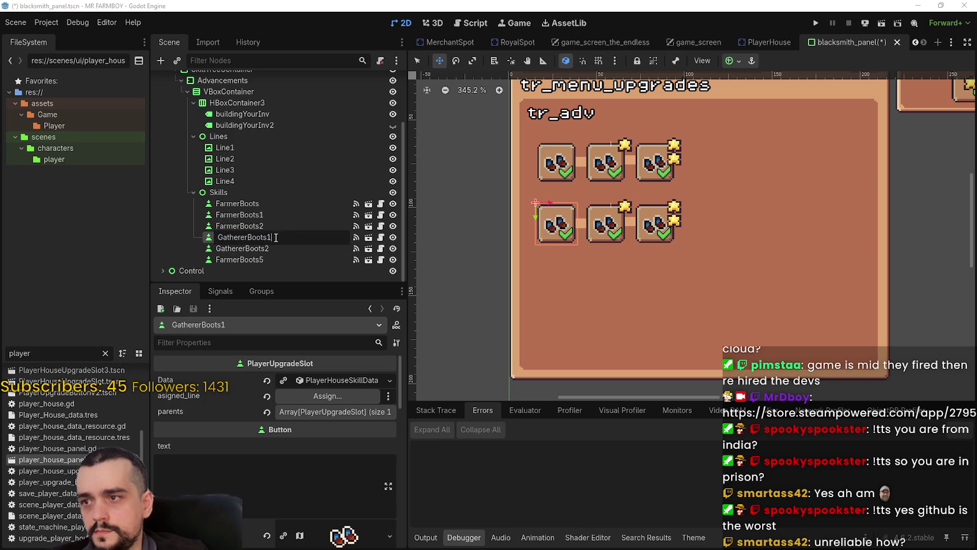
key("Return")
left_click(264, 249)
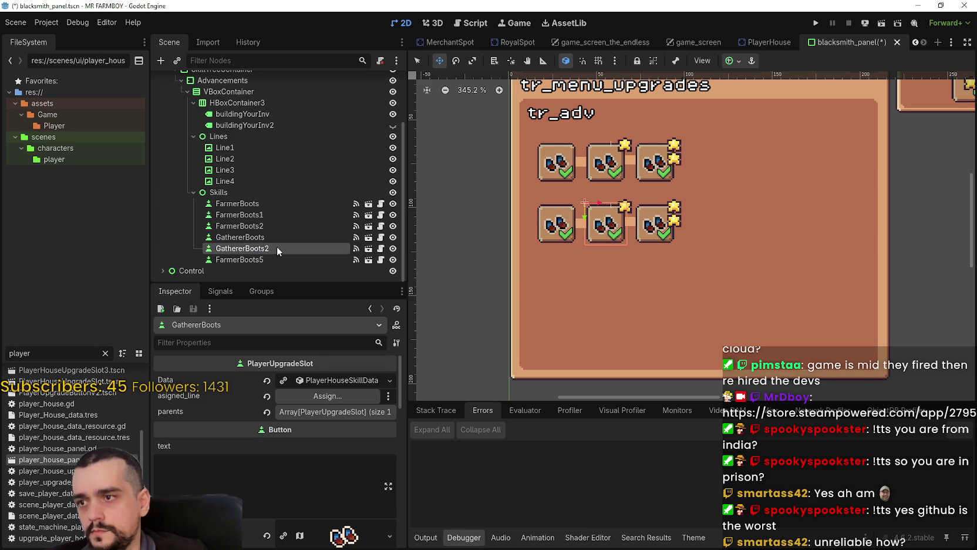
left_click(268, 248)
type("1")
key("Return")
Rename FarmerBoots5 to GathererBoots2 and save the scene.
left_click(271, 259)
left_click(275, 260)
type("Gatherer")
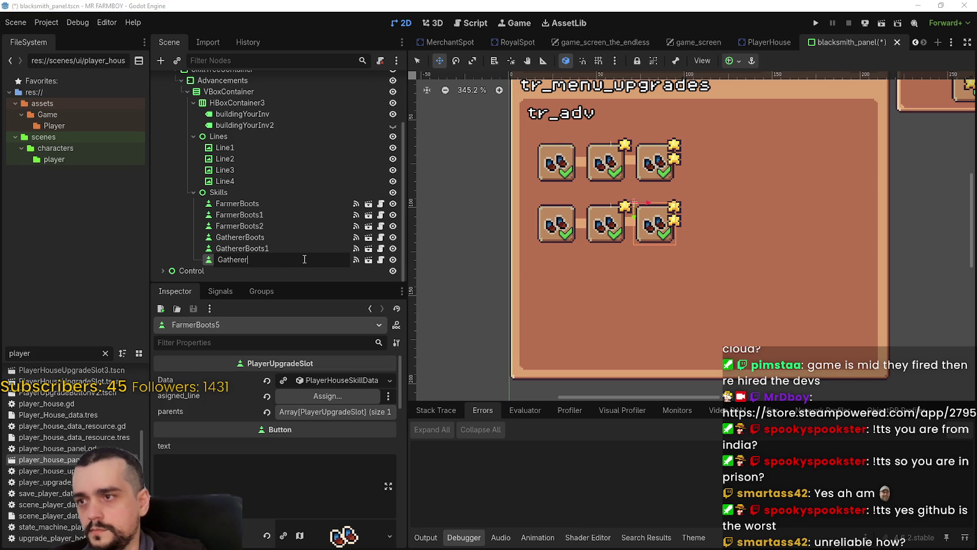
type("Boots2")
key("Return")
key("ctrl+s")
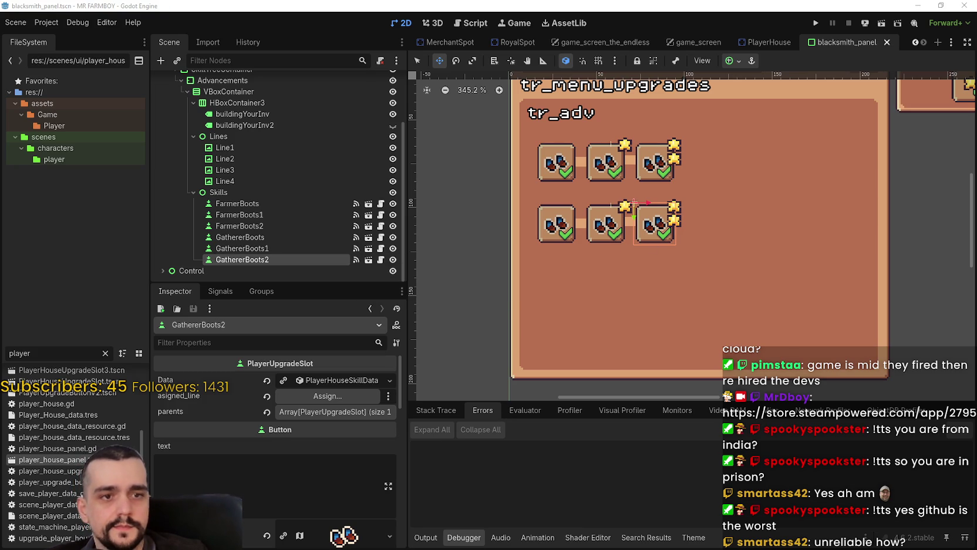
left_click_drag(542, 242, 554, 248)
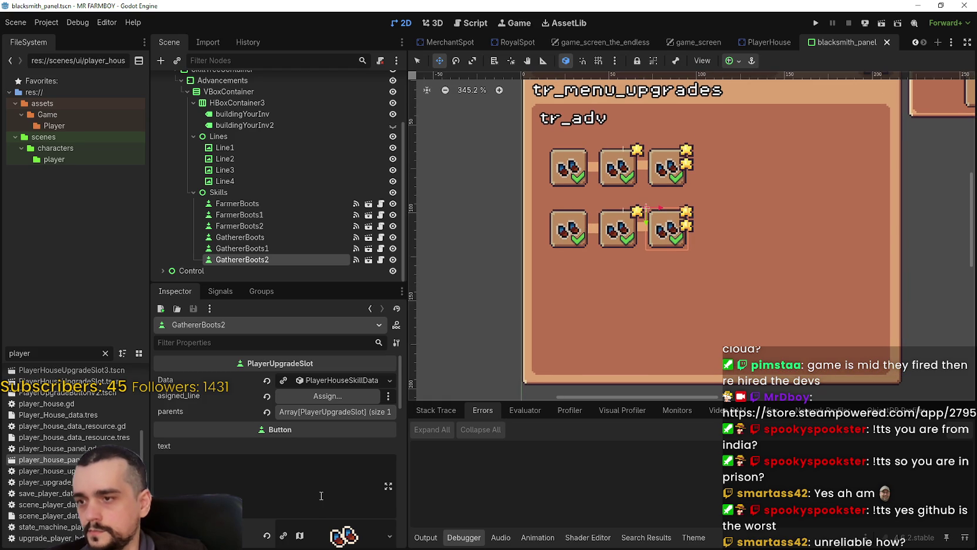
Make the GathererBoots boots icon texture unique to that button.
left_click(322, 412)
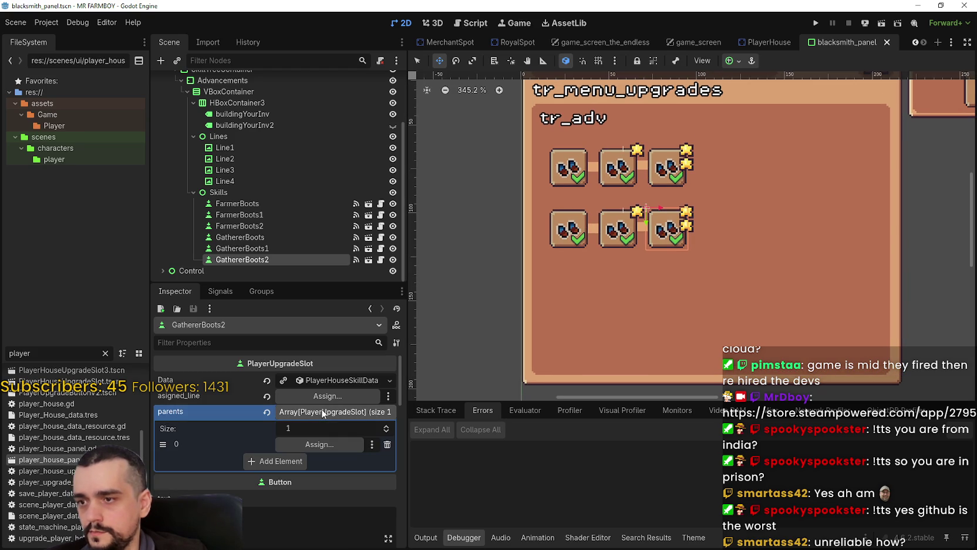
left_click(322, 412)
scroll(344, 430, "down", 5)
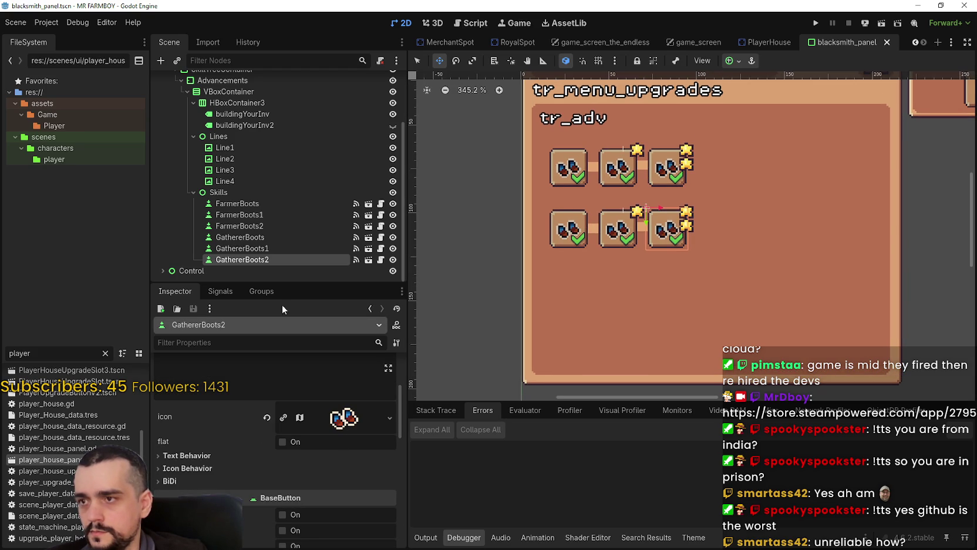
left_click(277, 237)
scroll(306, 425, "down", 5)
left_click(328, 466)
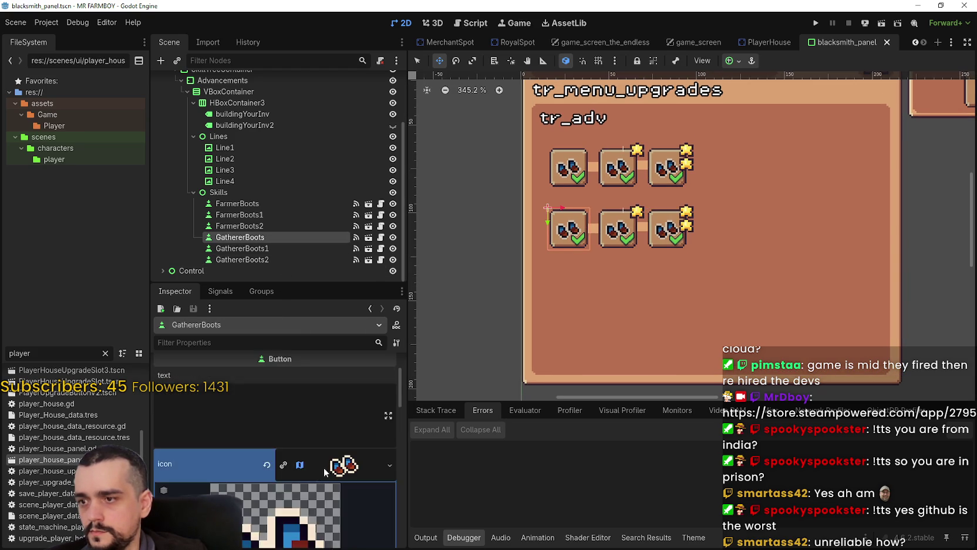
scroll(306, 465, "down", 3)
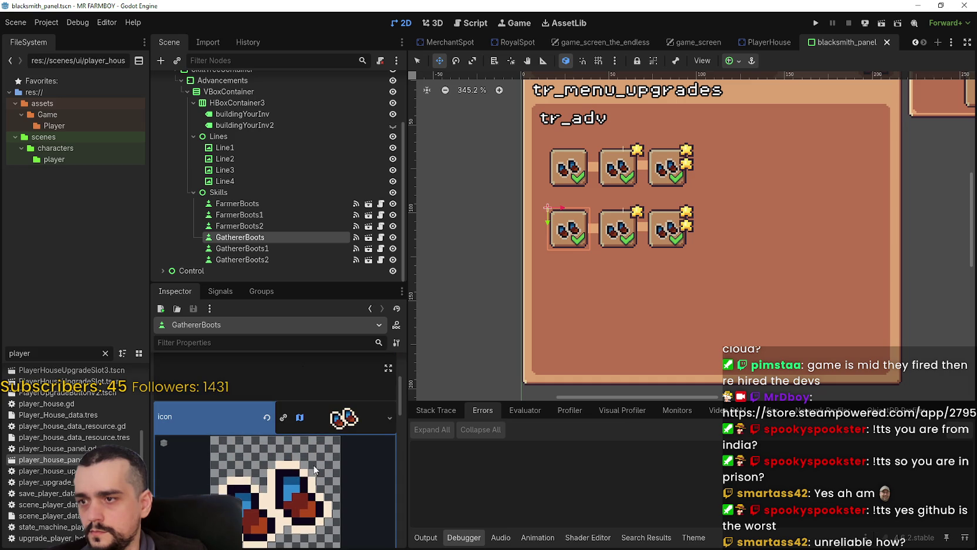
left_click(286, 417)
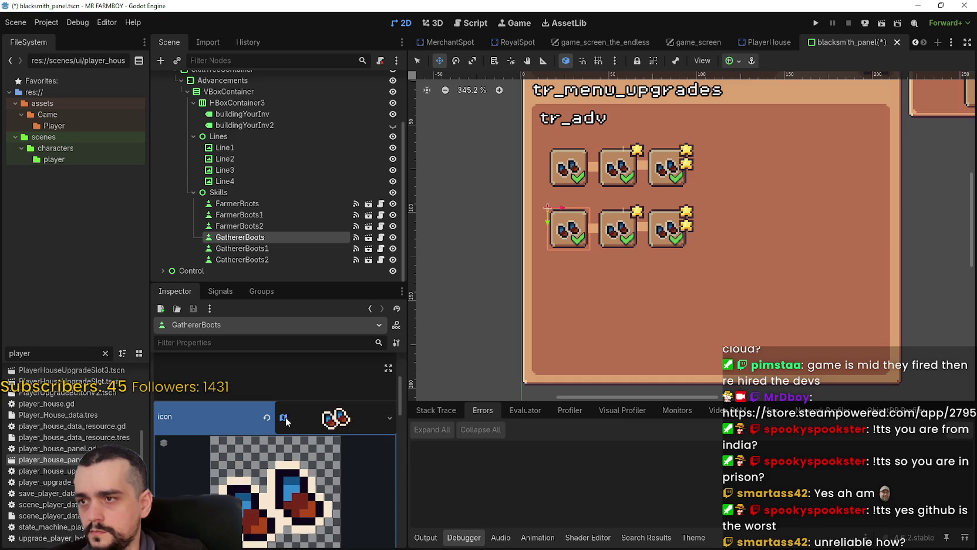
scroll(319, 451, "down", 5)
Set the icon's atlas region to the 16x16 boots cell at 368, 1776, and save.
left_click(275, 467)
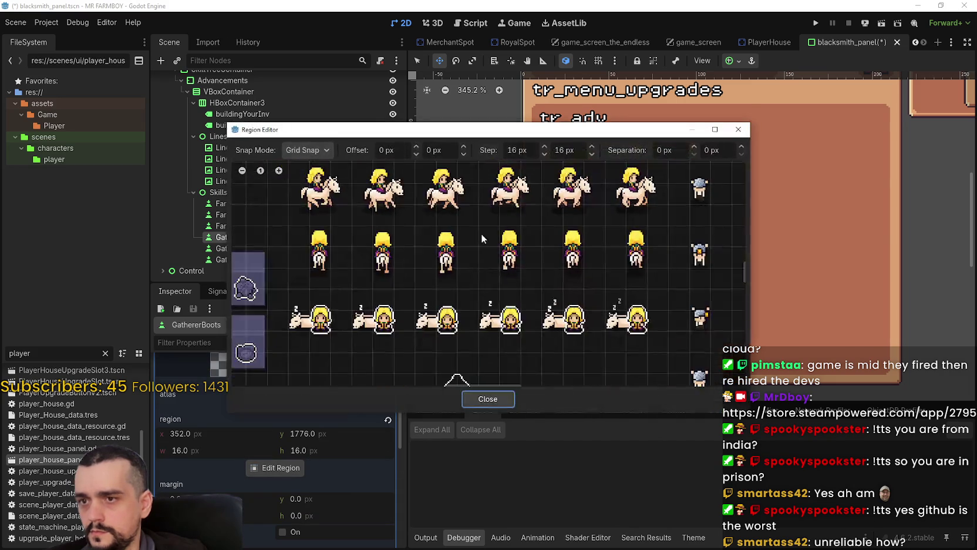
scroll(490, 229, "down", 5)
scroll(418, 323, "down", 10)
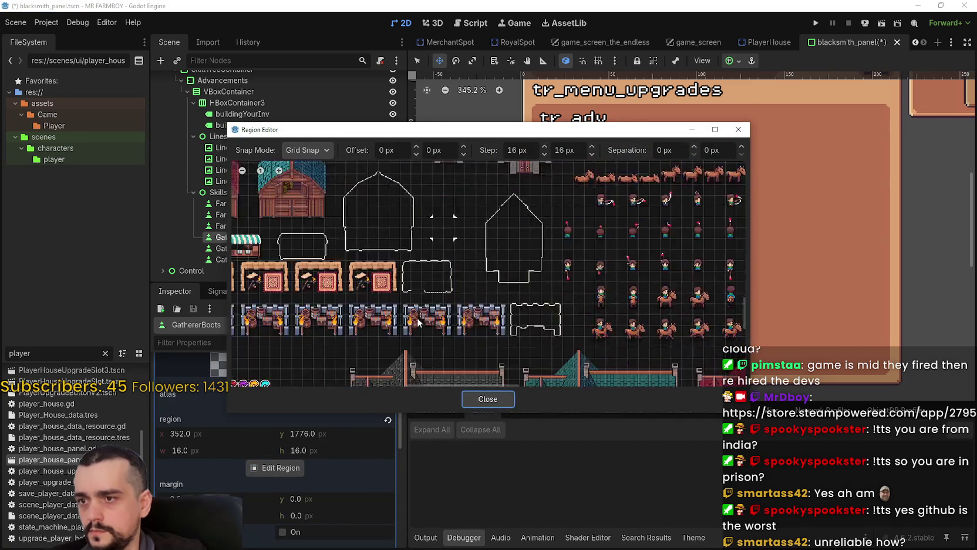
scroll(440, 319, "up", 8)
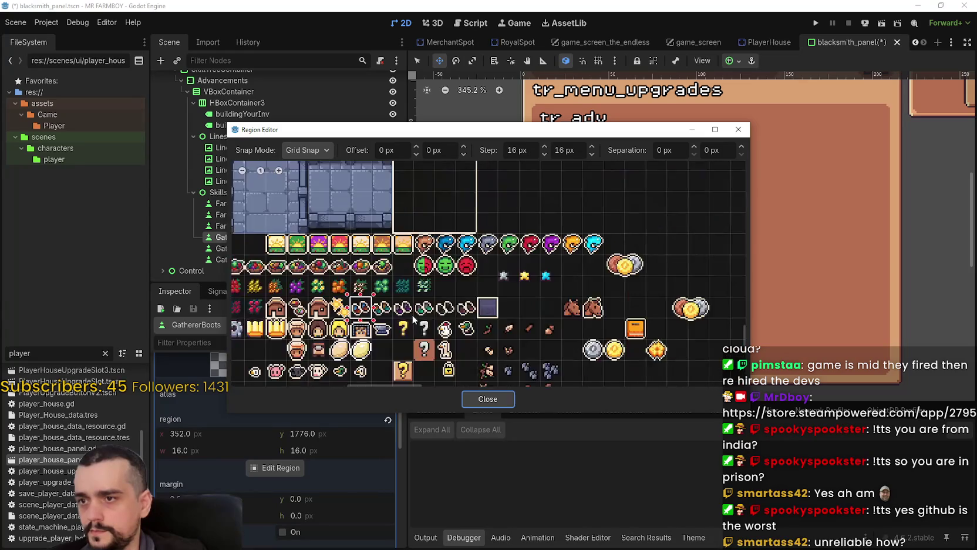
left_click(364, 312)
left_click_drag(364, 312, 364, 313)
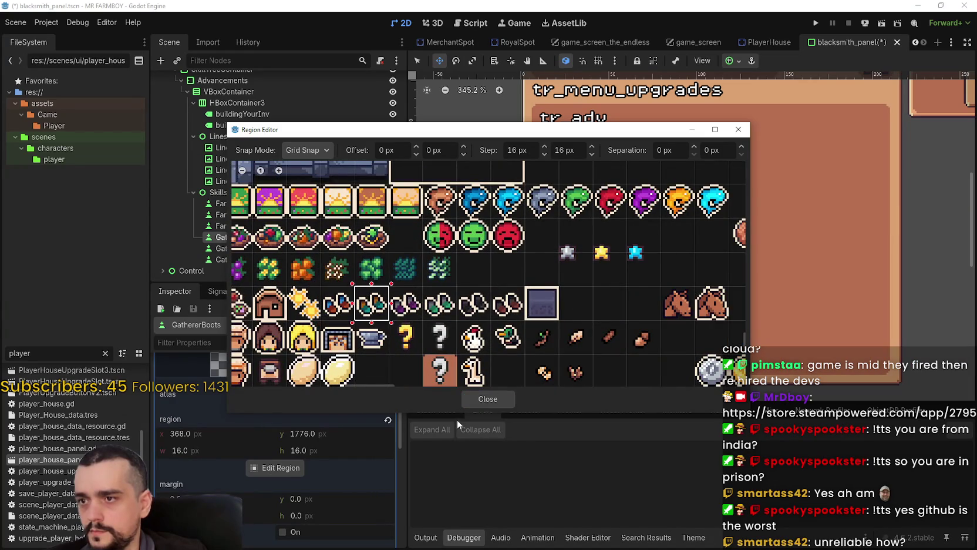
left_click(482, 395)
scroll(611, 254, "up", 1)
key("ctrl+s")
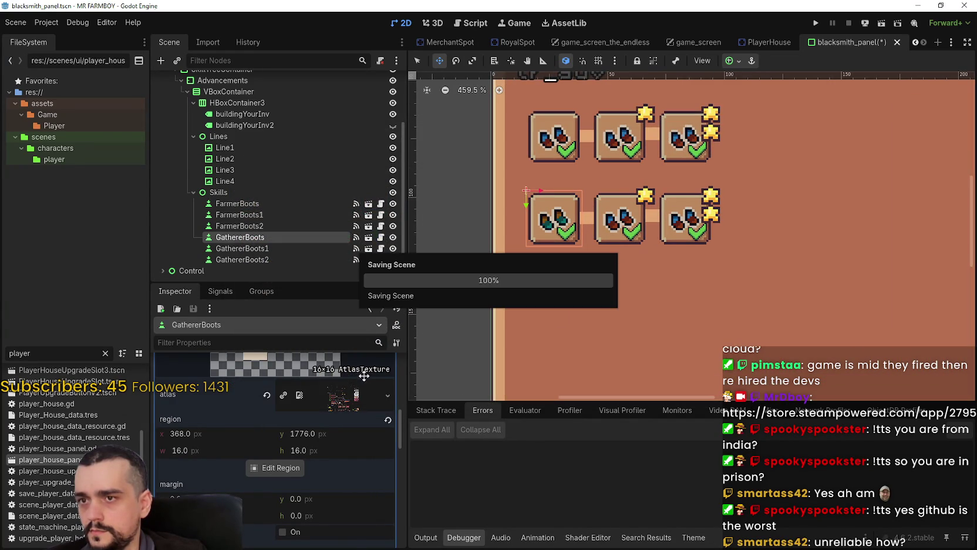
scroll(327, 475, "up", 4)
left_click(334, 405)
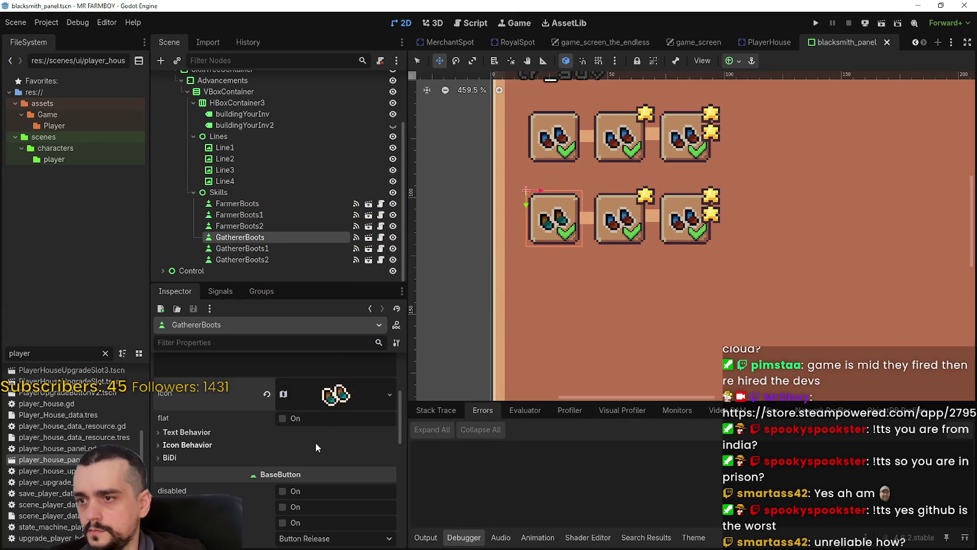
Copy GathererBoots' icon texture and paste it onto GathererBoots1.
right_click(320, 395)
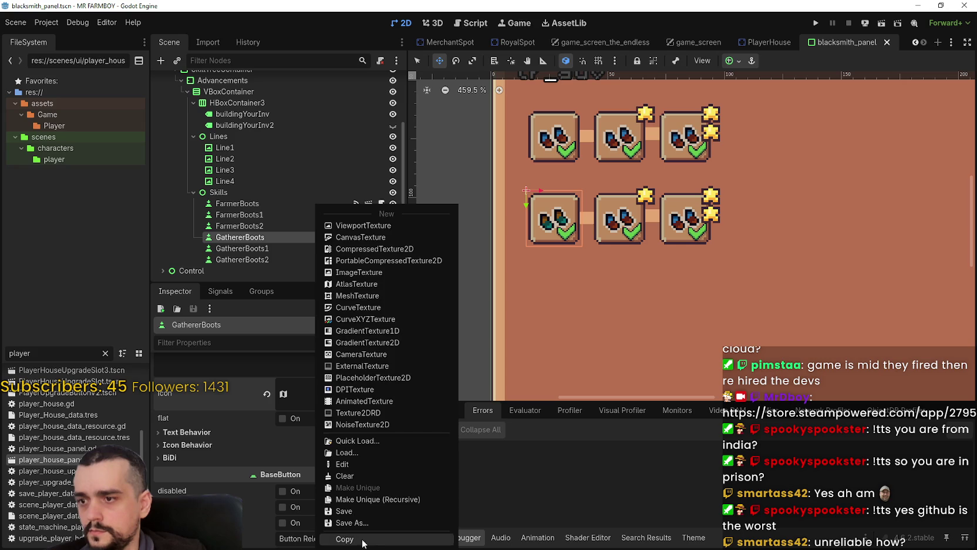
left_click(344, 539)
left_click(242, 248)
scroll(332, 475, "down", 2)
right_click(335, 454)
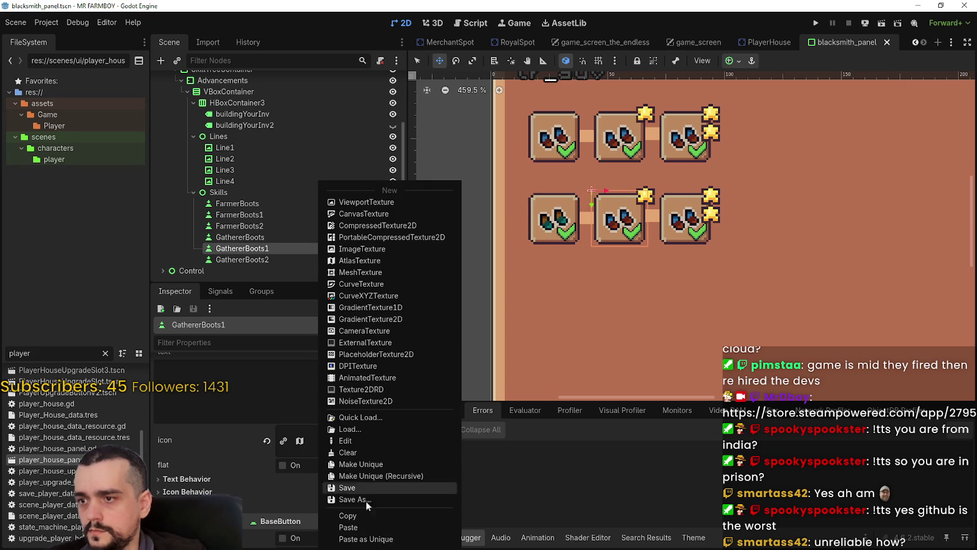
left_click(370, 523)
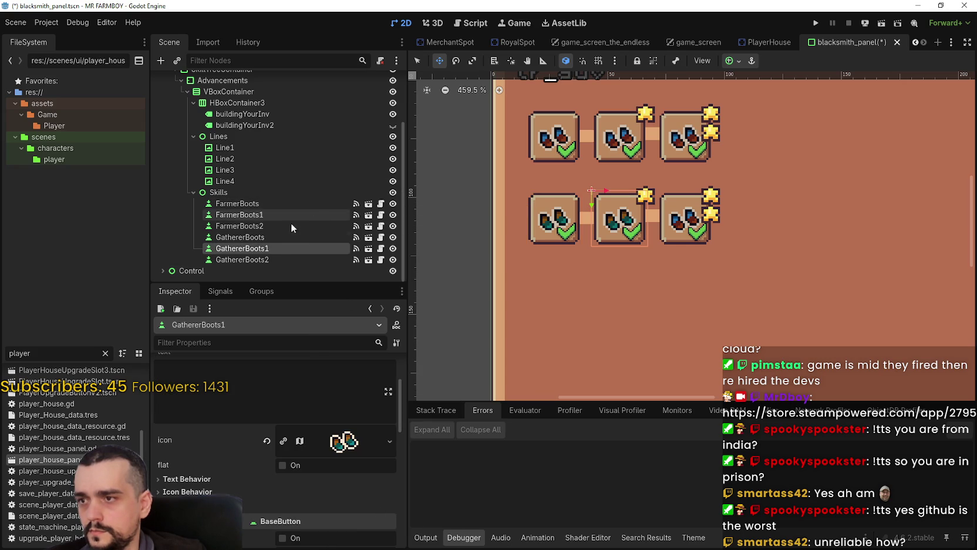
Paste the same boots icon onto GathererBoots2 and save the scene.
left_click(277, 259)
right_click(352, 430)
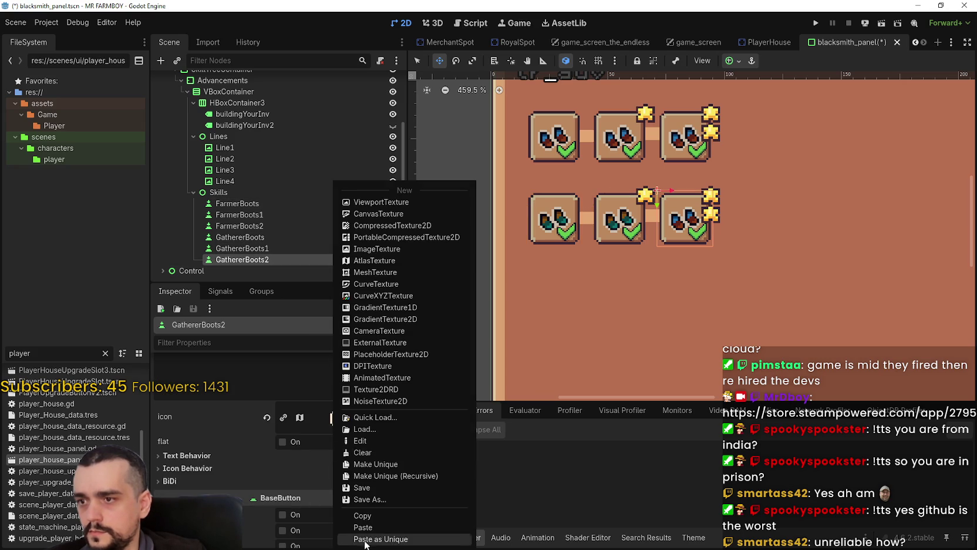
left_click(364, 523)
scroll(611, 234, "down", 2)
key("ctrl+s")
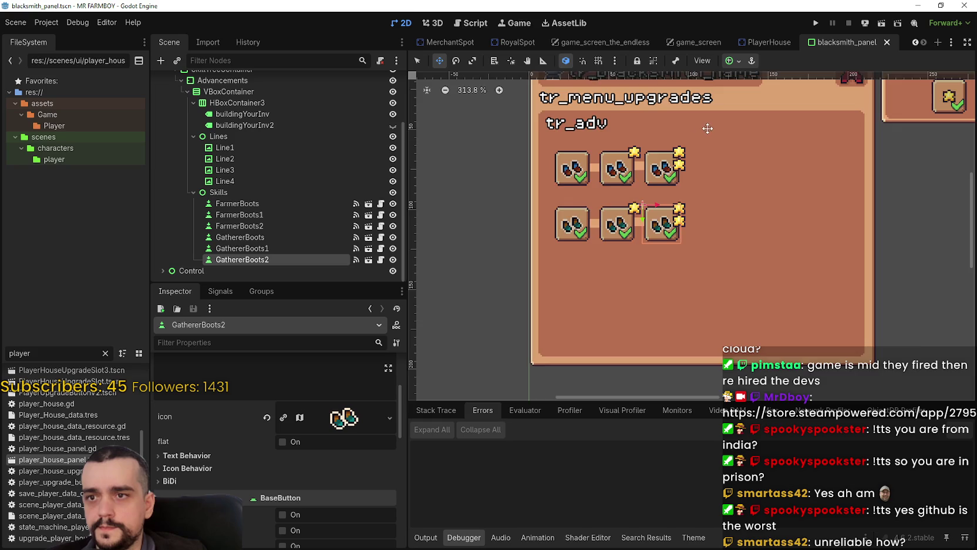
scroll(660, 185, "up", 2)
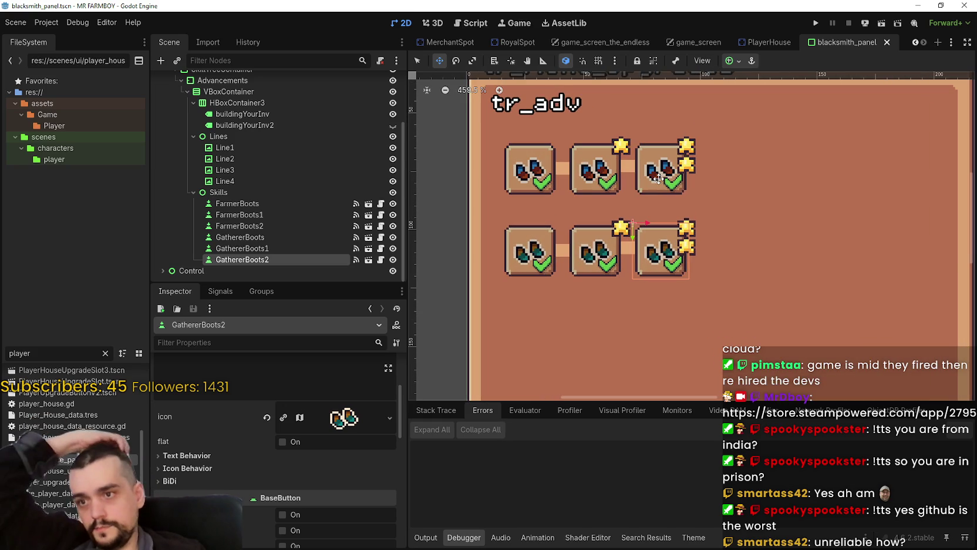
Check the icons of GathererBoots, GathererBoots1 and GathererBoots2.
scroll(656, 176, "down", 2)
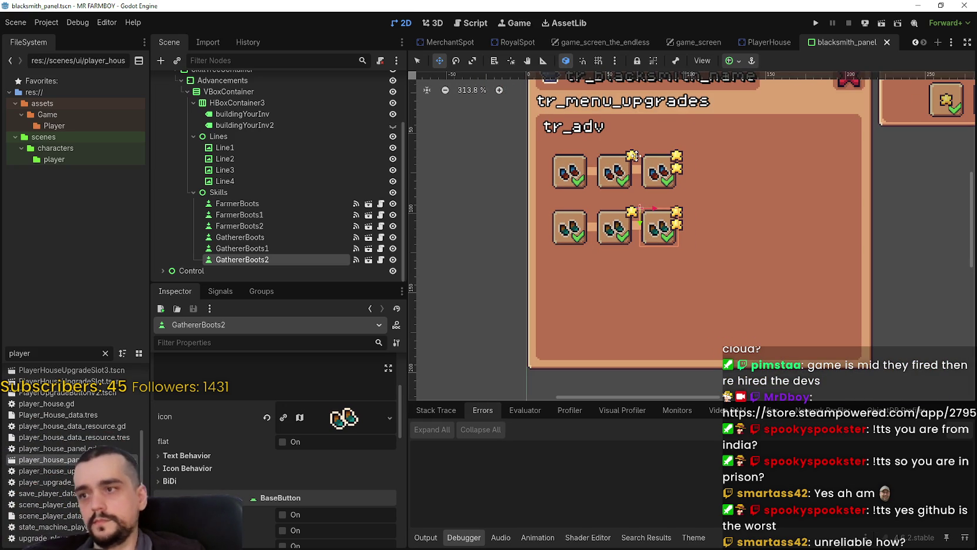
left_click(259, 238)
left_click(260, 249)
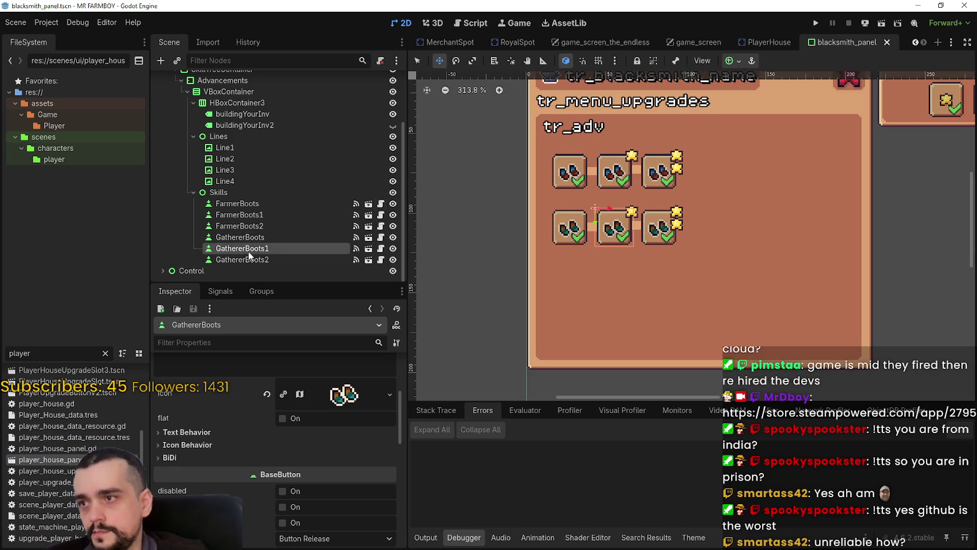
left_click(258, 260)
left_click(259, 237)
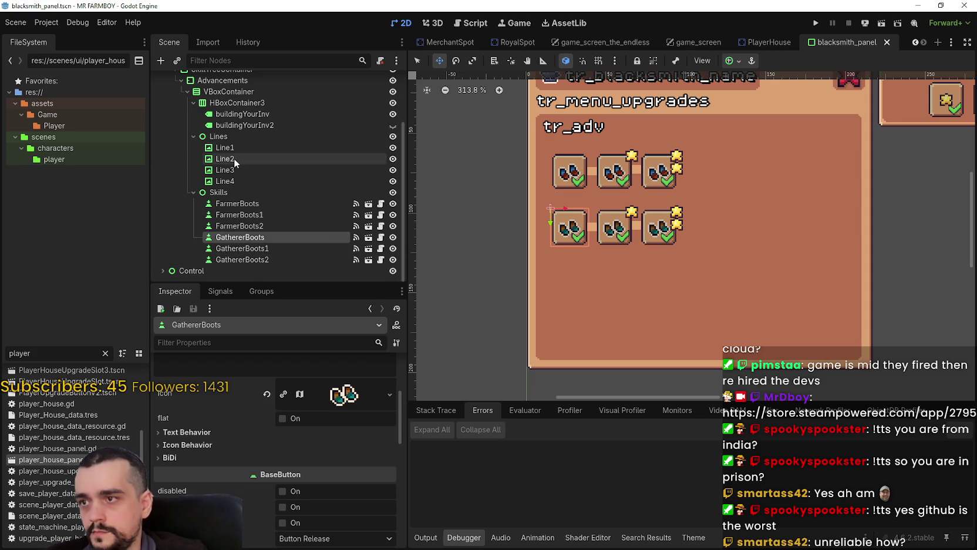
left_click(417, 61)
Box-select the GathererBoots row with its two connecting lines and duplicate it.
mouse_move(479, 271)
left_mouse_down()
mouse_move(521, 243)
mouse_move(701, 200)
left_mouse_up()
left_click_drag(478, 269, 716, 194)
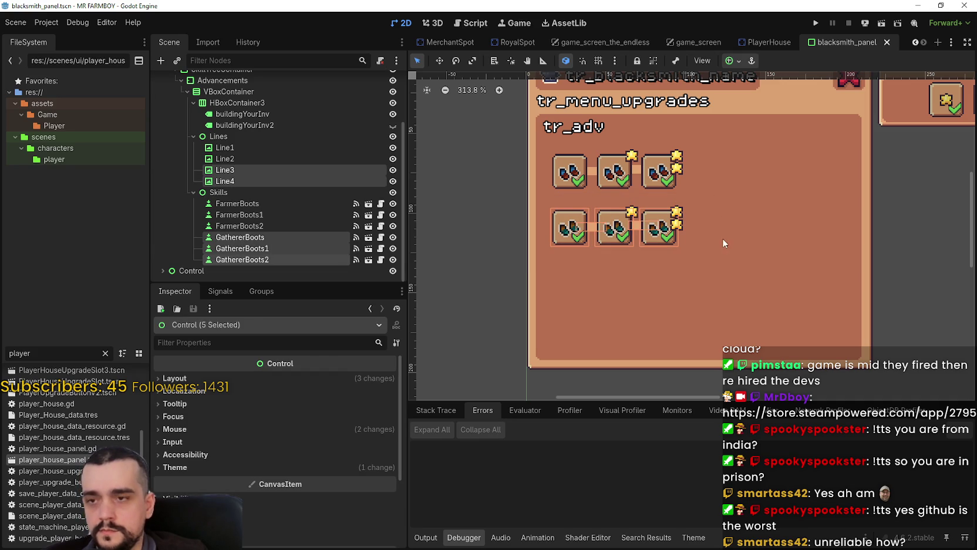
scroll(685, 206, "down", 1)
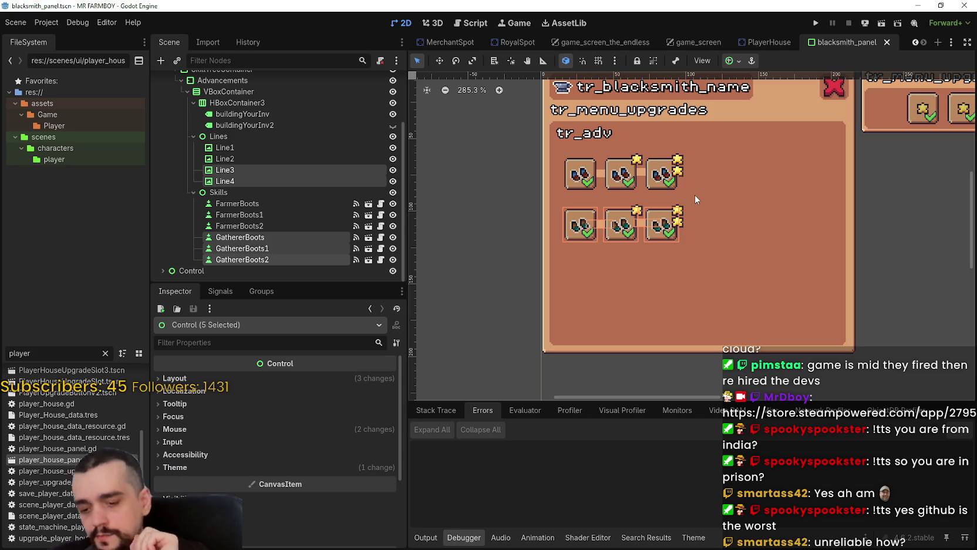
key("ctrl+d")
scroll(644, 159, "up", 2)
Drag the duplicated row below the second row and begin renaming GathererBoots3.
left_click(440, 60)
left_click_drag(617, 242, 614, 290)
scroll(614, 290, "down", 1)
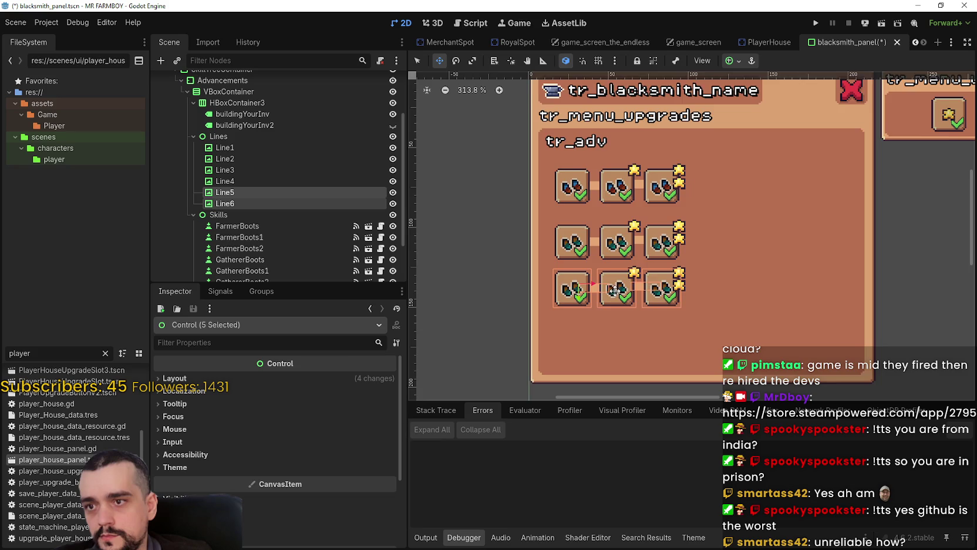
scroll(335, 208, "down", 2)
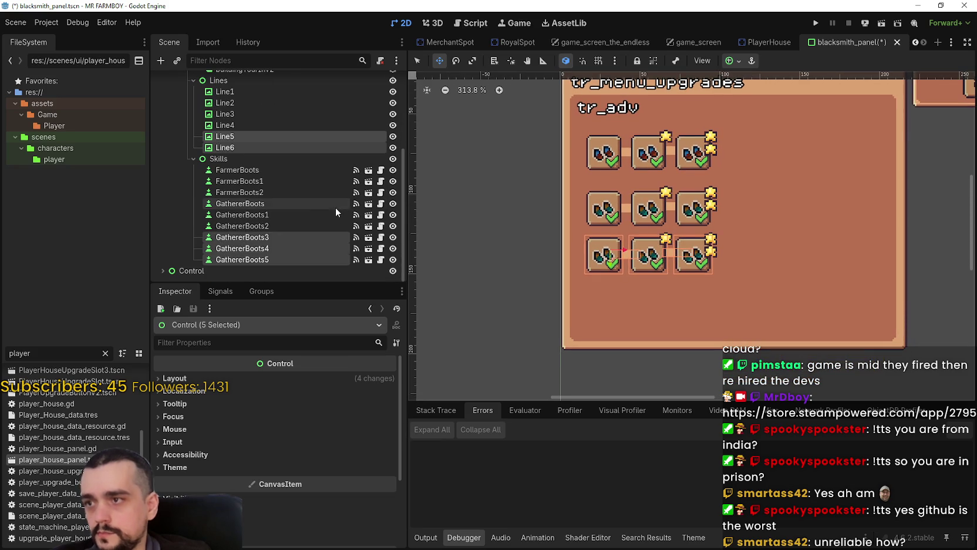
left_click(280, 238)
left_click(283, 238)
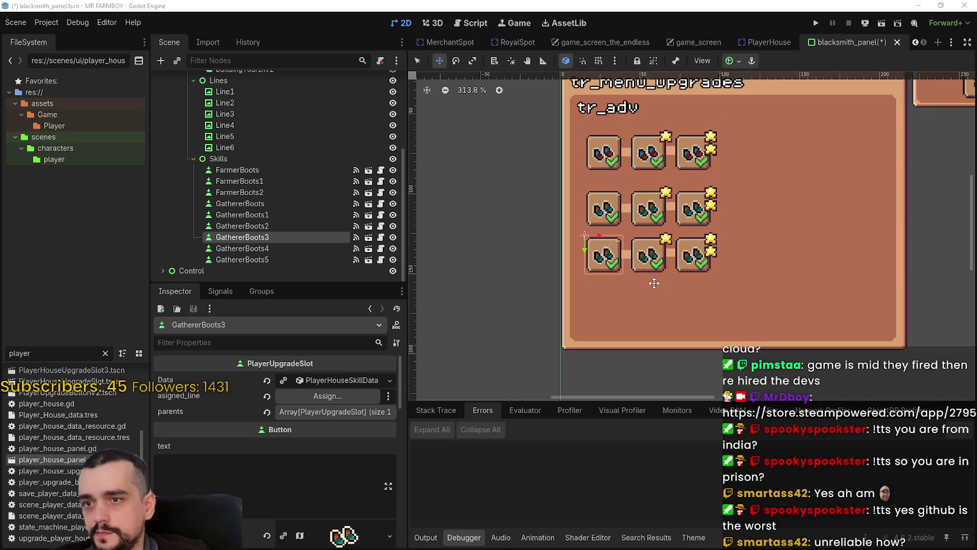
scroll(655, 284, "down", 1)
scroll(655, 279, "up", 1)
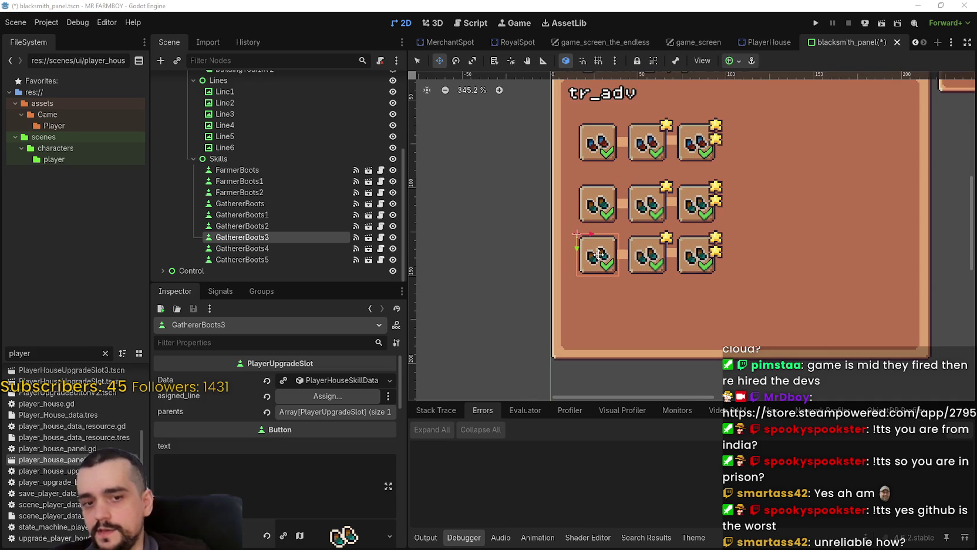
scroll(694, 260, "down", 1)
scroll(789, 257, "down", 2)
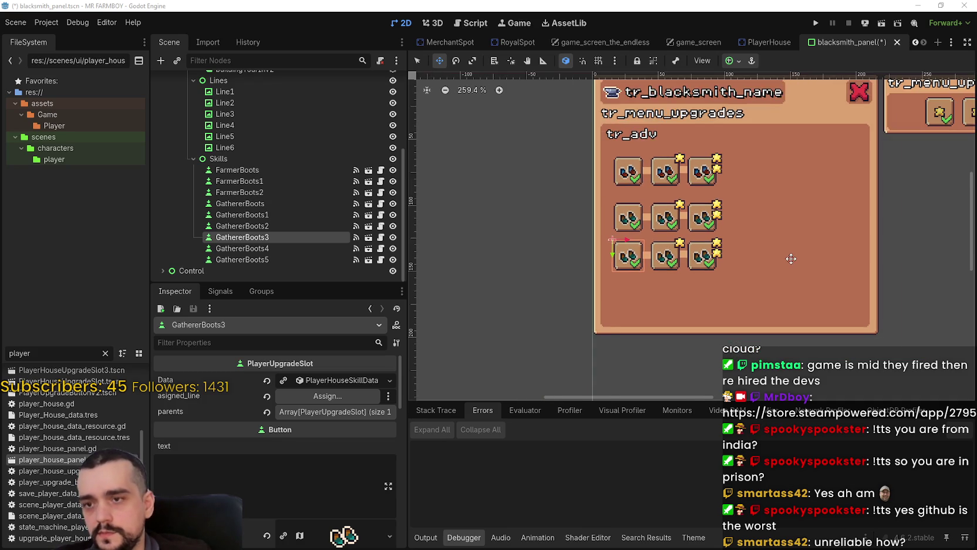
scroll(738, 256, "up", 2)
scroll(693, 235, "up", 1)
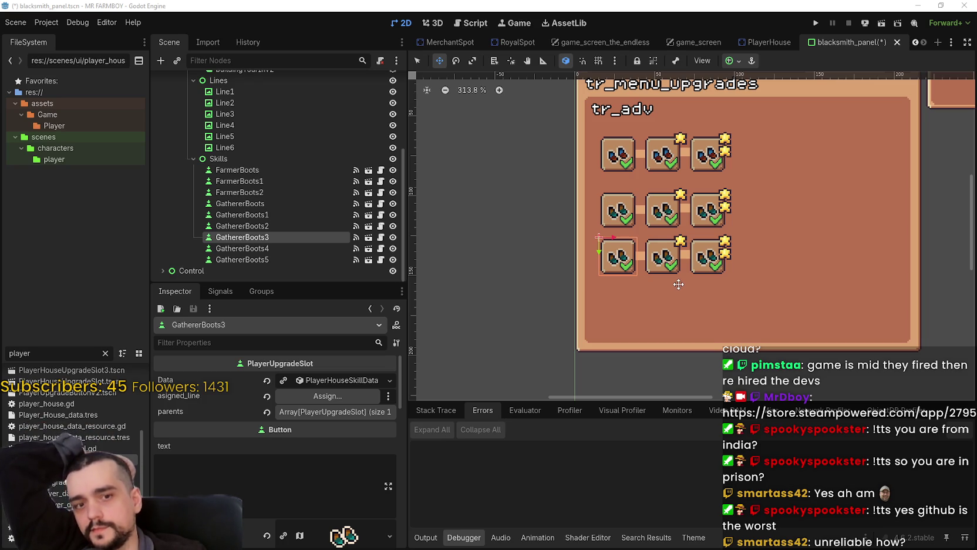
scroll(692, 258, "down", 3)
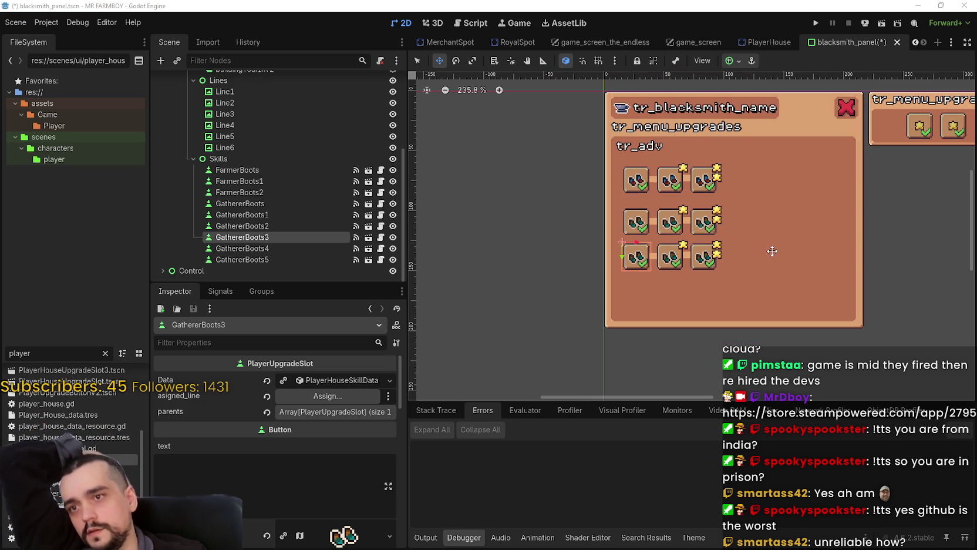
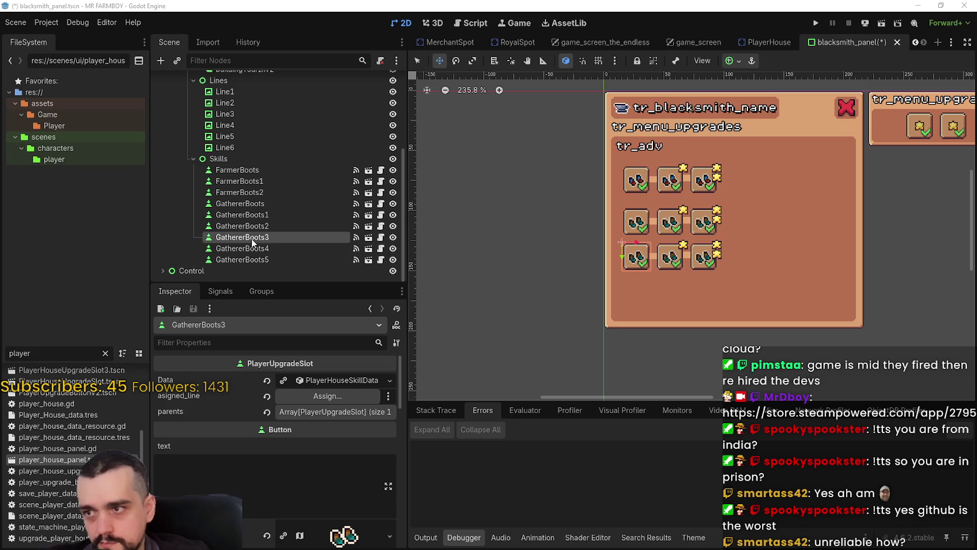
Rename GathererBoots3, GathererBoots4 and GathererBoots5 to RancherBoots, RancherBoots1 and RancherBoots2.
double_click(269, 236)
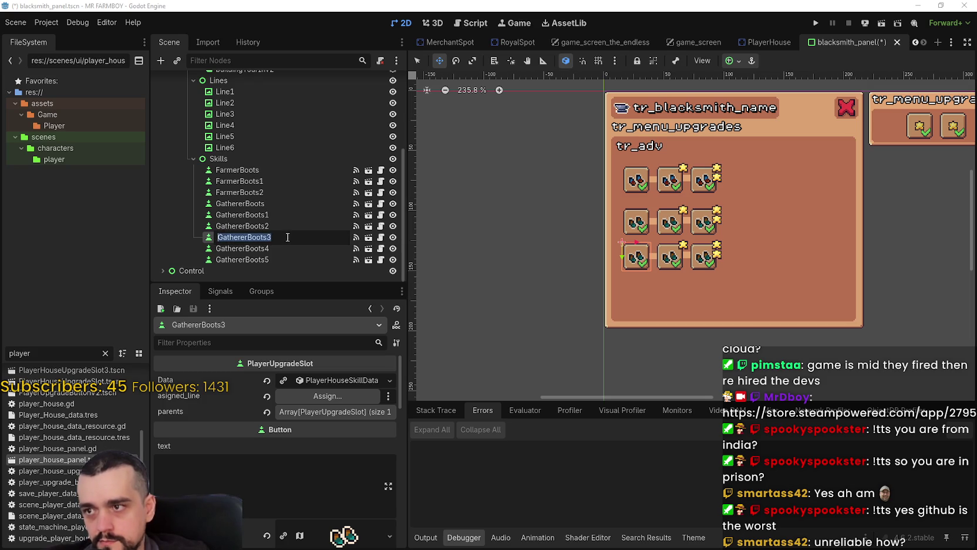
type("Ranc")
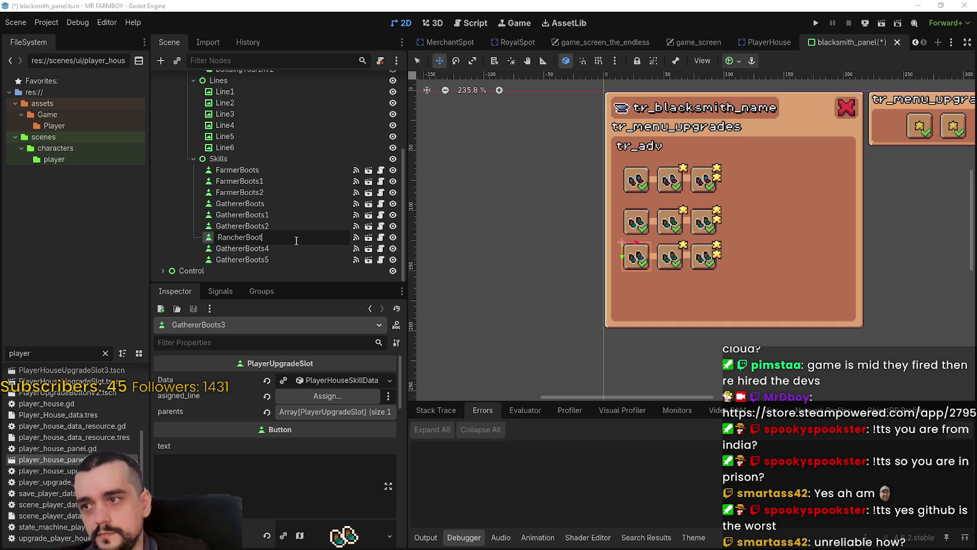
key("Return")
double_click(276, 239)
key("ctrl+c")
left_click(274, 250)
double_click(275, 249)
key("ctrl+v")
left_click(302, 255)
double_click(291, 262)
key("ctrl+v")
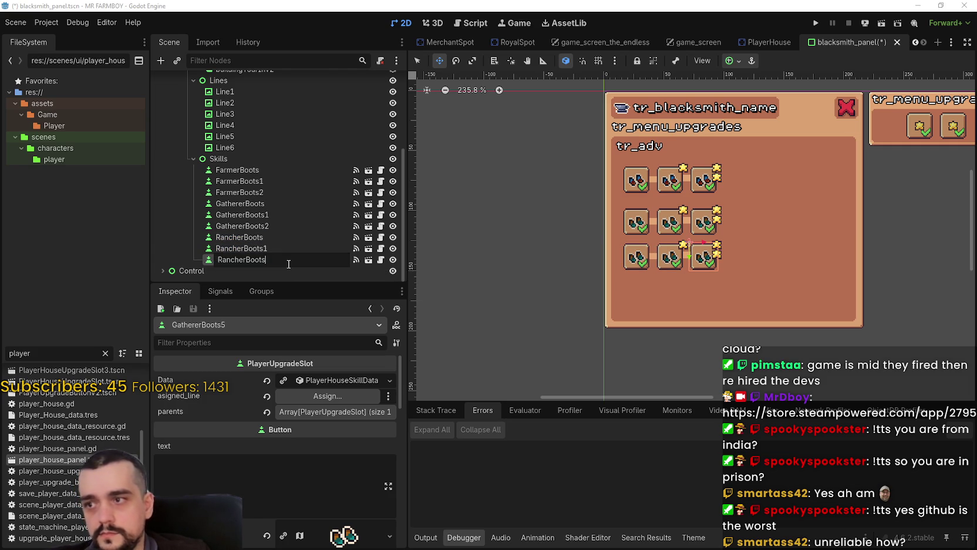
key("Return")
scroll(648, 274, "up", 2)
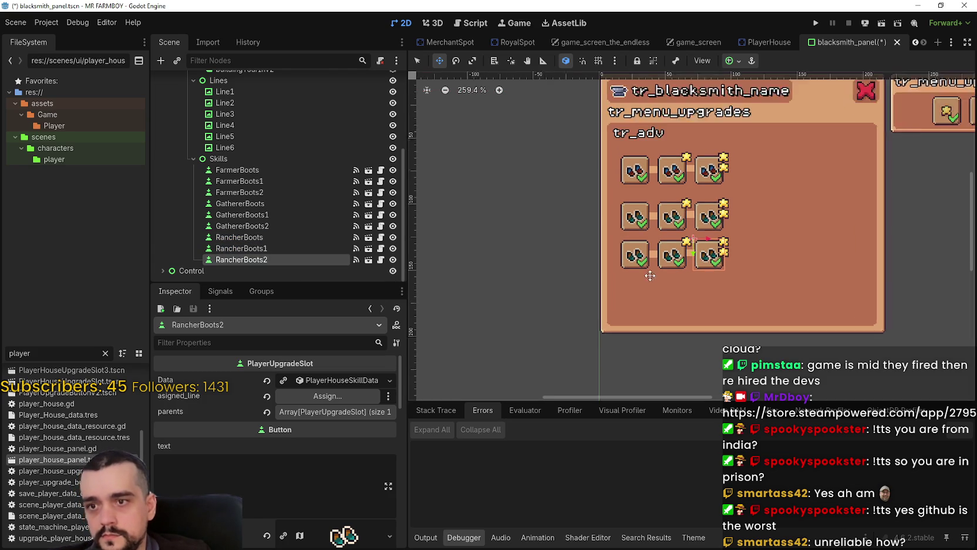
Set the RancherBoots icon's atlas region to another boots cell at x 400, y 1776.
left_click(297, 238)
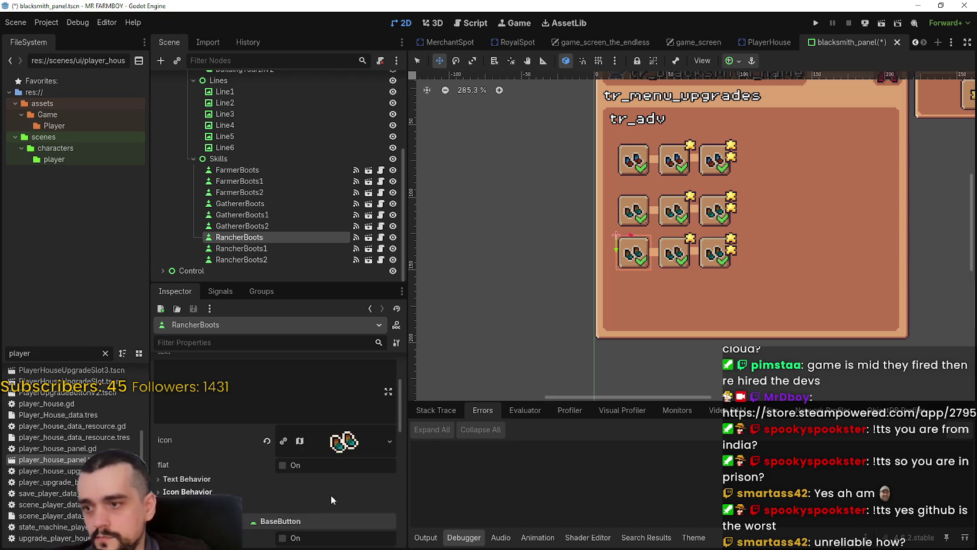
left_click(340, 443)
scroll(288, 440, "down", 3)
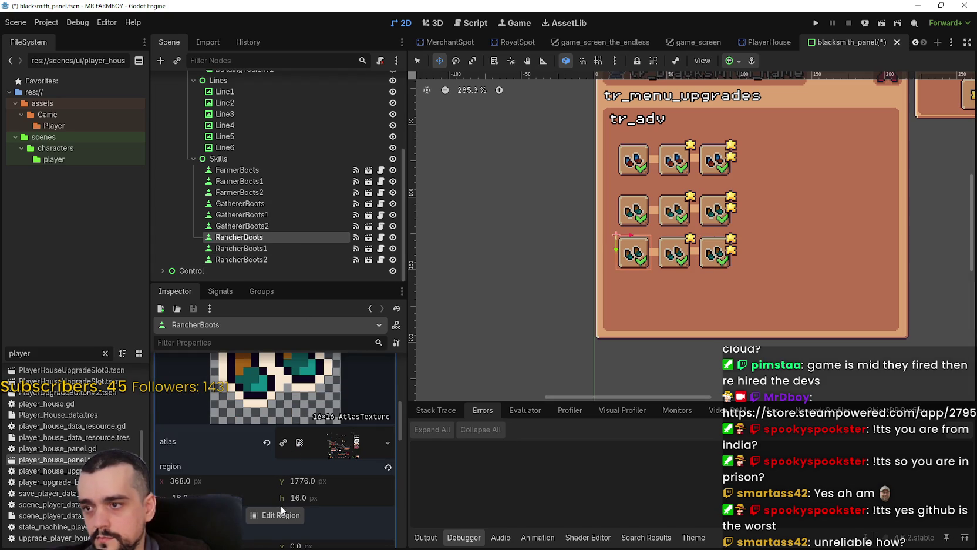
left_click(278, 515)
scroll(484, 227, "down", 4)
scroll(481, 237, "down", 5)
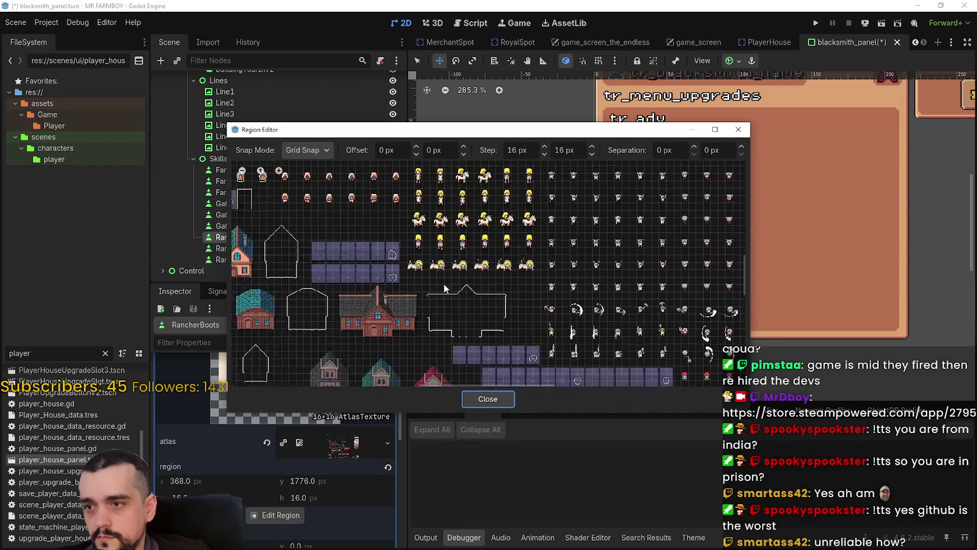
scroll(429, 309, "up", 5)
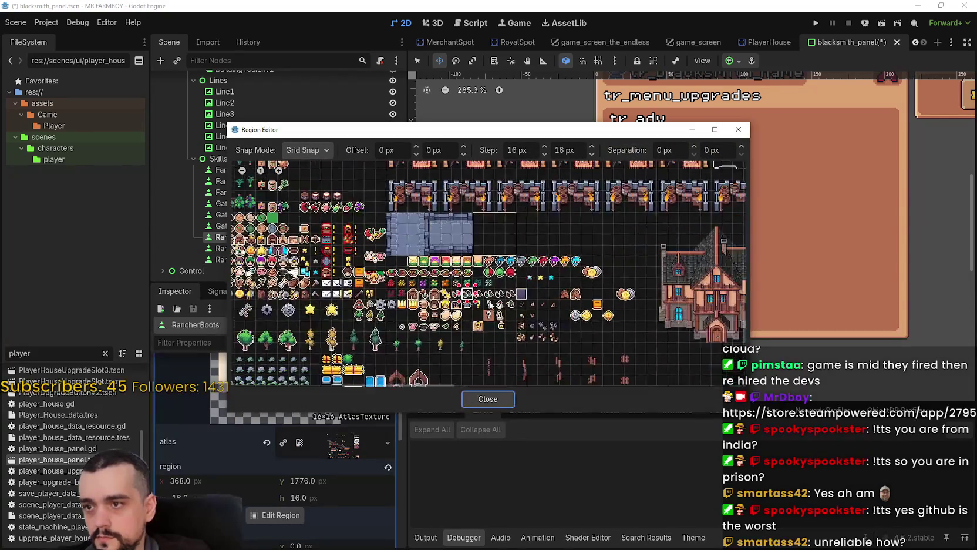
left_click(457, 286)
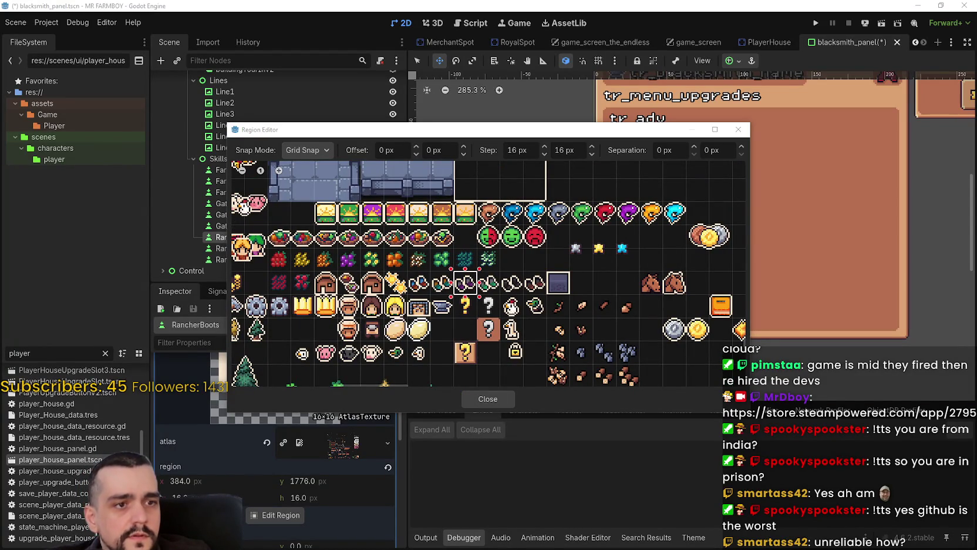
scroll(467, 288, "up", 3)
left_click(470, 291)
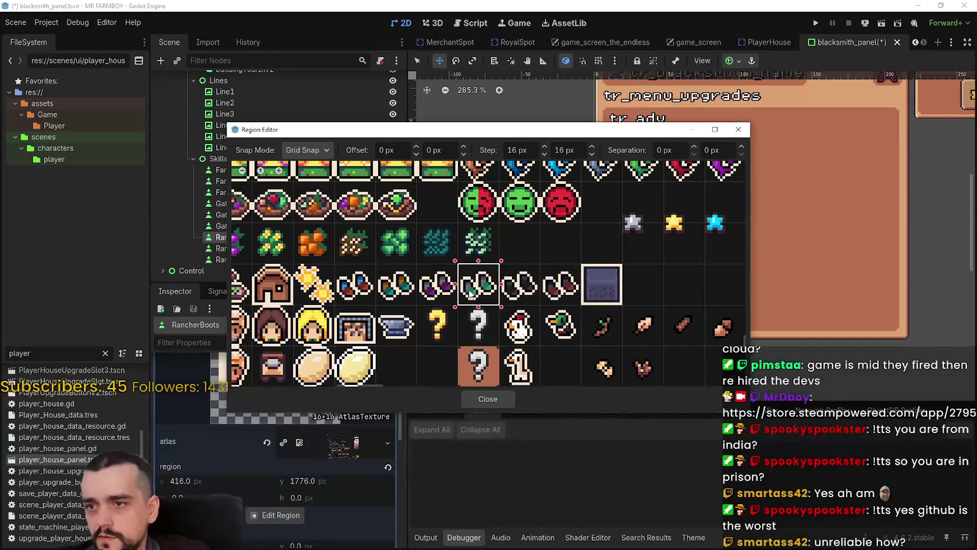
left_click(489, 399)
scroll(667, 248, "up", 2)
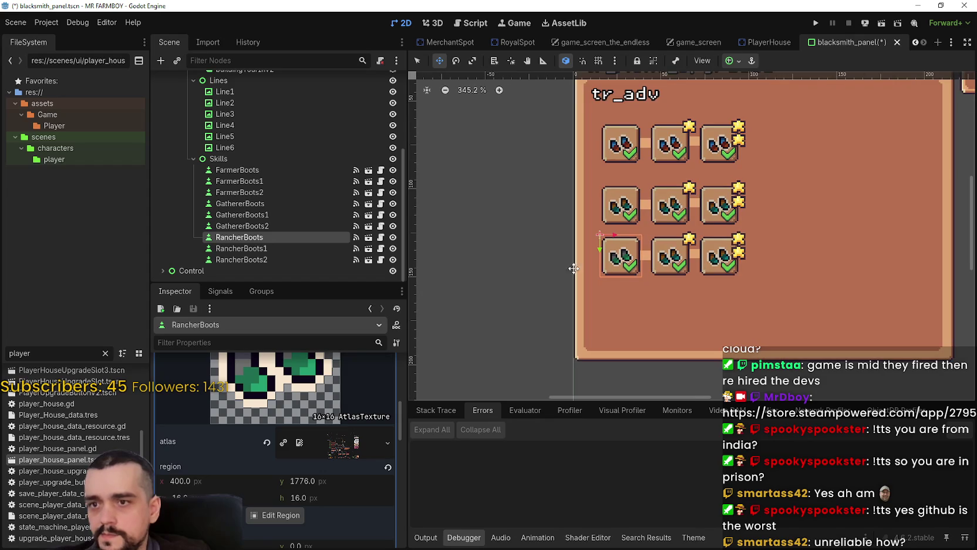
Copy the RancherBoots icon and paste it onto RancherBoots1.
scroll(337, 478, "up", 5)
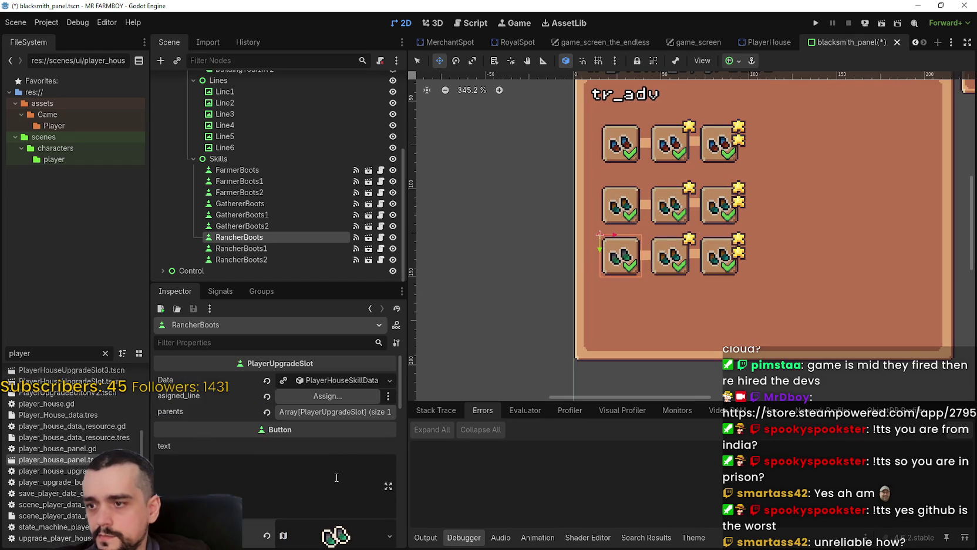
scroll(344, 439, "down", 3)
right_click(328, 442)
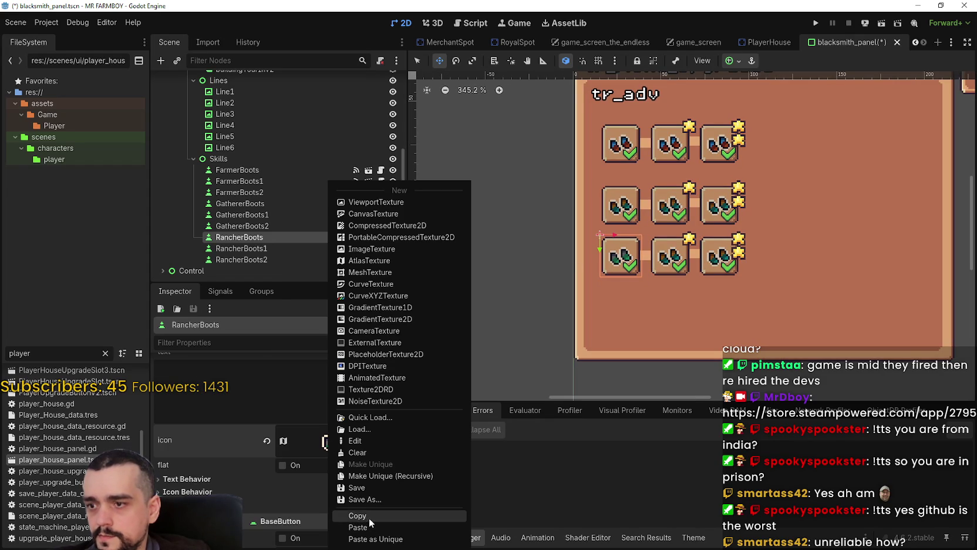
left_click(372, 516)
left_click(264, 248)
scroll(327, 458, "down", 3)
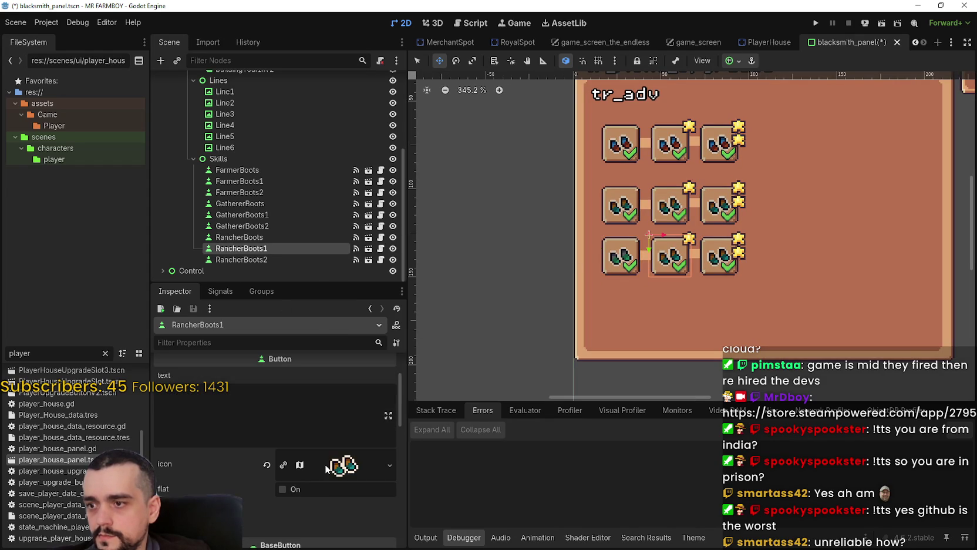
right_click(327, 464)
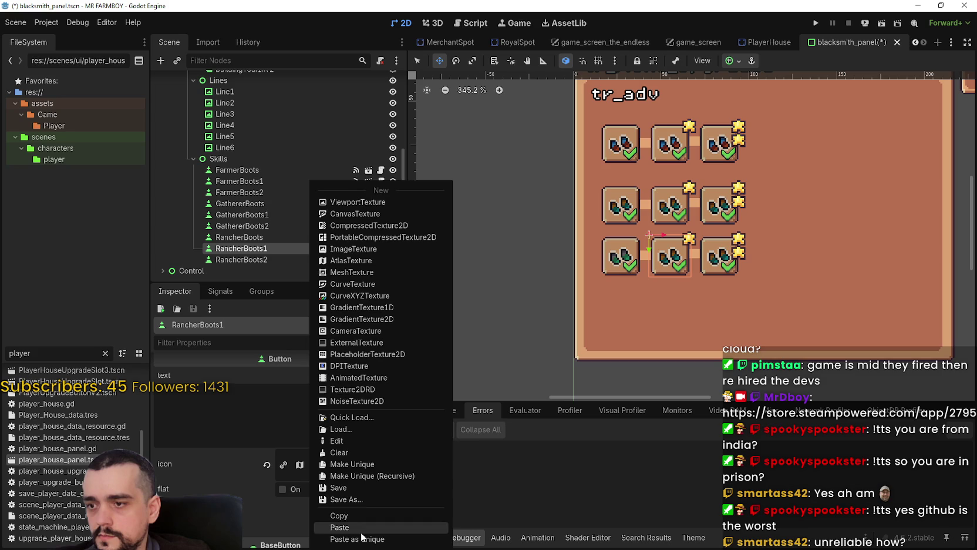
left_click(340, 527)
Paste the same boots icon onto RancherBoots2.
double_click(265, 253)
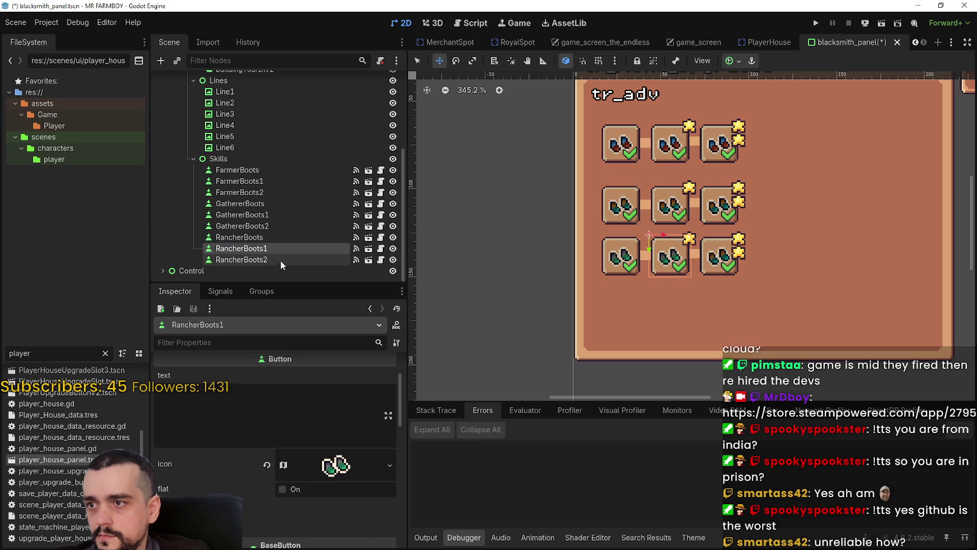
left_click(273, 259)
right_click(321, 442)
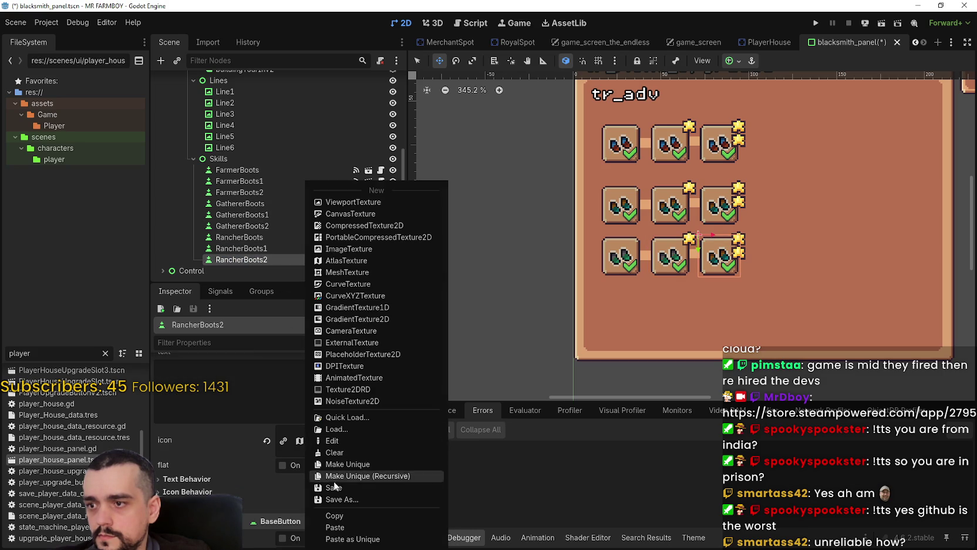
left_click(340, 527)
scroll(341, 493, "up", 2)
scroll(338, 476, "up", 1)
Save blacksmith_panel.tscn and check the icons on the three Rancher slots.
key("ctrl+s")
scroll(528, 309, "down", 2)
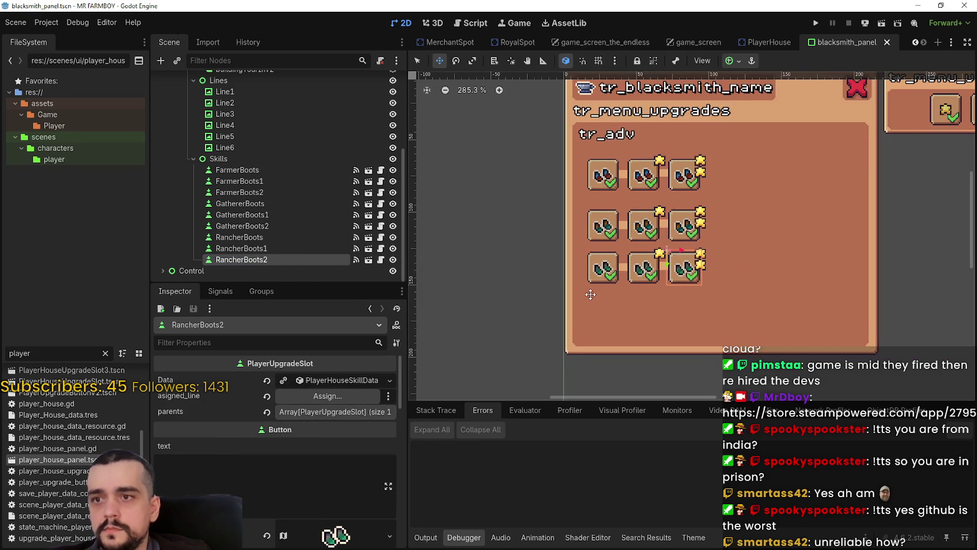
scroll(646, 275, "up", 2)
scroll(653, 274, "down", 2)
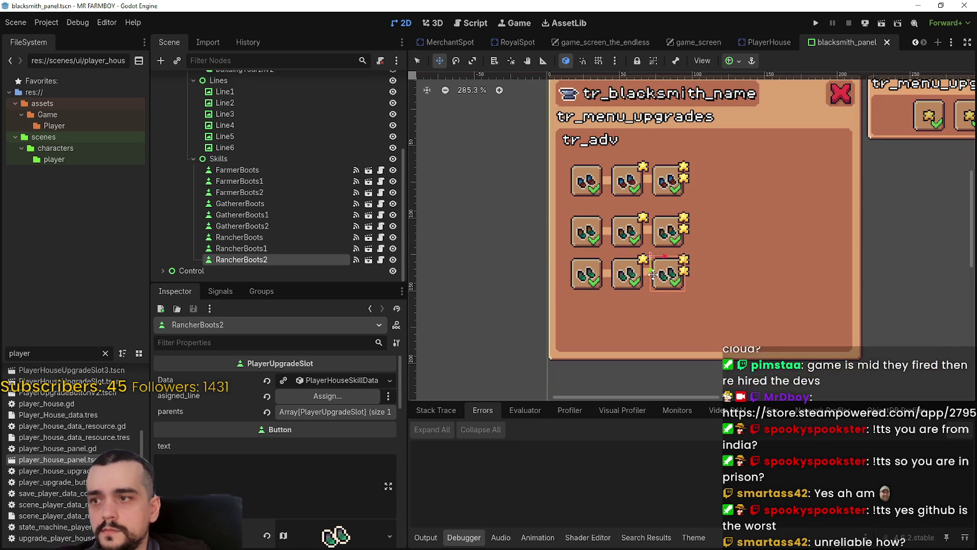
left_click(334, 247)
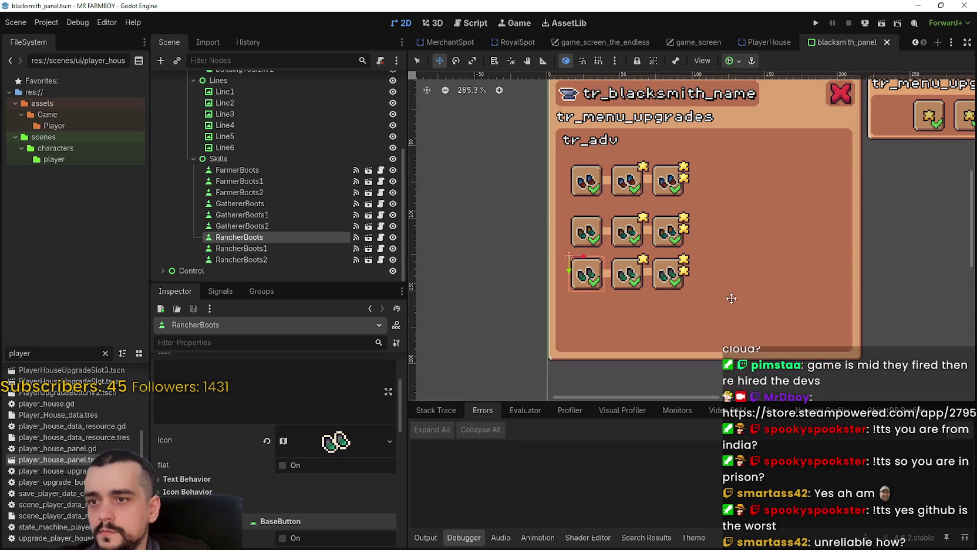
left_click(258, 237)
left_click(250, 248)
Select the whole bottom skill row and duplicate it.
key("q")
left_click(476, 277)
left_click_drag(500, 290, 736, 240)
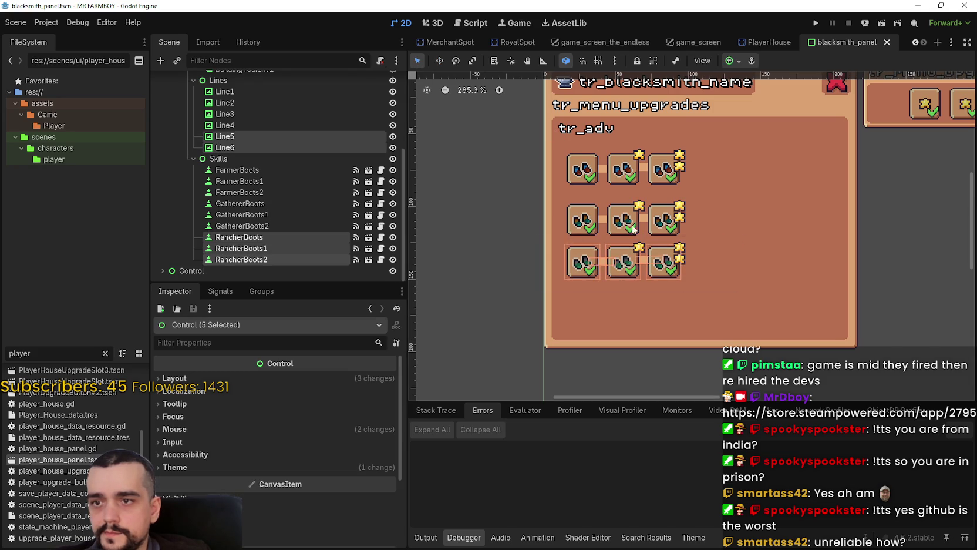
scroll(519, 262, "up", 2)
scroll(531, 256, "down", 3)
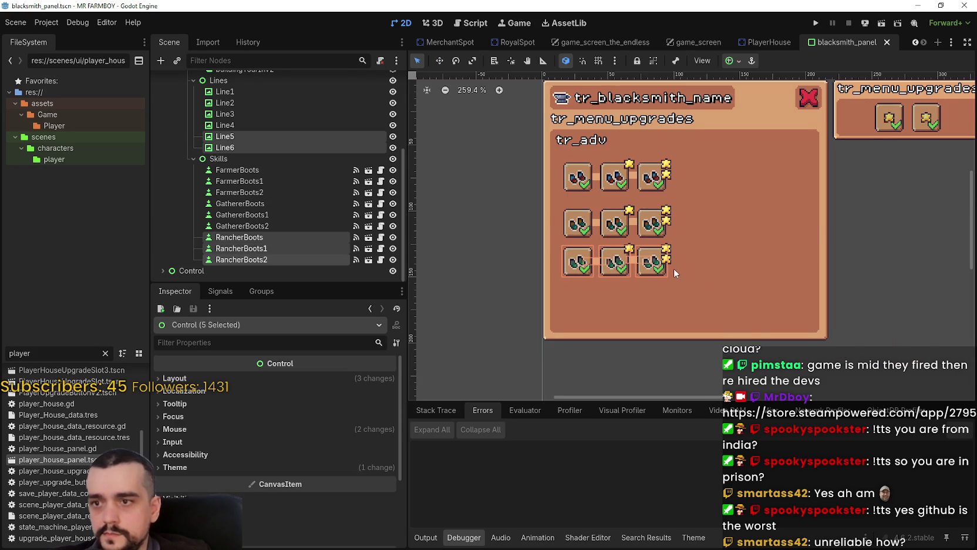
scroll(673, 268, "up", 1)
scroll(676, 266, "up", 1)
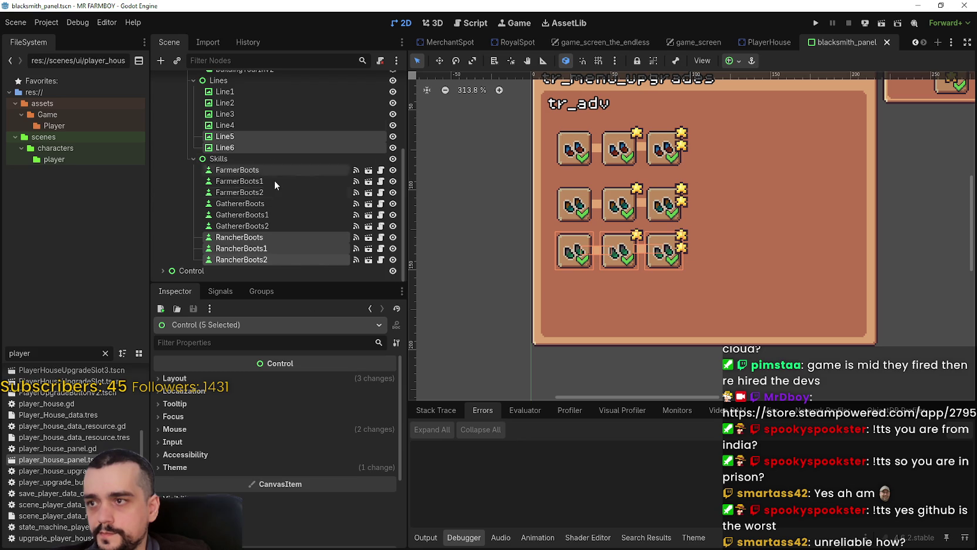
key("ctrl+d")
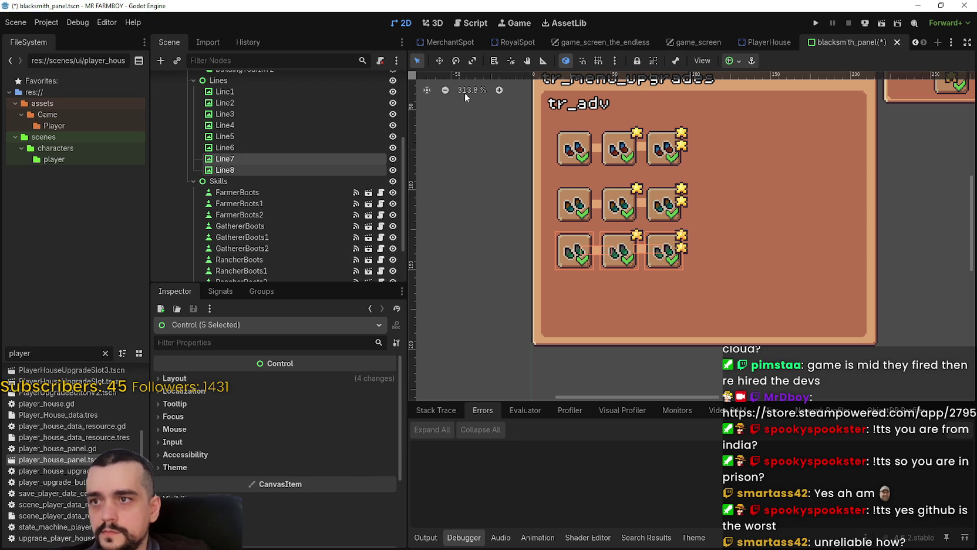
Move the duplicated slots up beside the first row, to its right.
left_click(440, 60)
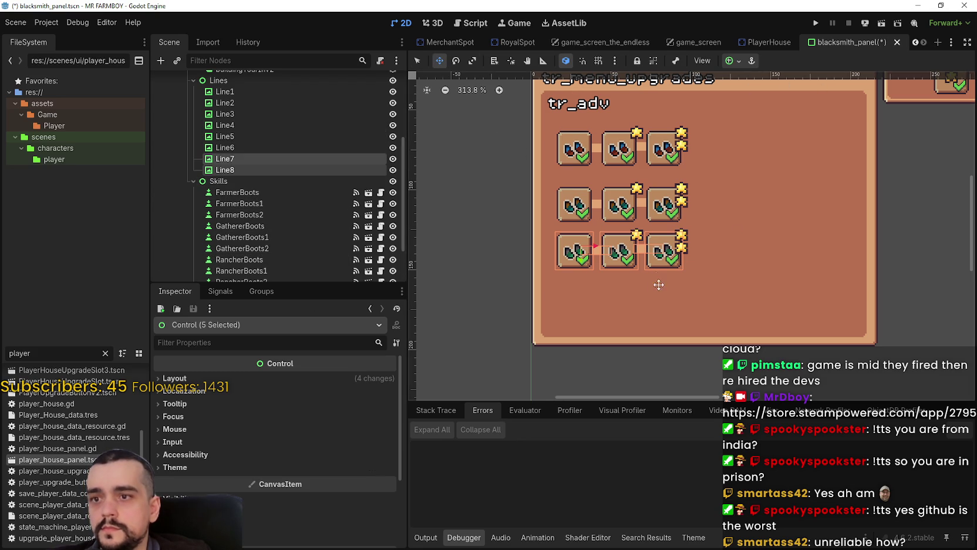
left_click_drag(594, 256, 591, 303)
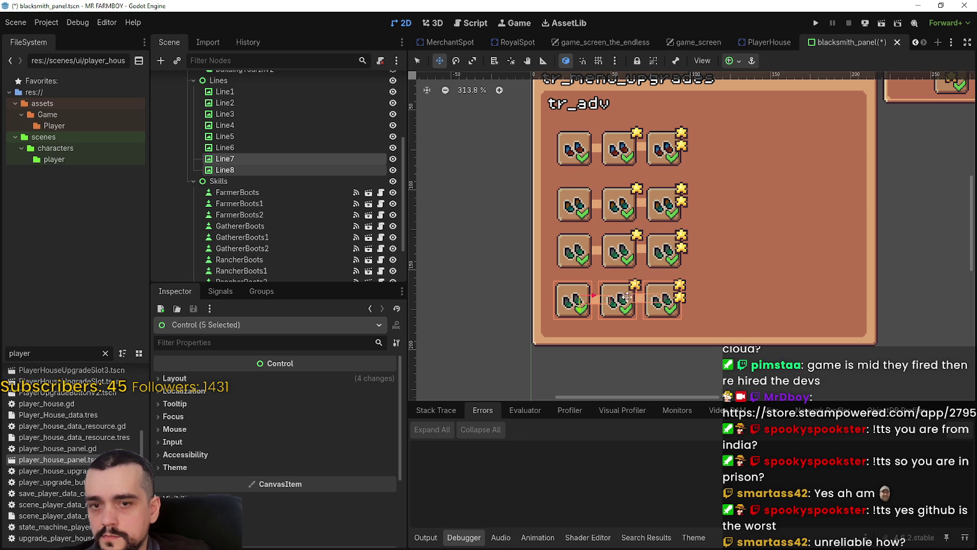
scroll(632, 288, "down", 2)
scroll(664, 272, "up", 1)
left_click_drag(566, 299, 707, 163)
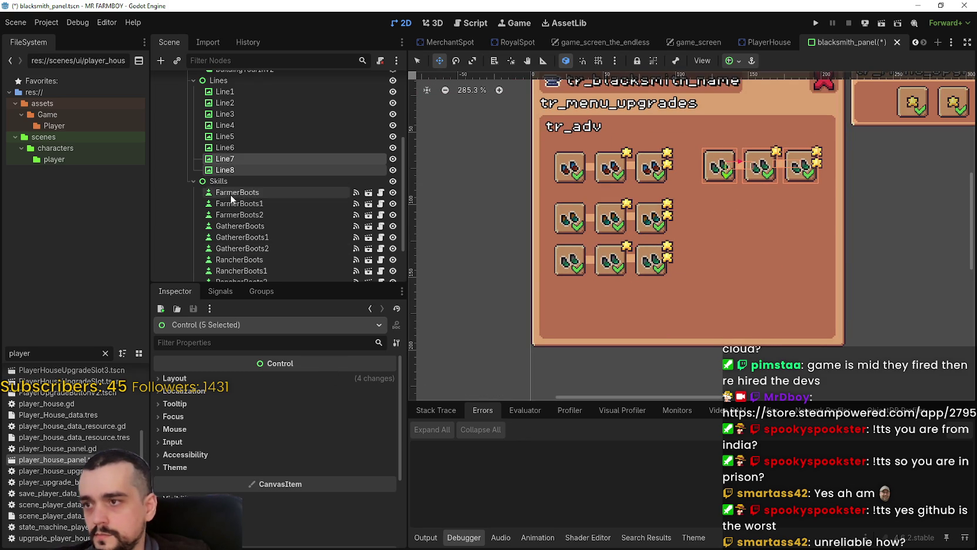
scroll(254, 239, "down", 3)
left_click(263, 237)
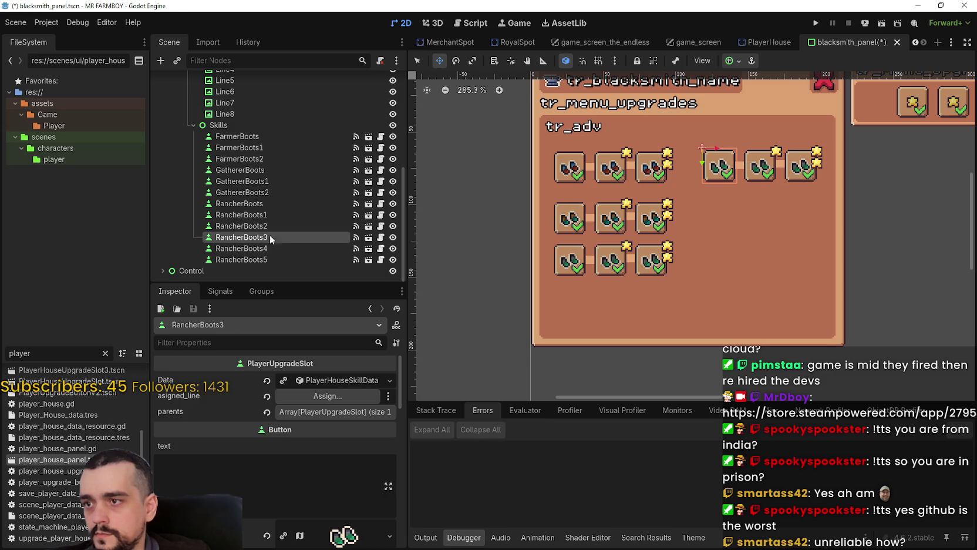
Rename RancherBoots3 and RancherBoots4 to ForesterBoots and ForesterBoots1.
key("F2")
type("ForesterBoots")
key("Return")
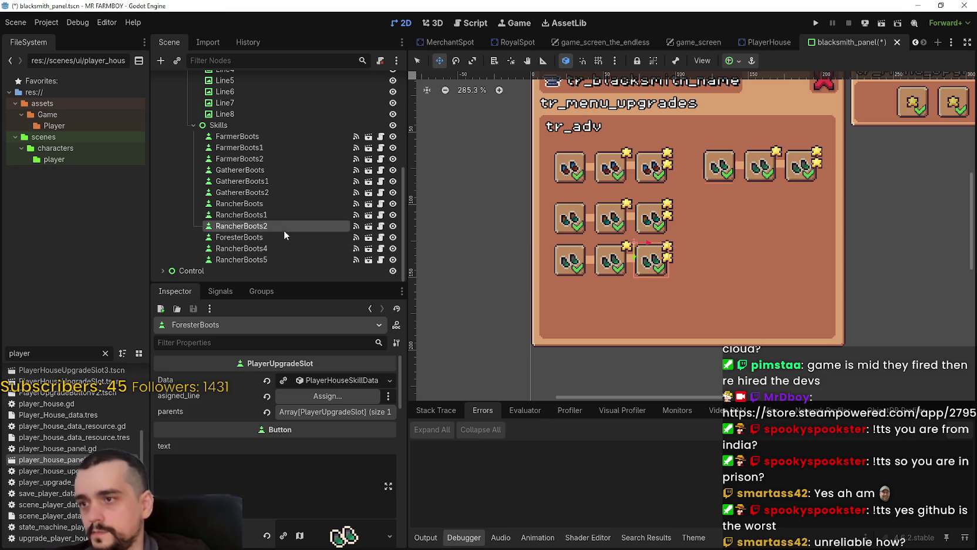
left_click(269, 248)
key("F2")
type("ForesterBoots2")
key("Return")
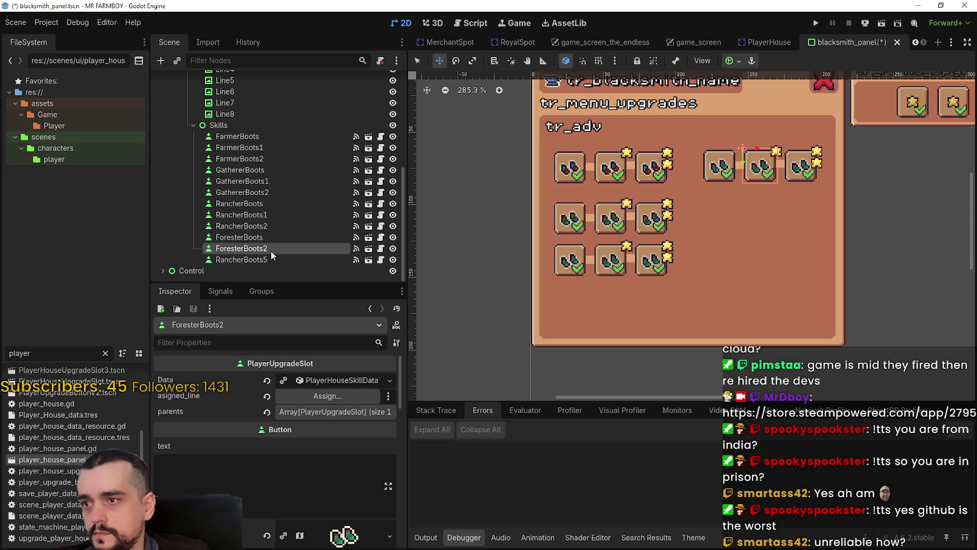
left_click(269, 248)
type("1")
key("Return")
Rename RancherBoots5 to ForesterBoots2 and save the blacksmith panel scene.
left_click(244, 261)
left_click(244, 260)
type("ForesterBoots2")
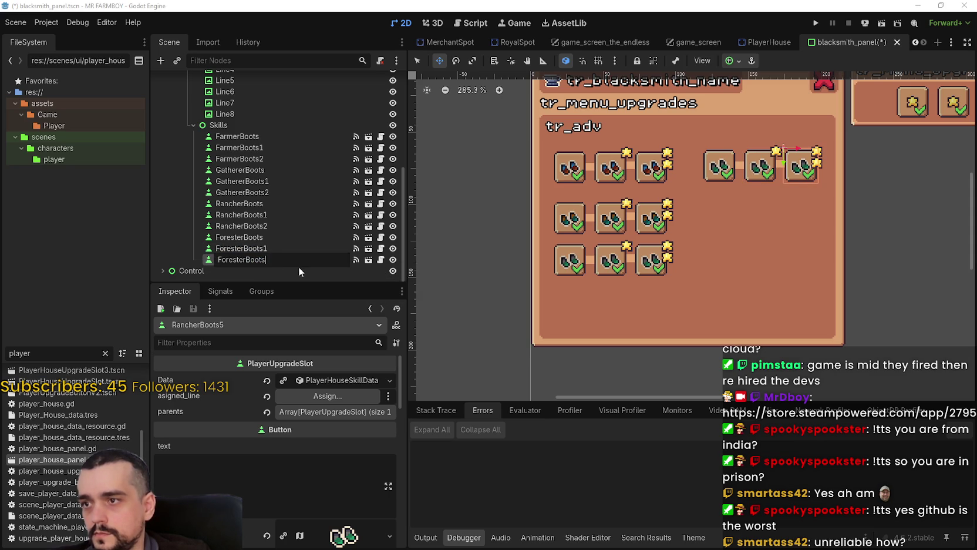
key("Return")
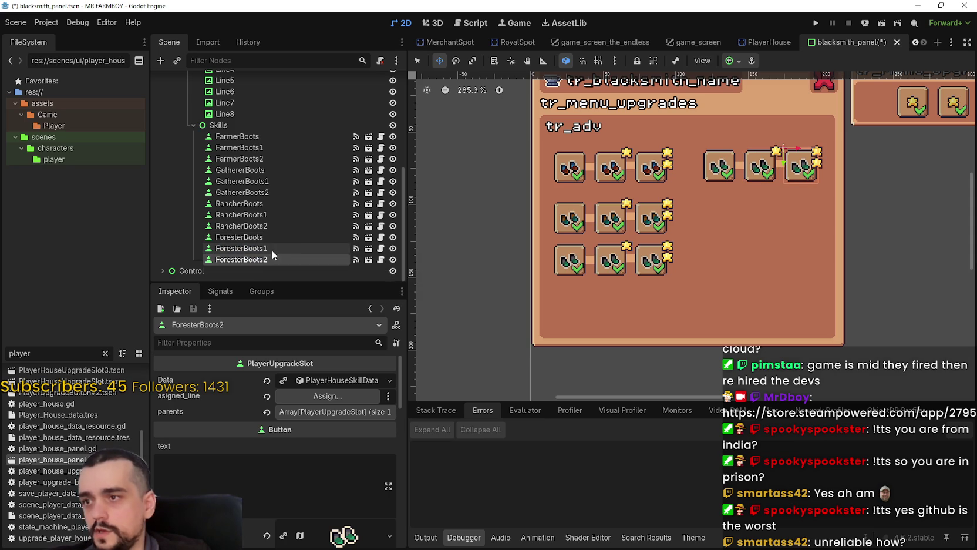
key("ctrl+s")
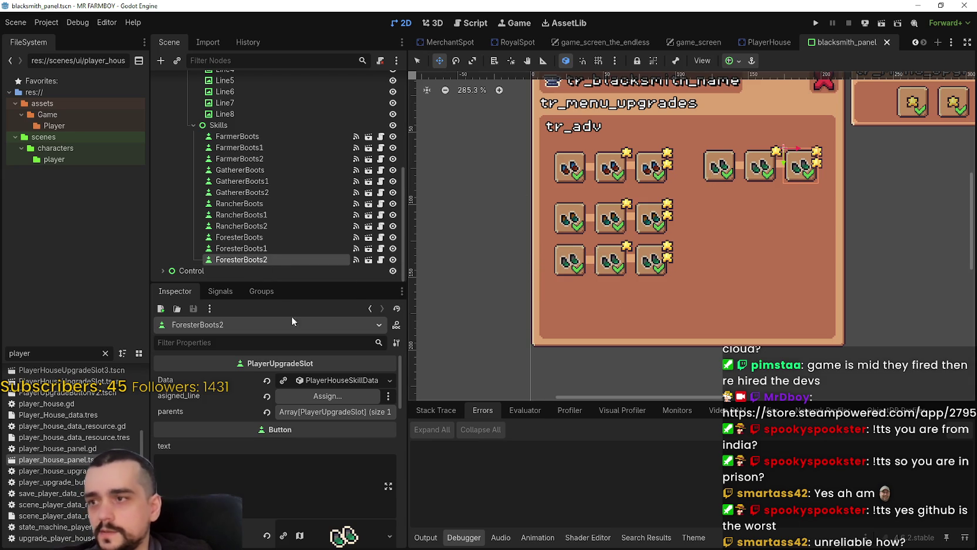
left_click(269, 237)
Change the ForesterBoots icon's atlas region to the dark boots tile at x 416, y 1776.
scroll(321, 508, "down", 2)
left_click(295, 490)
scroll(289, 509, "down", 3)
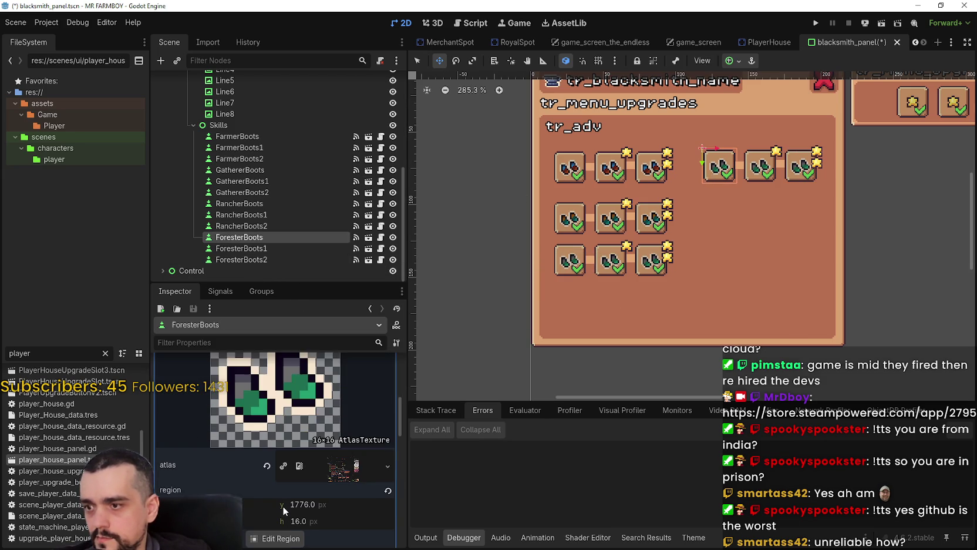
left_click(282, 515)
scroll(485, 272, "down", 8)
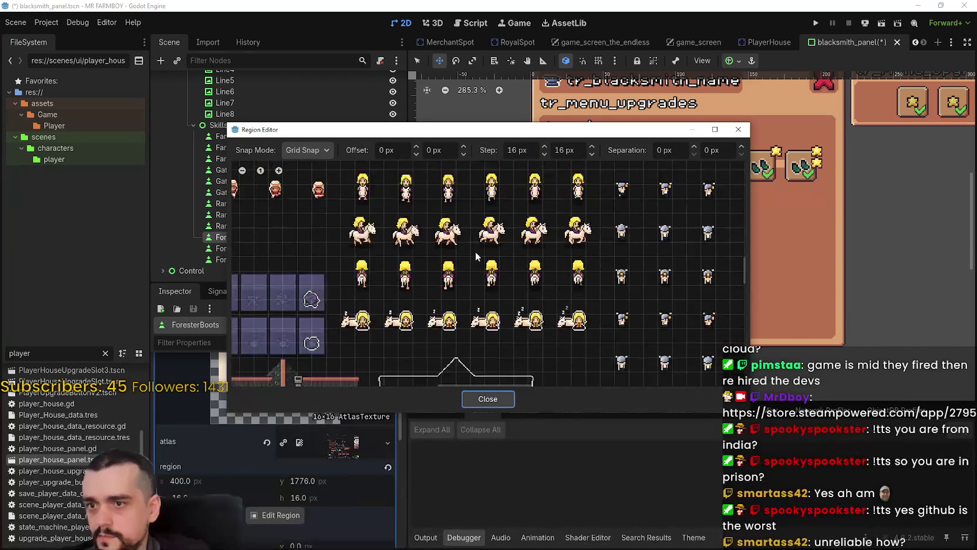
scroll(464, 303, "up", 8)
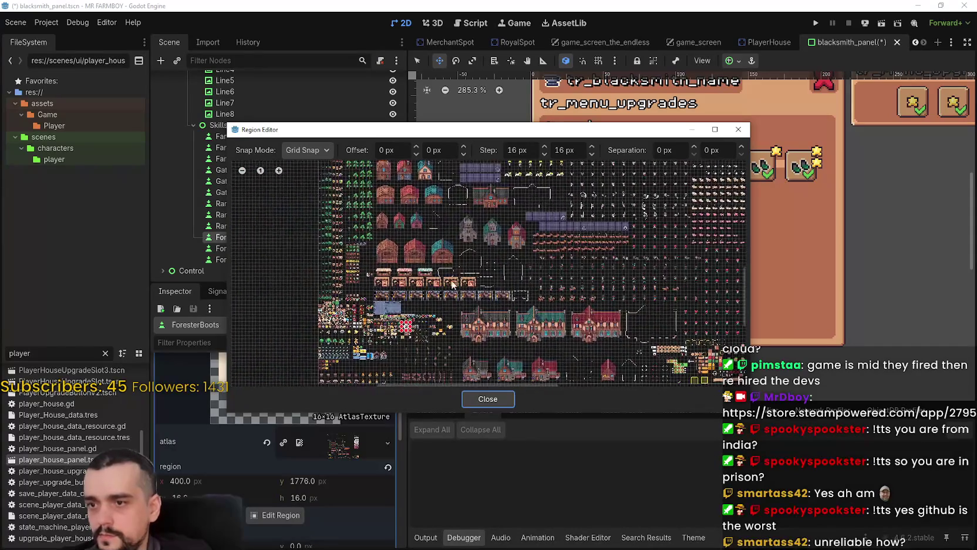
scroll(449, 283, "up", 6)
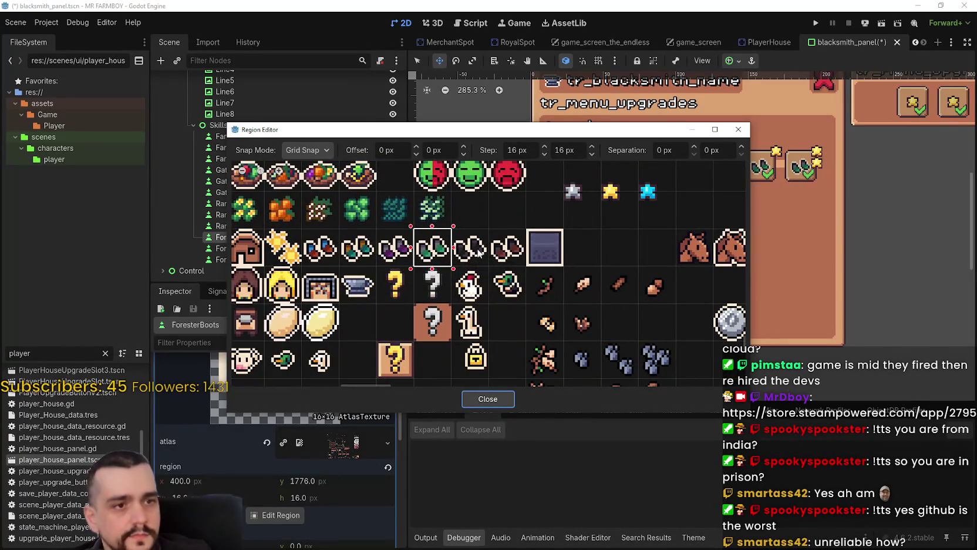
scroll(479, 252, "up", 2)
left_click_drag(495, 249, 454, 270)
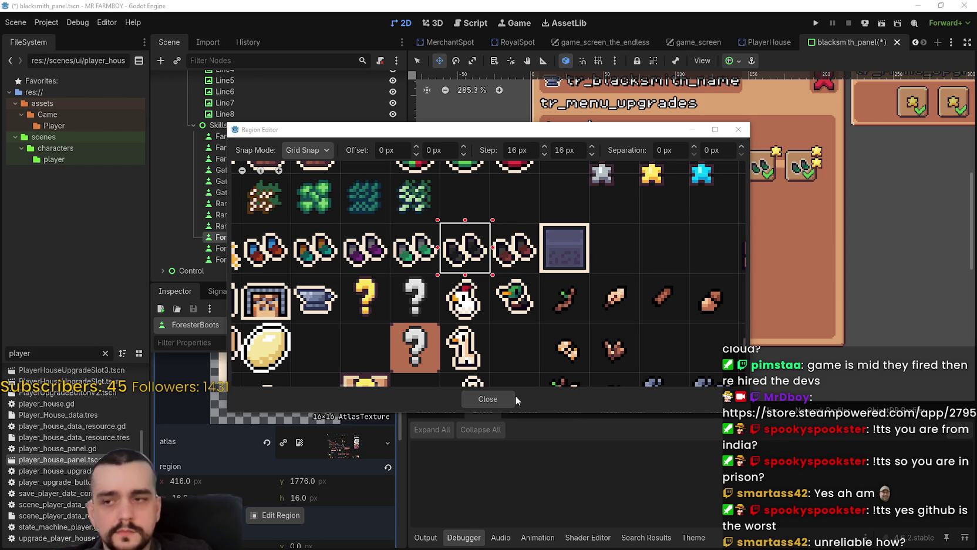
left_click(484, 403)
scroll(671, 176, "up", 2)
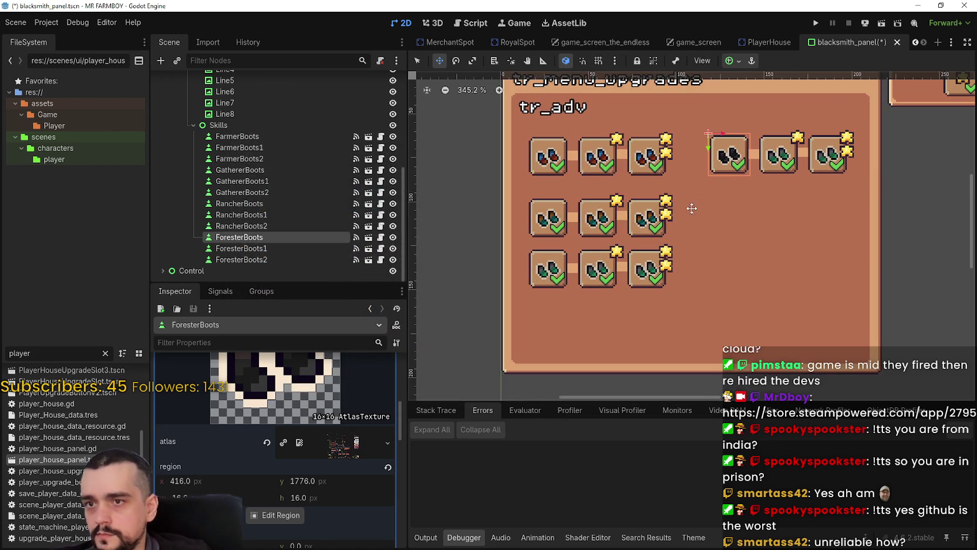
Copy the dark boot icon and paste it onto ForesterBoots1.
left_click(333, 416)
right_click(332, 417)
left_click(387, 520)
left_click(303, 249)
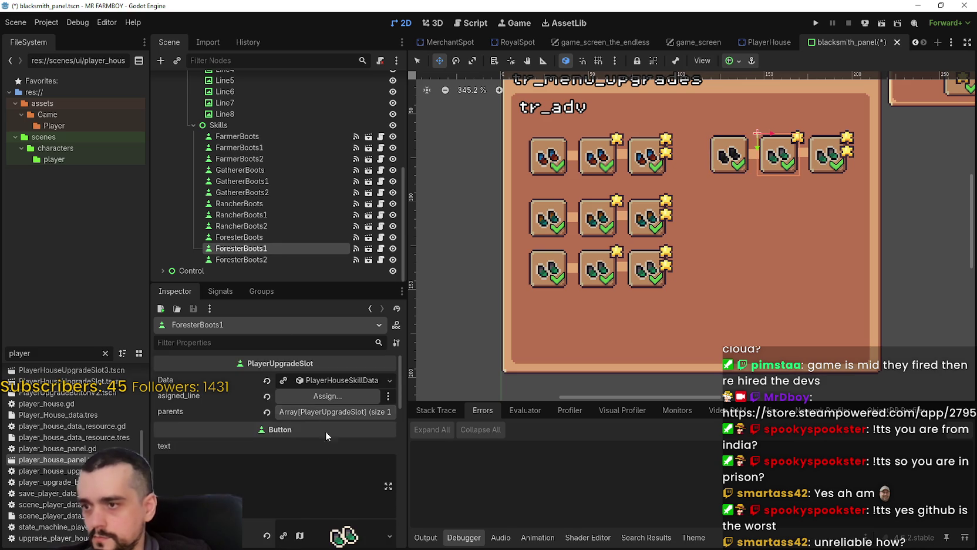
right_click(328, 470)
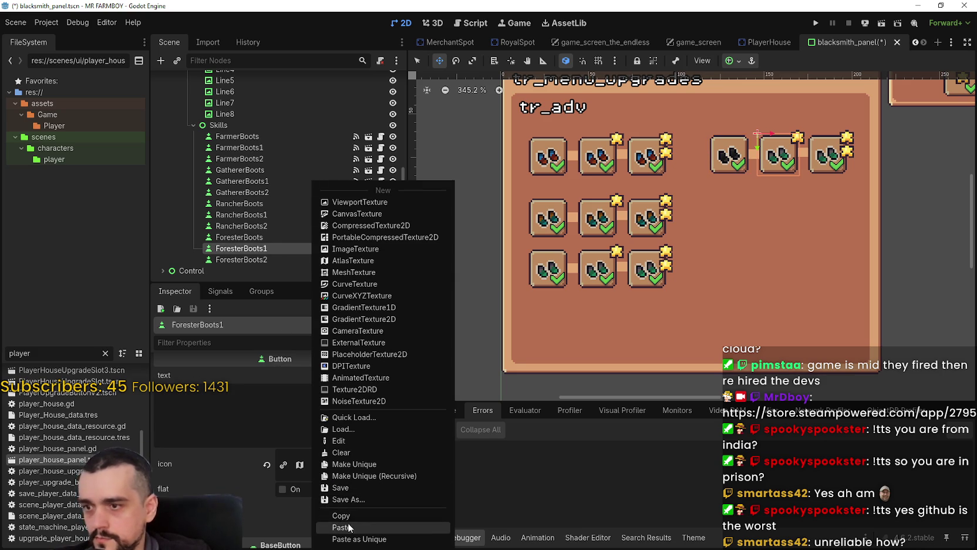
left_click(345, 528)
Paste the dark boot icon onto ForesterBoots2 and save the scene.
left_click(303, 261)
right_click(338, 472)
left_click(346, 528)
right_click(339, 471)
left_click(345, 528)
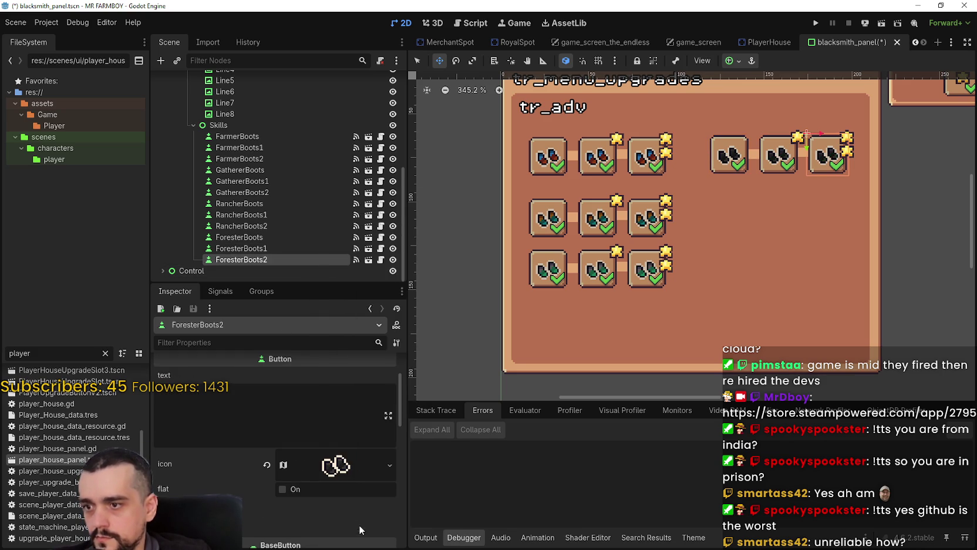
key("ctrl+s")
scroll(734, 212, "down", 5)
scroll(672, 233, "up", 4)
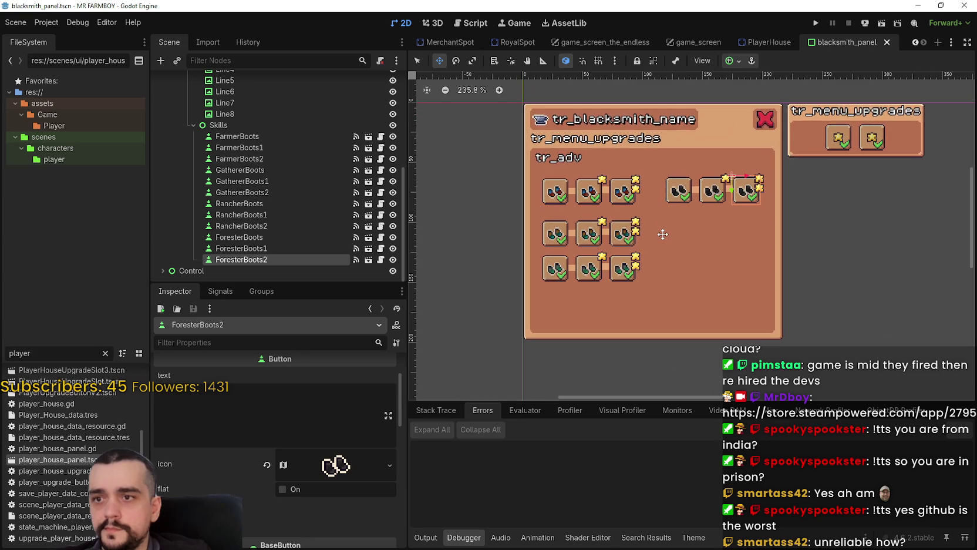
Duplicate the three Forester slots together with their connecting lines.
scroll(664, 233, "down", 2)
scroll(663, 233, "up", 1)
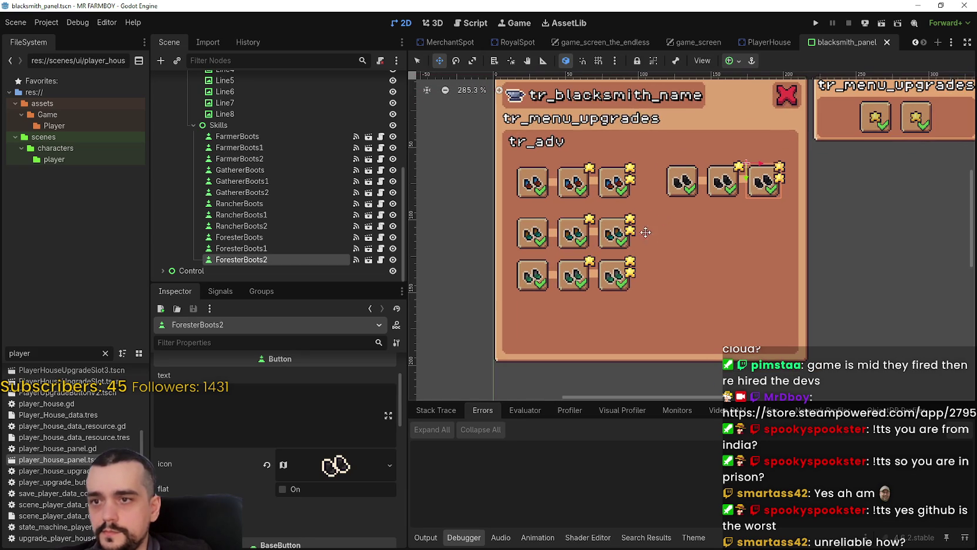
left_click(262, 237)
left_click(259, 248)
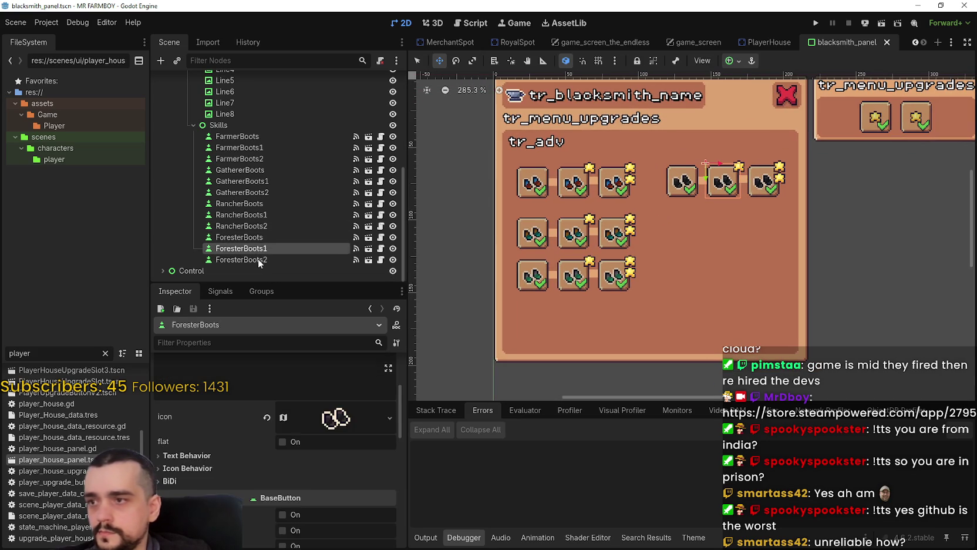
left_click(256, 238)
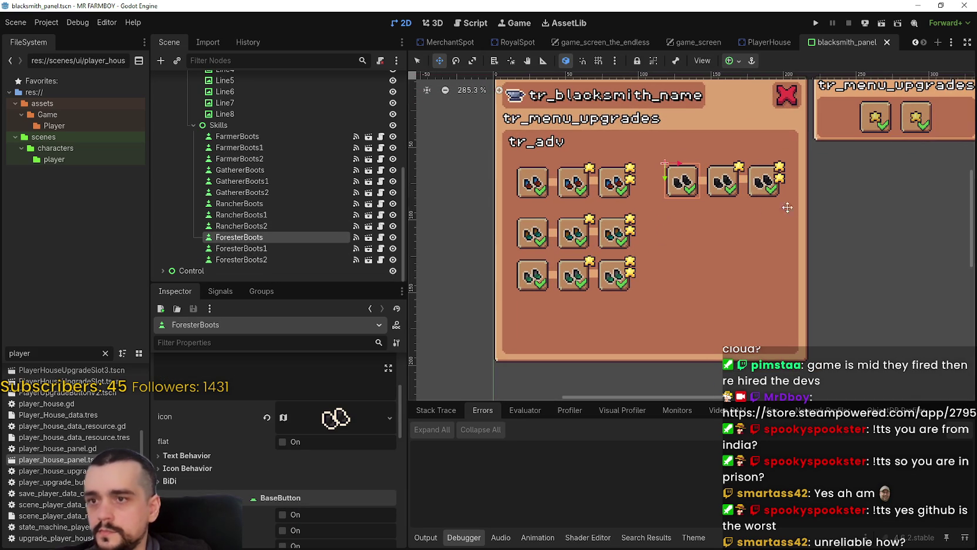
left_click(417, 62)
left_click_drag(842, 213, 657, 154)
key("ctrl+d")
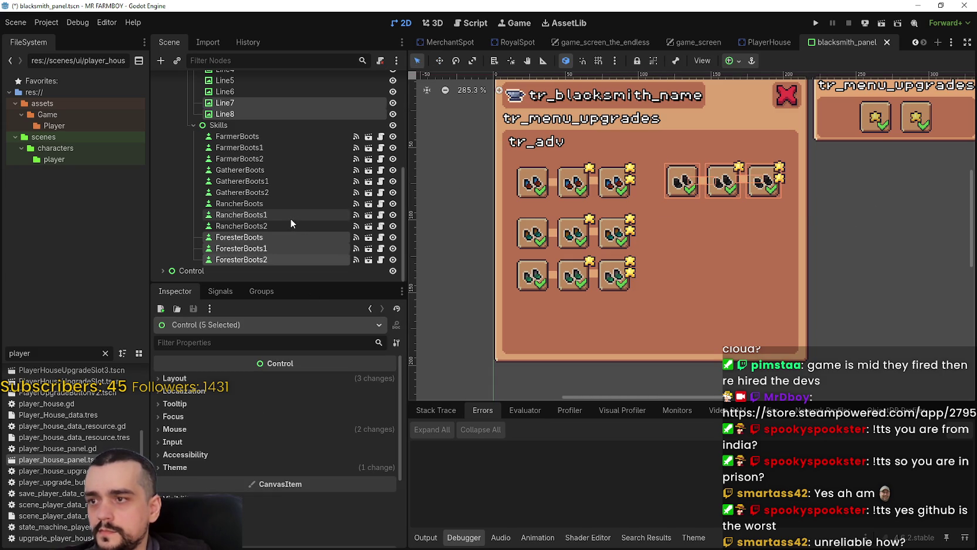
Rename the copies ForesterBoots3 and ForesterBoots4 to MinerBoots and MinerBoots1.
scroll(274, 209, "down", 2)
double_click(265, 238)
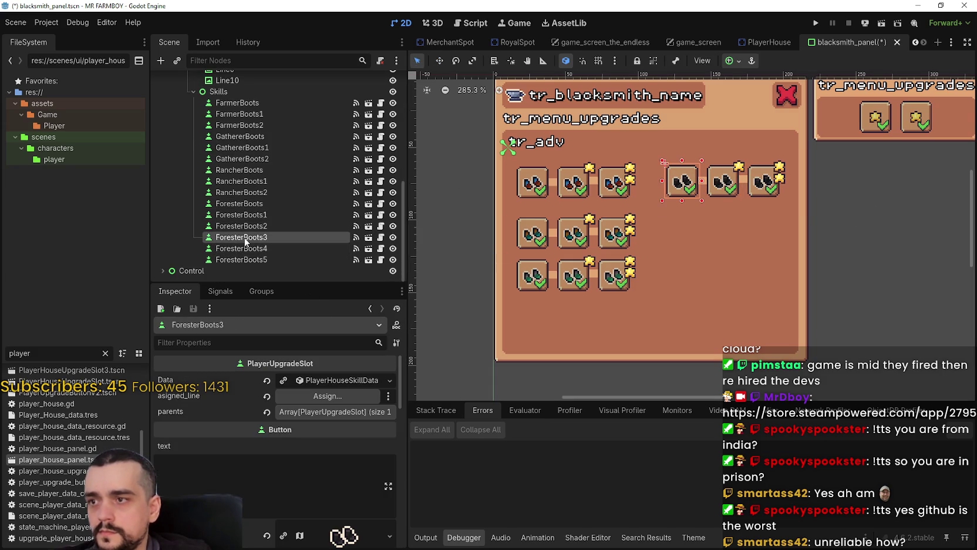
type("MinerBoots")
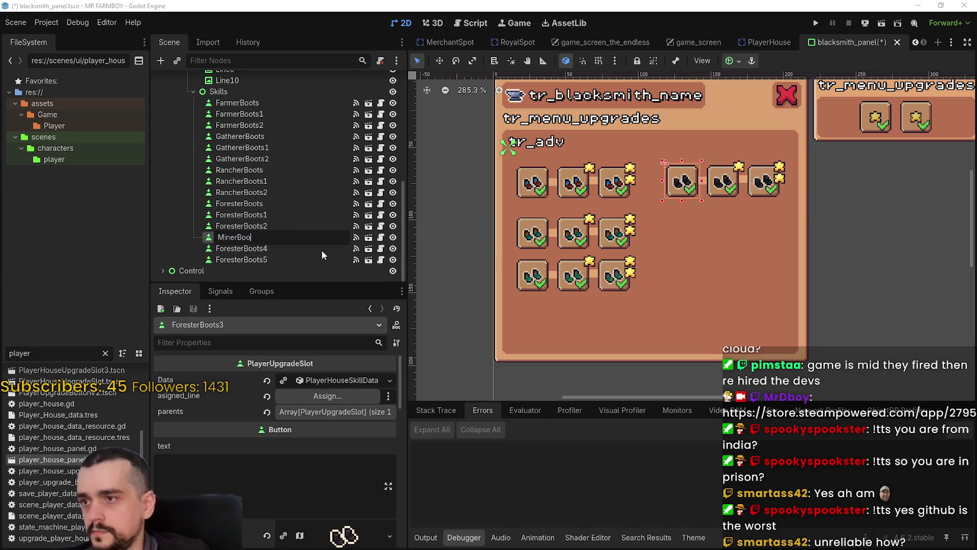
key("Return")
left_click(321, 250)
double_click(284, 243)
type("MinerBoo")
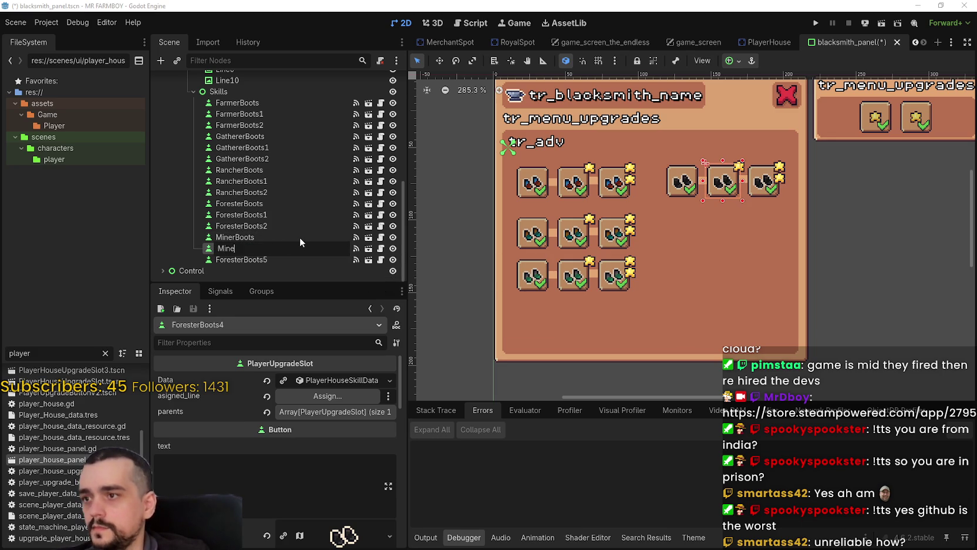
type("ts1")
key("Return")
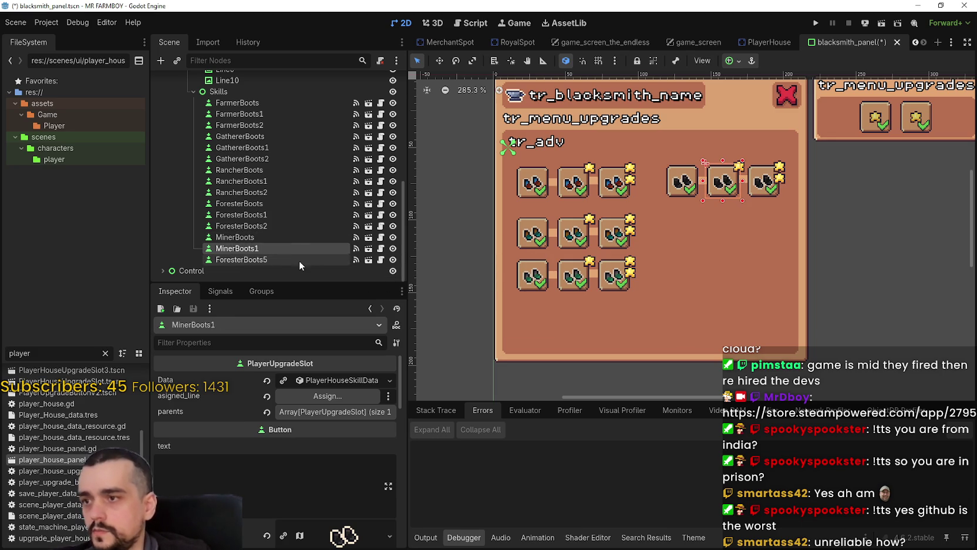
Rename ForesterBoots5 to MinerBoots2, then select the three Miner slots plus Line9.
left_click(268, 259)
double_click(285, 260)
type("MinerBoo")
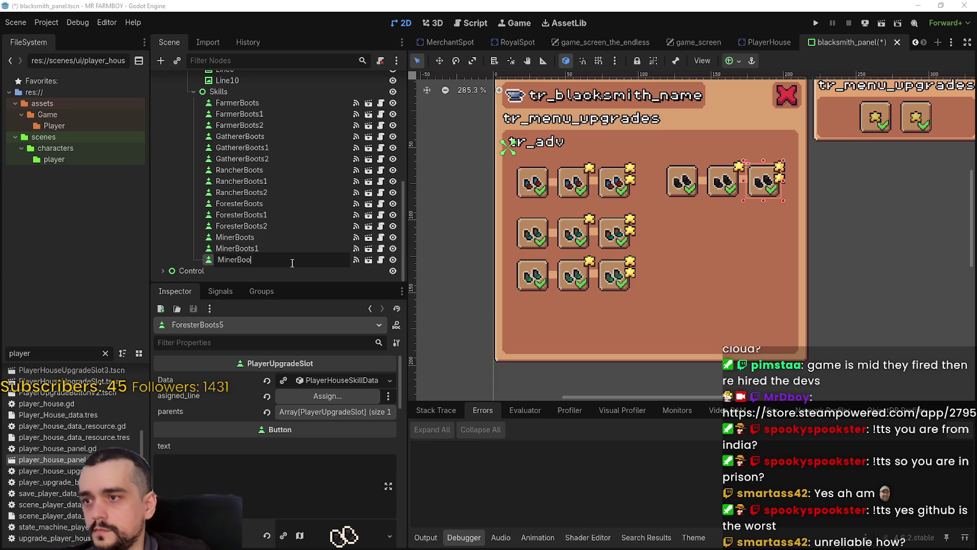
type("2")
key("Return")
key("Up")
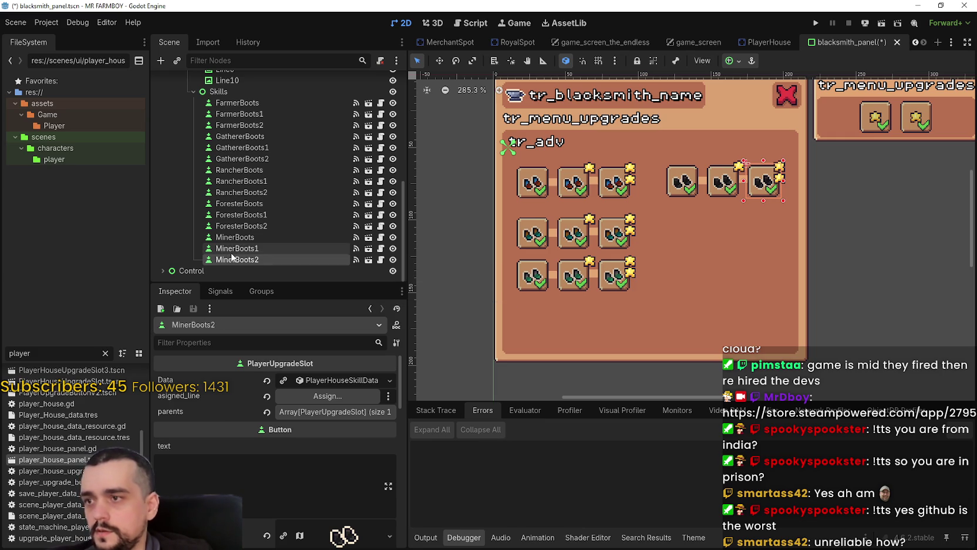
left_click(240, 257)
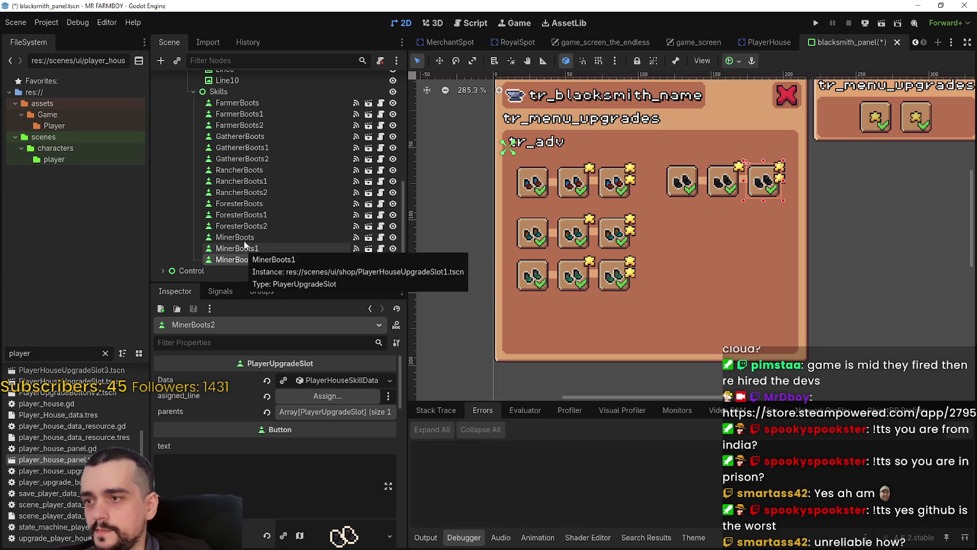
left_click(246, 237, "shift")
scroll(246, 106, "up", 2)
left_click(226, 130, "ctrl")
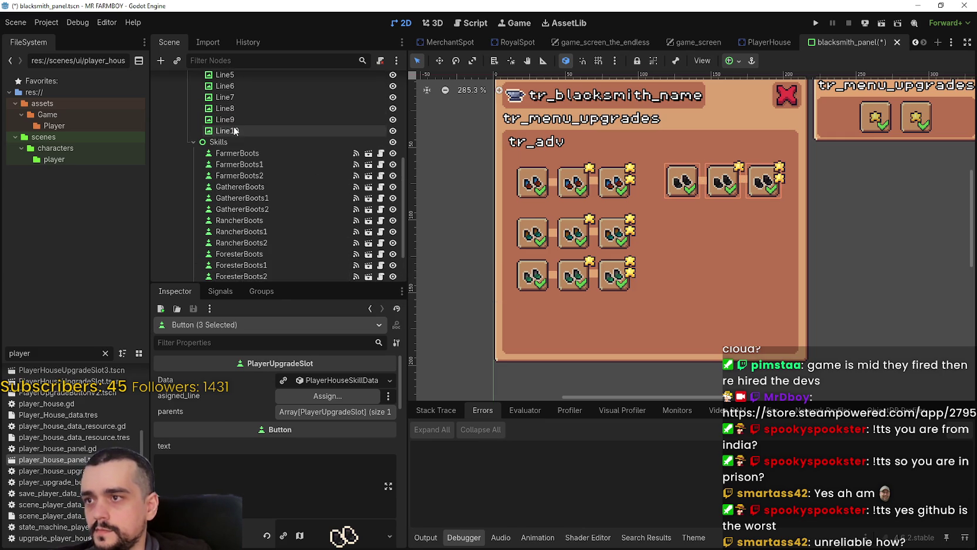
Move the Miner row with Line9 and Line10 directly beneath the top right-hand row.
left_click(225, 119, "ctrl")
scroll(670, 192, "up", 2)
key("w")
mouse_move(705, 173)
left_mouse_down()
mouse_move(705, 228)
mouse_move(705, 215)
left_mouse_up()
scroll(703, 208, "up", 6)
scroll(703, 208, "up", 1)
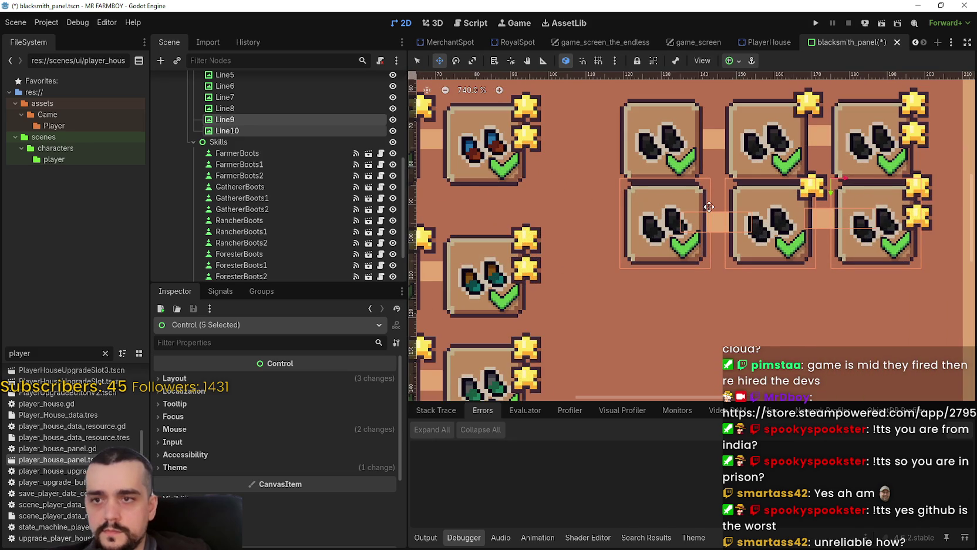
key("Up")
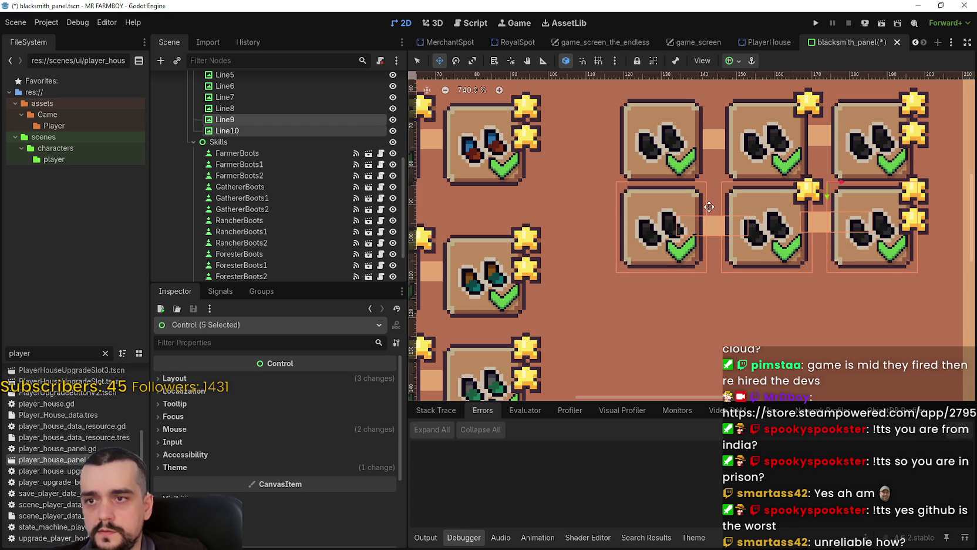
key("Down")
key("Down")
key("Down")
key("Down")
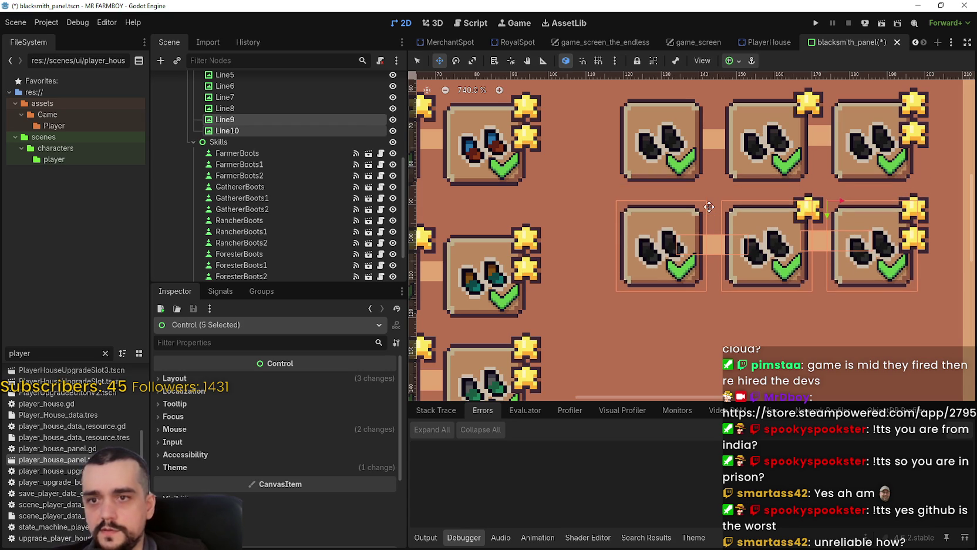
Clear the selection and save blacksmith_panel.tscn.
scroll(705, 217, "down", 10)
left_click(418, 60)
left_click(425, 226)
key("ctrl+s")
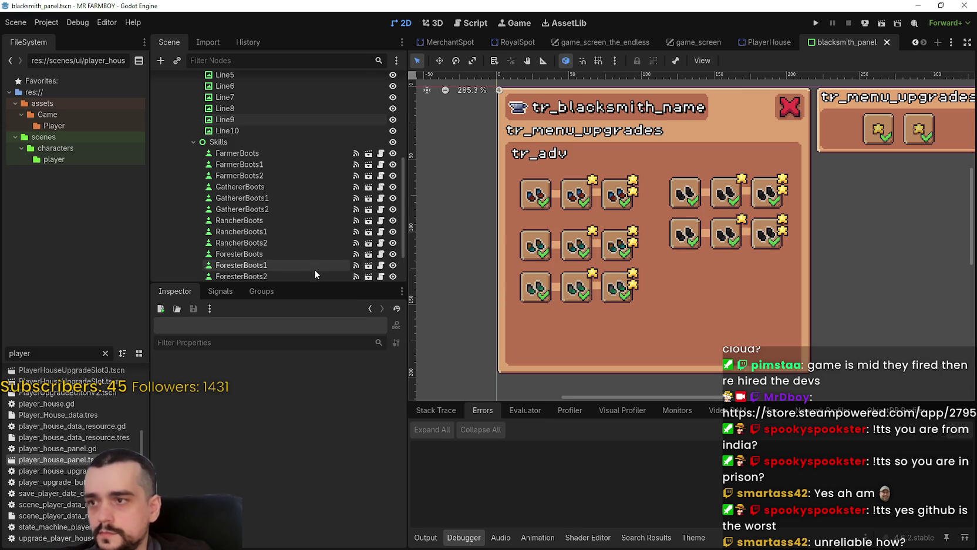
scroll(315, 272, "down", 3)
scroll(760, 261, "up", 1)
scroll(761, 261, "up", 1)
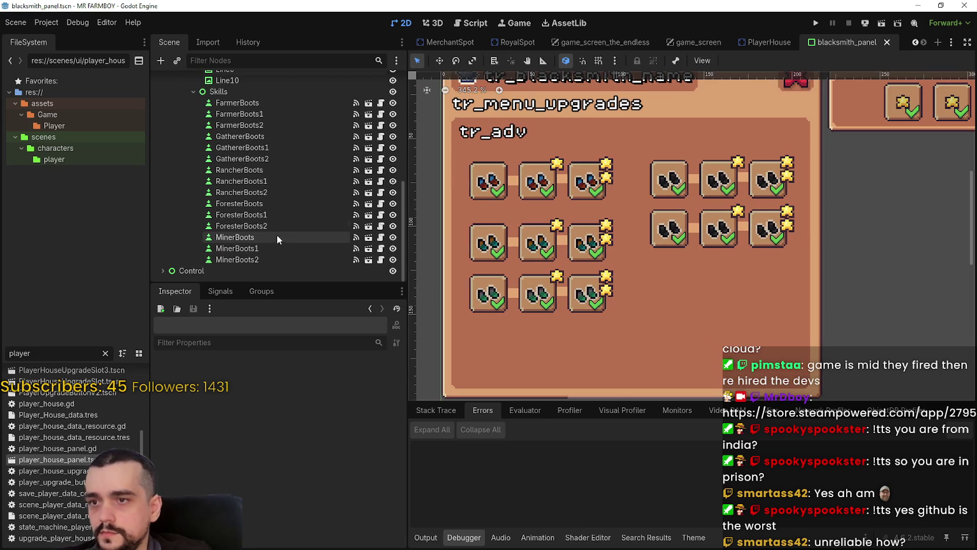
left_click(278, 238)
scroll(287, 226, "up", 3)
left_click(225, 130)
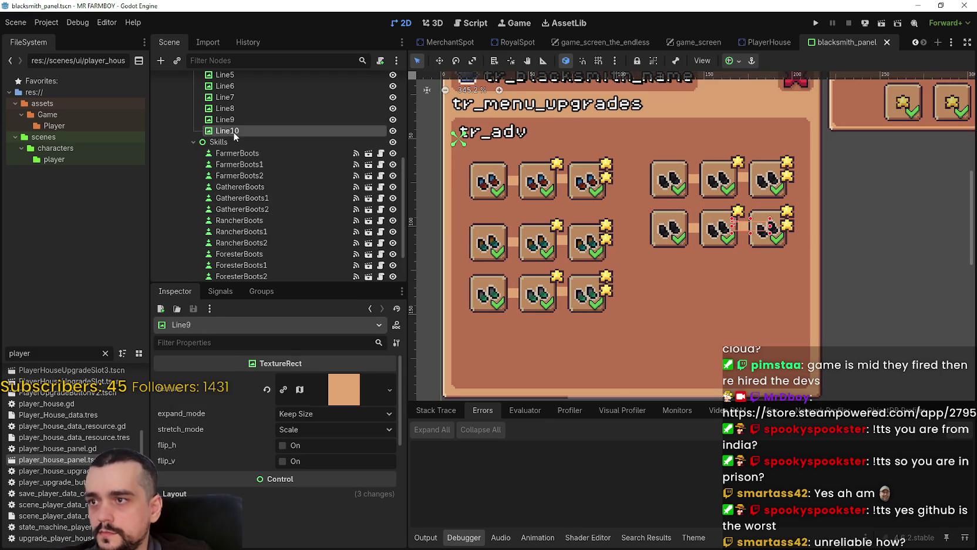
scroll(285, 253, "down", 2)
left_click(267, 250)
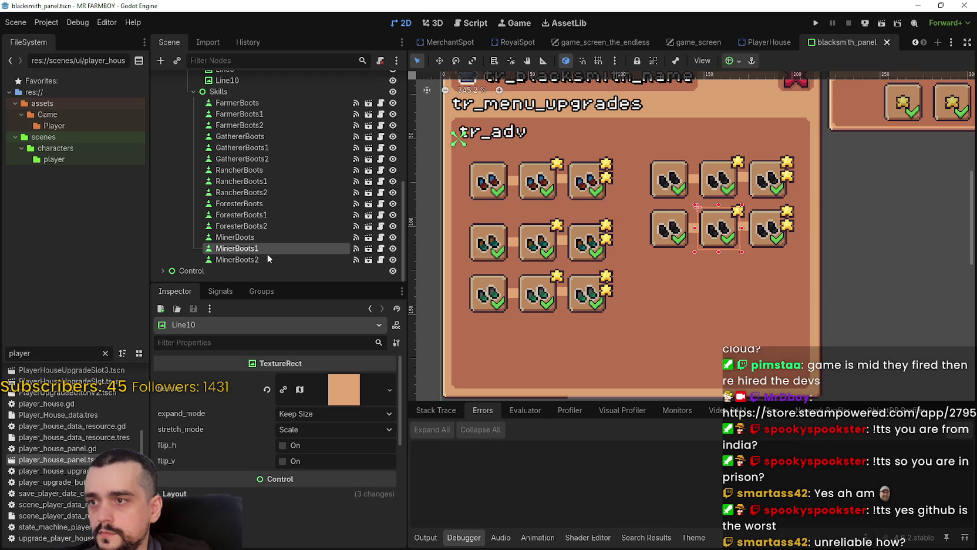
left_click(280, 237)
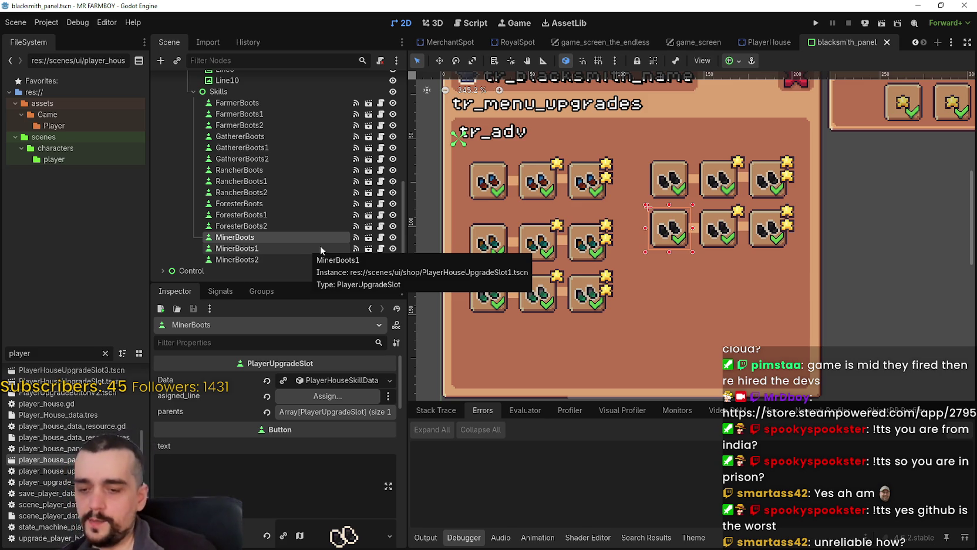
Move the MinerBoots icon's atlas region one cell right to a different boots sprite.
scroll(568, 205, "down", 2)
scroll(746, 264, "up", 1)
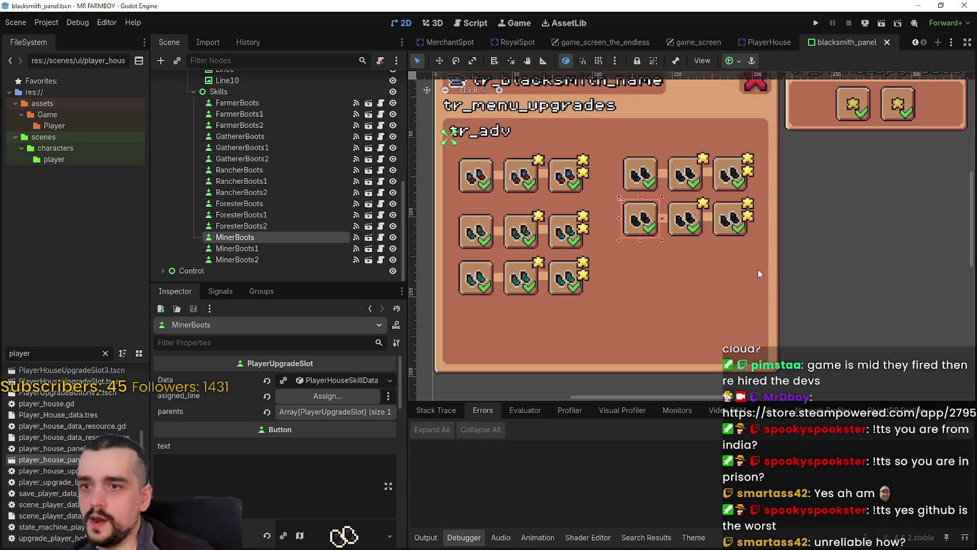
left_click(299, 248)
left_click(275, 236)
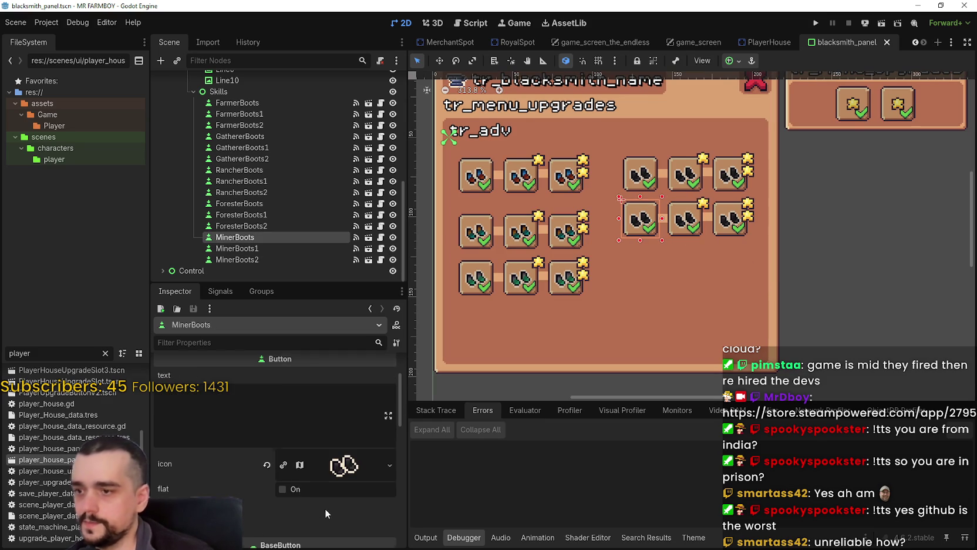
left_click(337, 467)
scroll(293, 470, "down", 5)
left_click(281, 467)
scroll(505, 302, "down", 10)
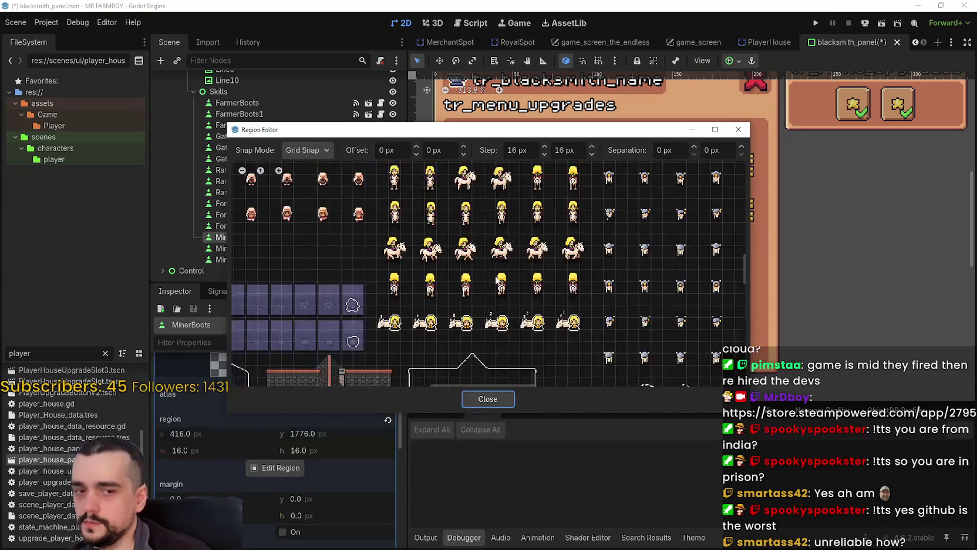
scroll(441, 287, "up", 5)
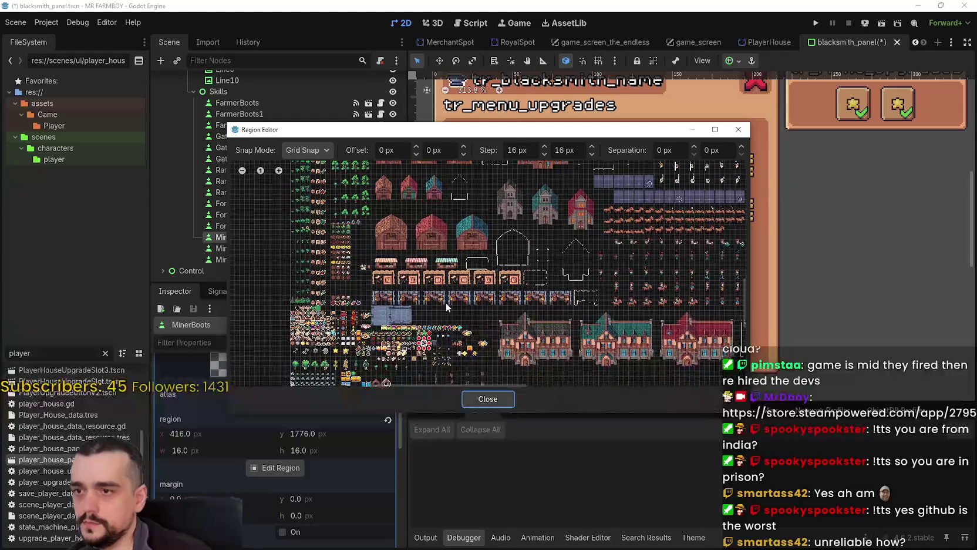
scroll(563, 265, "up", 5)
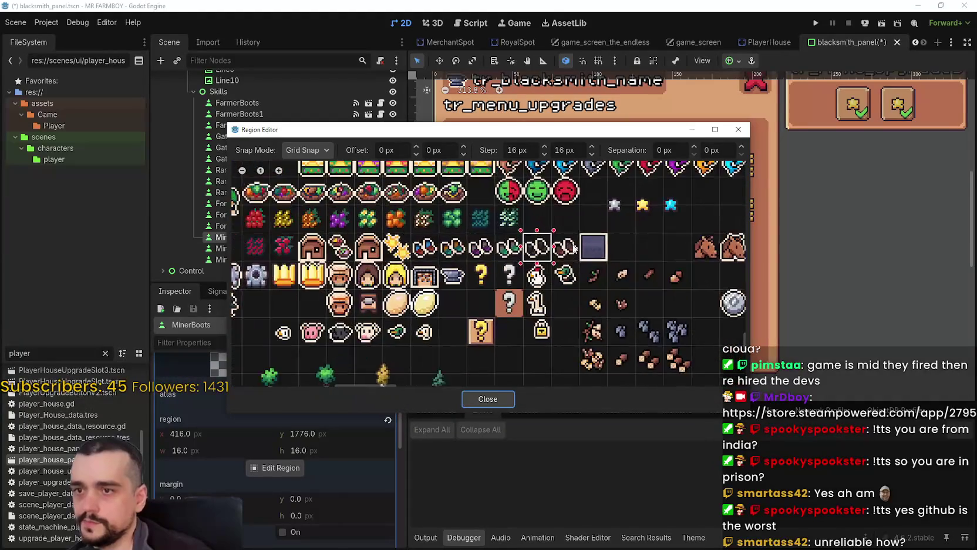
left_click(564, 253)
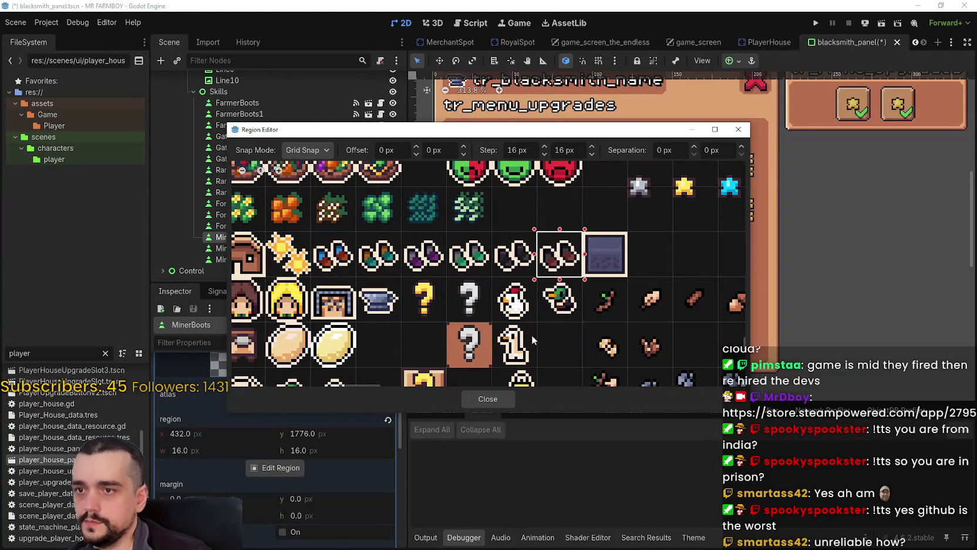
left_click(495, 400)
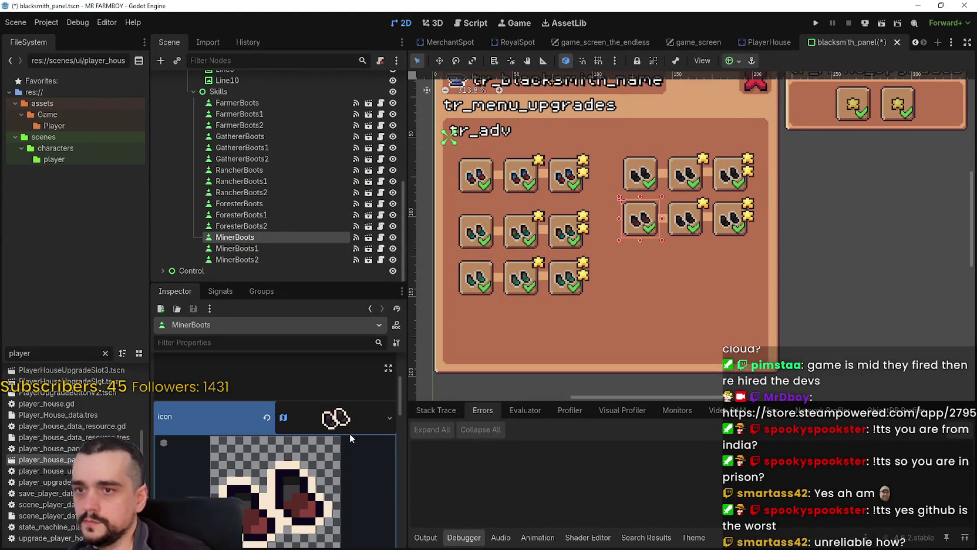
Save blacksmith_panel.tscn with the updated Miner icon.
left_click(348, 425)
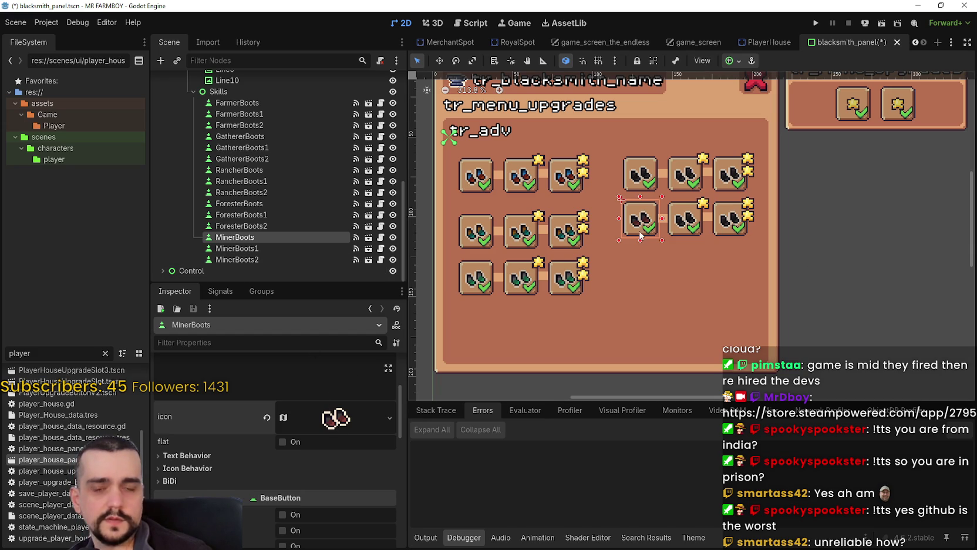
scroll(689, 232, "up", 3)
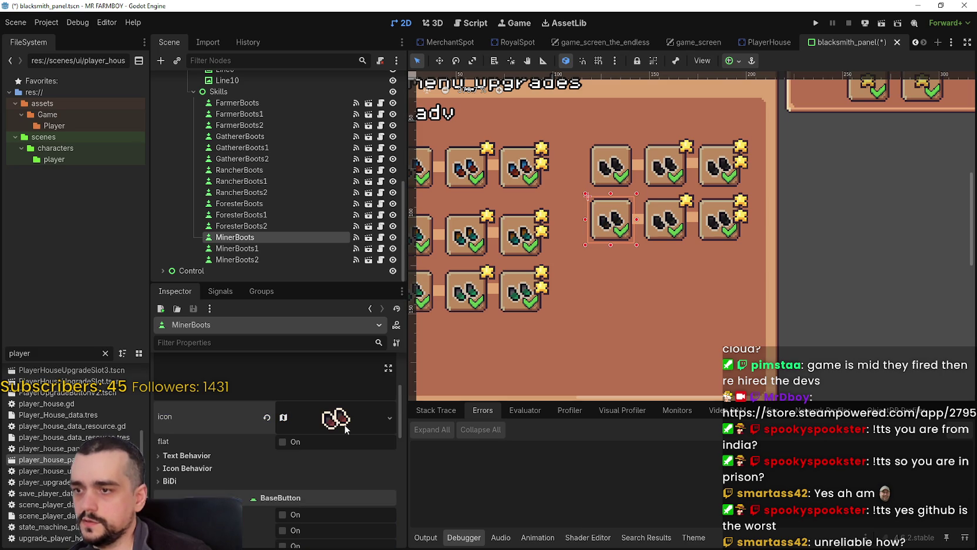
left_click(333, 391)
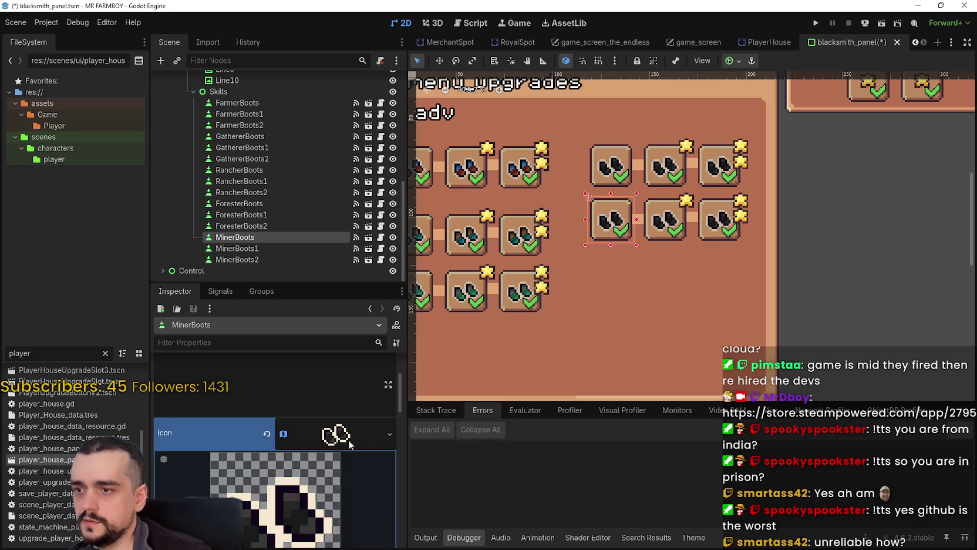
key("ctrl+s")
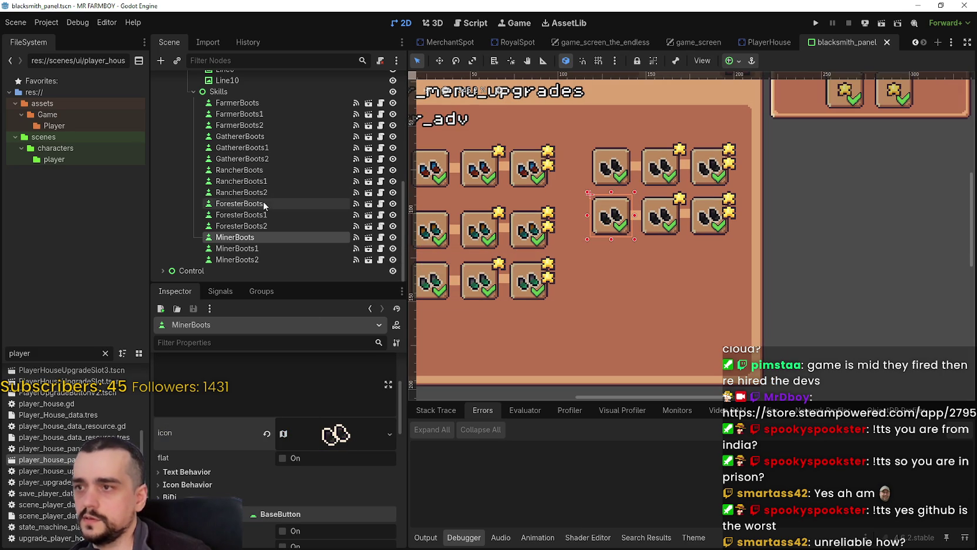
Shift ForesterBoots' icon atlas region to the next boots sprite (x 432, y 1776).
left_click(259, 204)
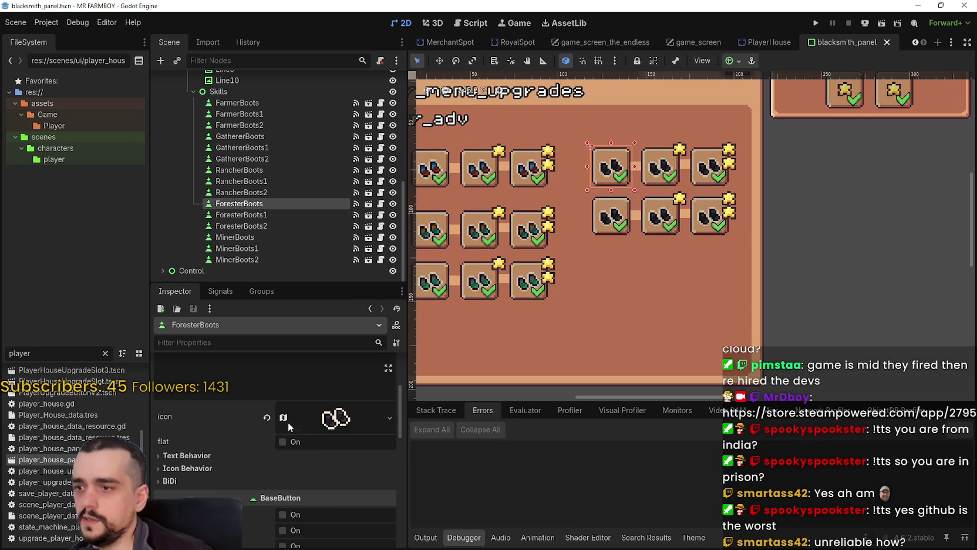
left_click(335, 433)
scroll(292, 464, "down", 1)
left_click(293, 468)
scroll(477, 286, "down", 5)
scroll(388, 353, "down", 10)
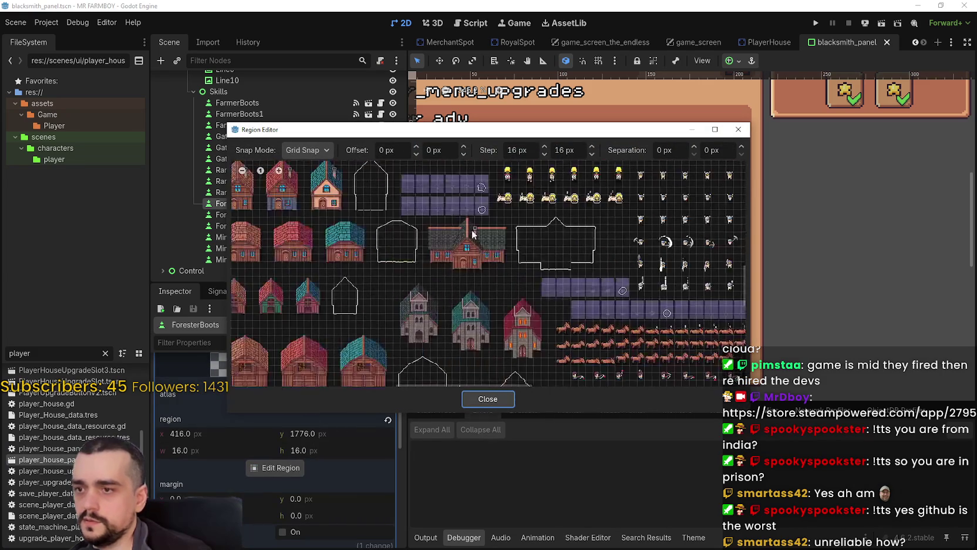
scroll(486, 287, "up", 5)
left_click(478, 285)
left_click(488, 399)
scroll(350, 468, "up", 3)
left_click(341, 362)
Copy ForesterBoots' new icon and paste it into ForesterBoots1 and ForesterBoots2.
right_click(327, 372)
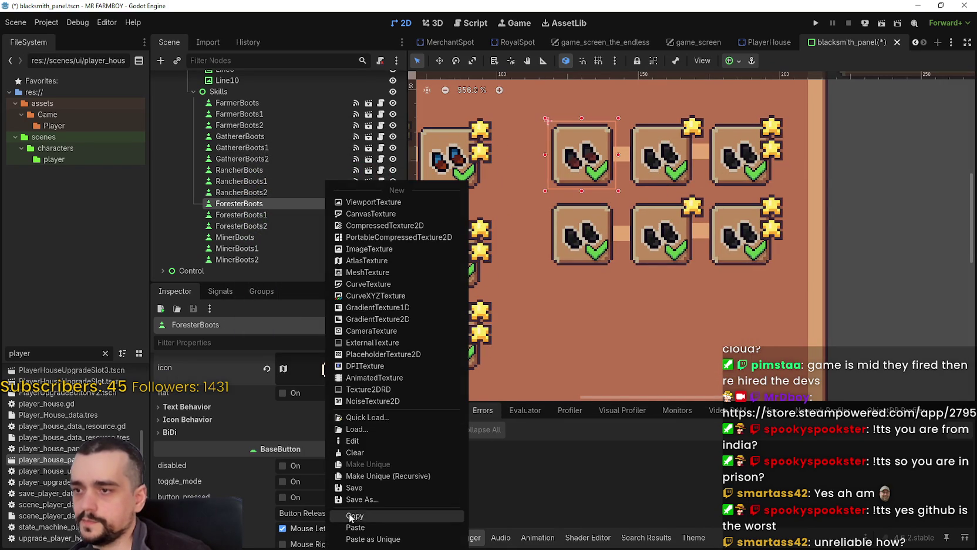
left_click(357, 513)
left_click(273, 216)
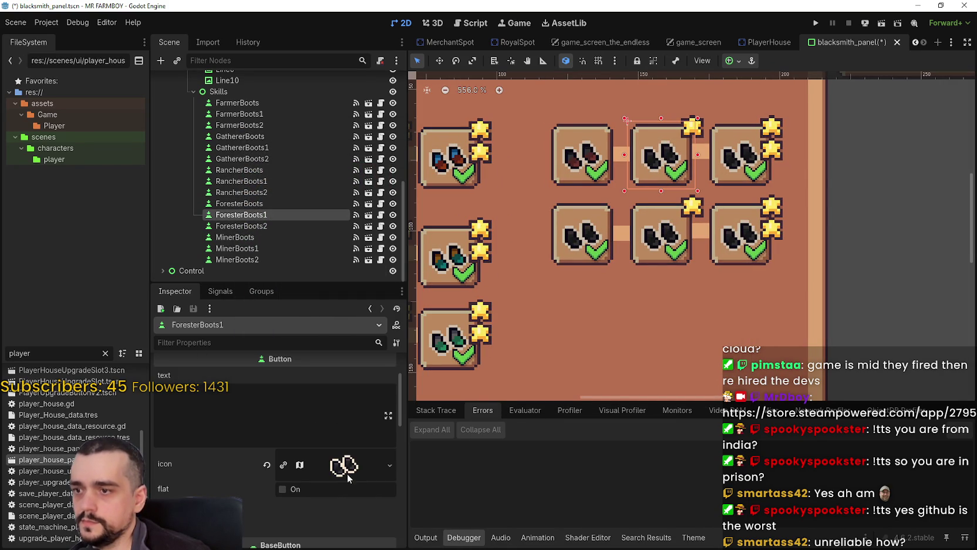
right_click(331, 467)
left_click(371, 527)
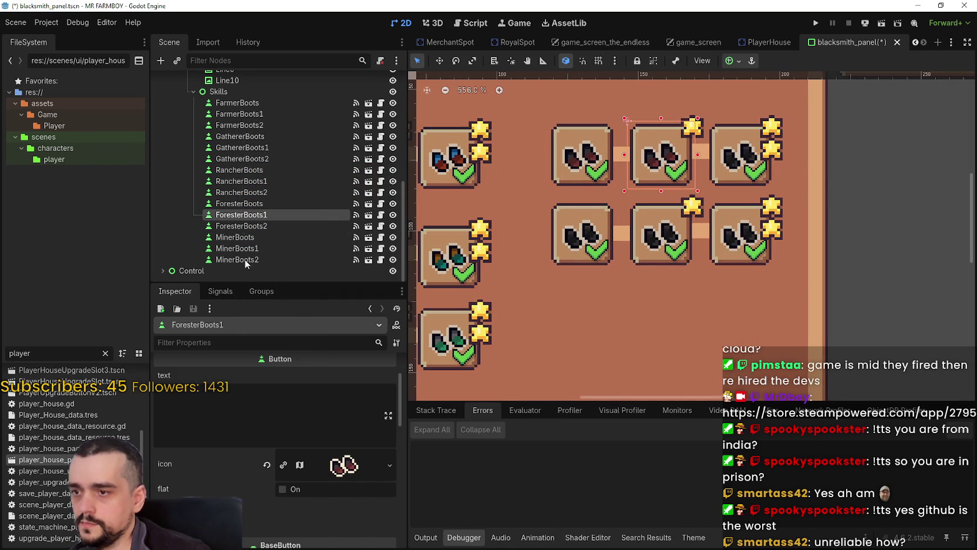
left_click(253, 226)
right_click(335, 476)
left_click(349, 526)
Save blacksmith_panel.tscn and pan the canvas to view the whole panel.
key("ctrl+s")
scroll(599, 253, "down", 3)
left_click_drag(601, 251, 645, 250)
scroll(642, 250, "down", 1)
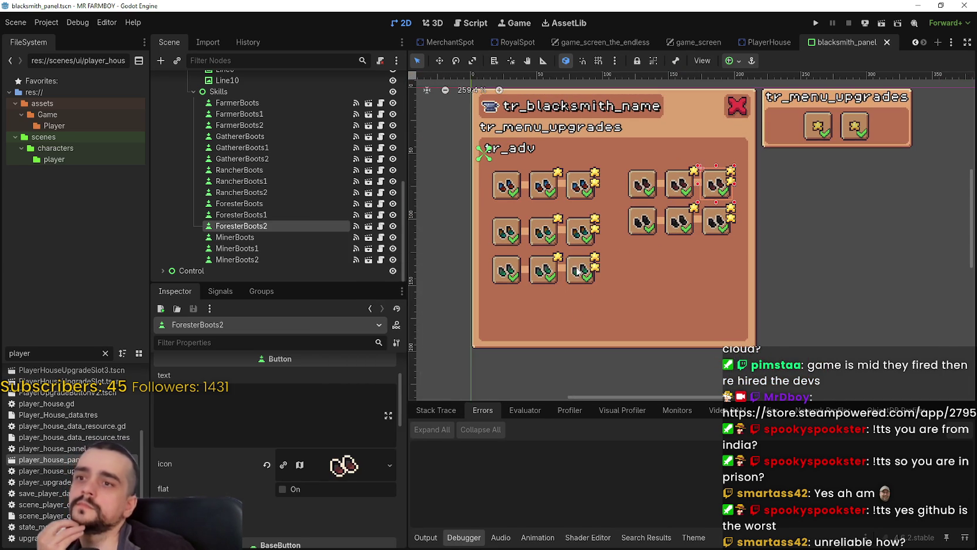
scroll(577, 269, "up", 1)
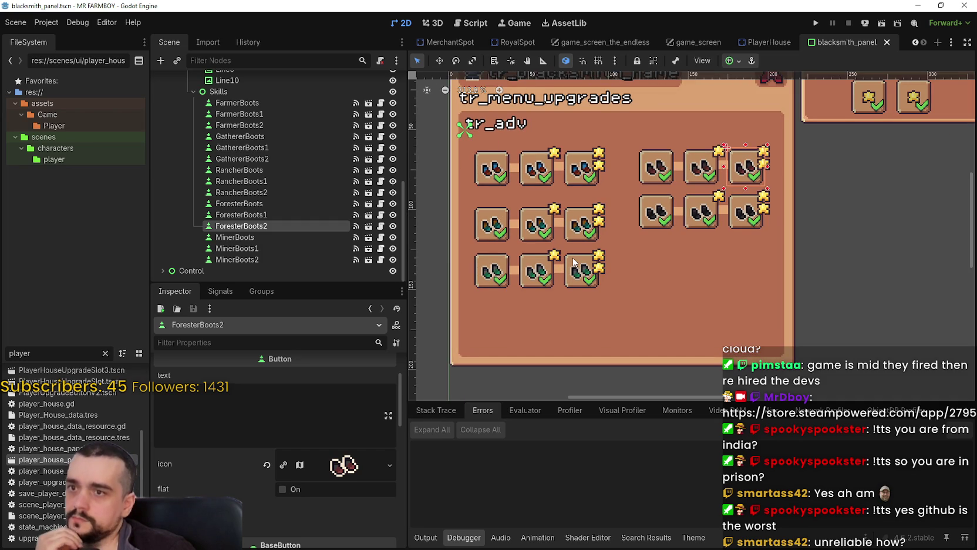
scroll(572, 257, "down", 1)
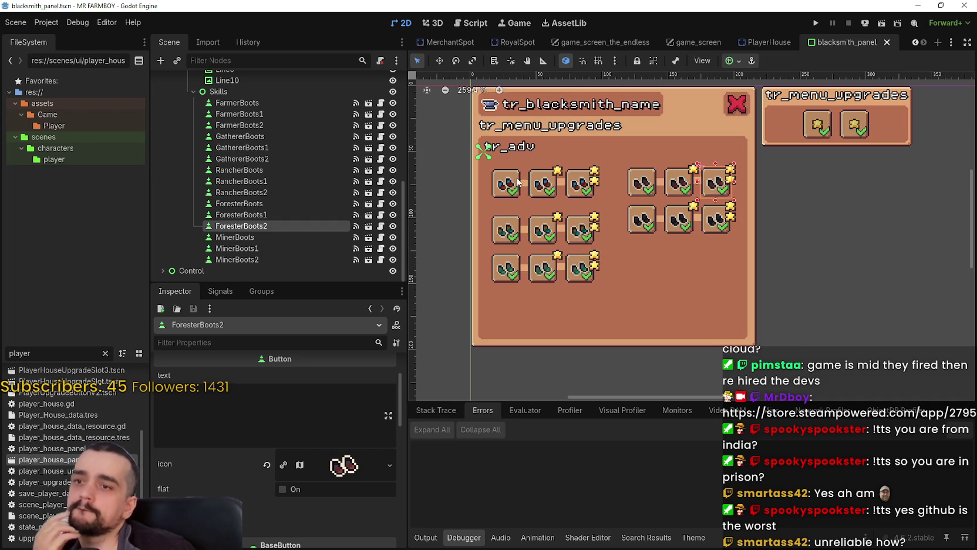
left_click(679, 222)
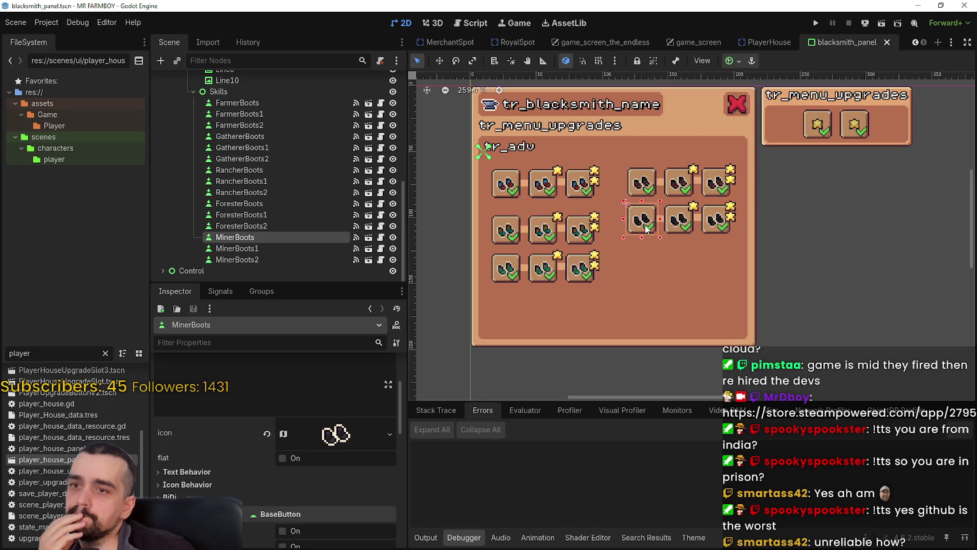
scroll(681, 226, "up", 2)
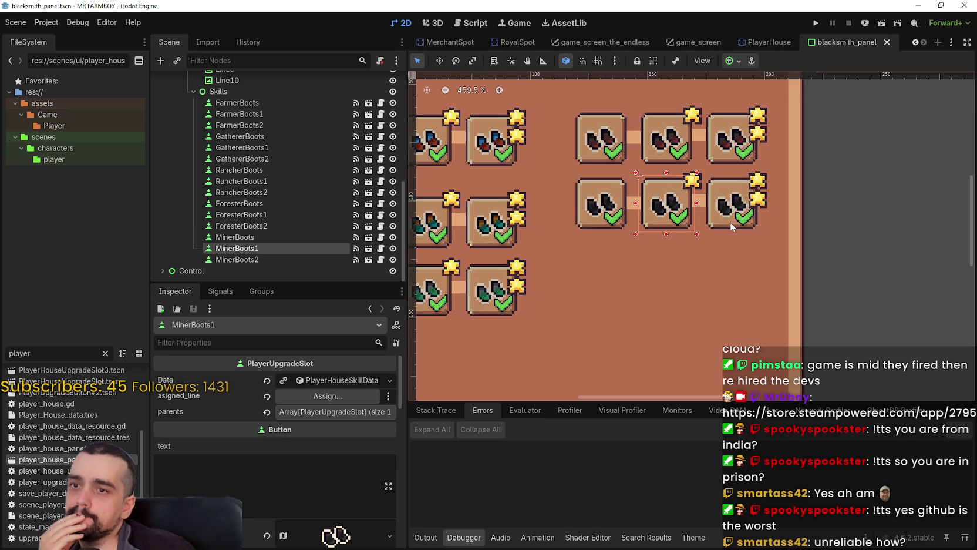
left_click(730, 221)
scroll(730, 221, "down", 1)
left_click(729, 170)
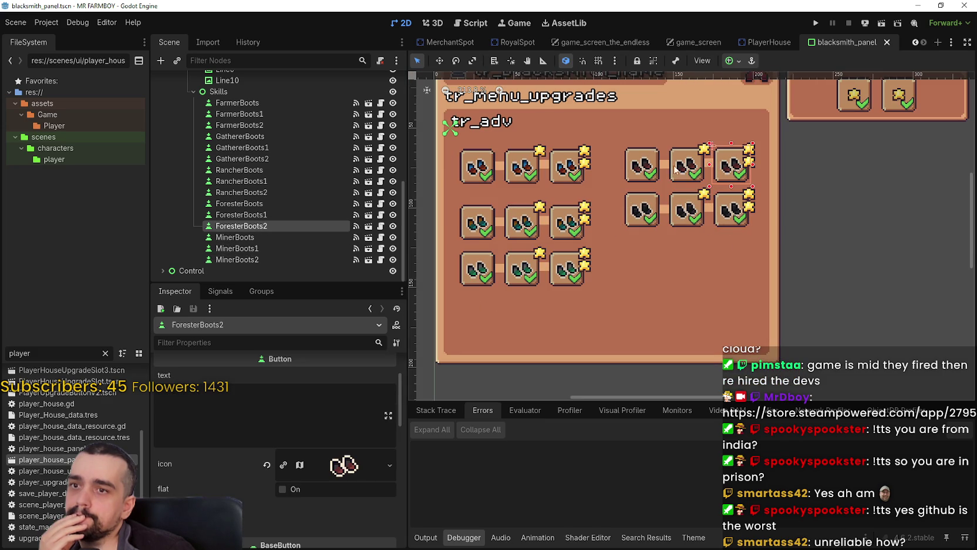
left_click(675, 171)
left_click(650, 170)
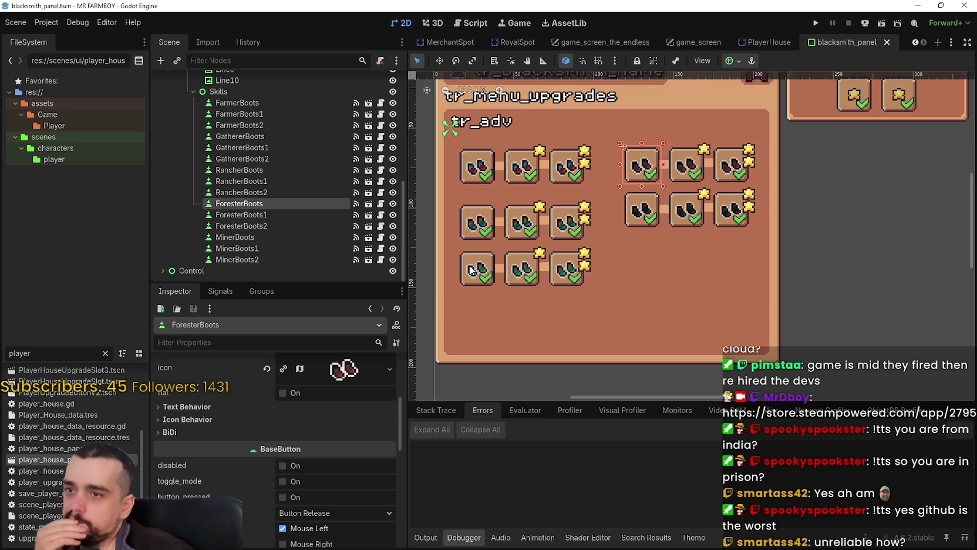
scroll(474, 269, "up", 4)
scroll(473, 264, "down", 4)
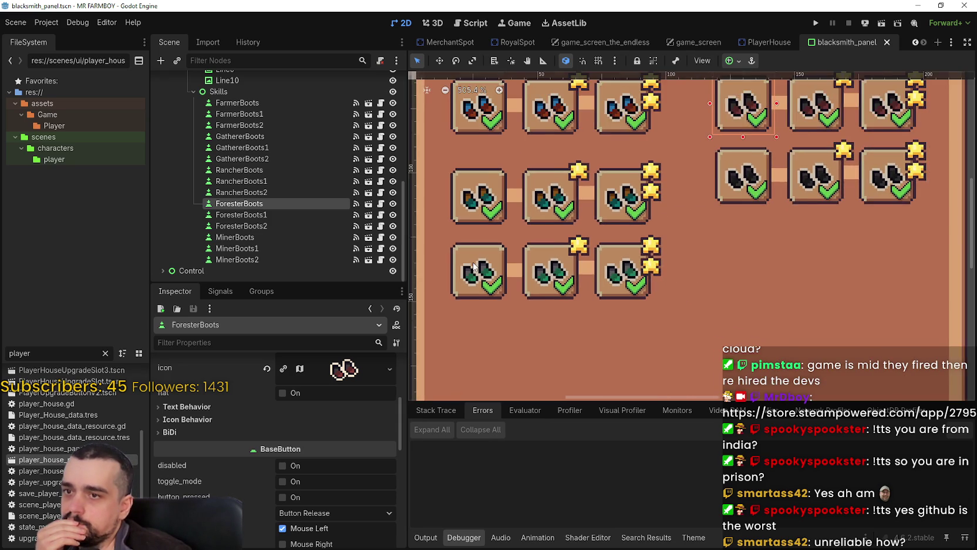
left_click(476, 205)
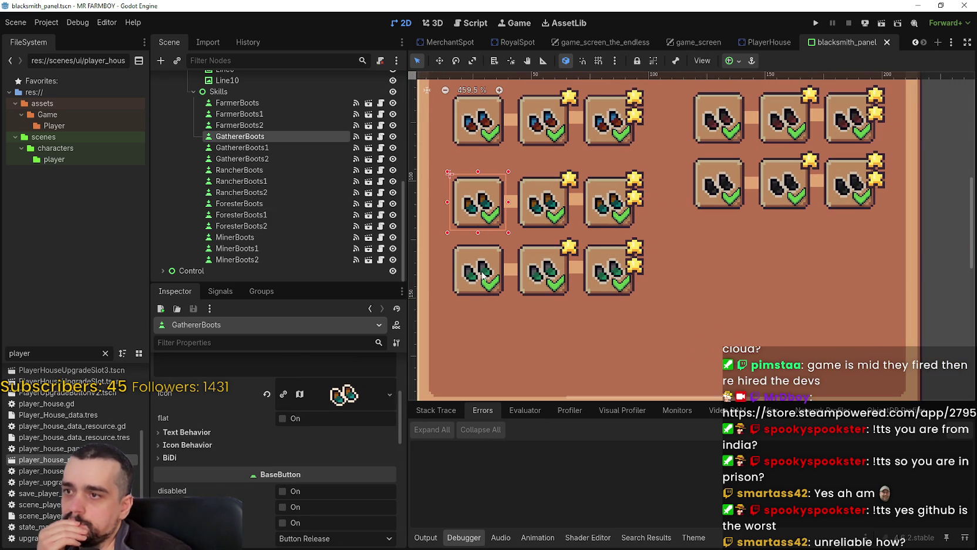
scroll(482, 262, "down", 2)
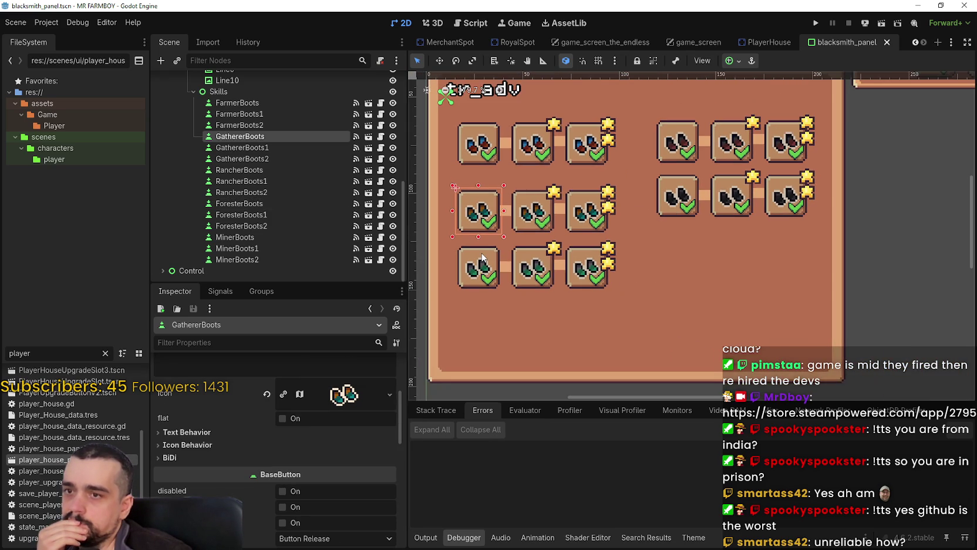
scroll(482, 257, "down", 1)
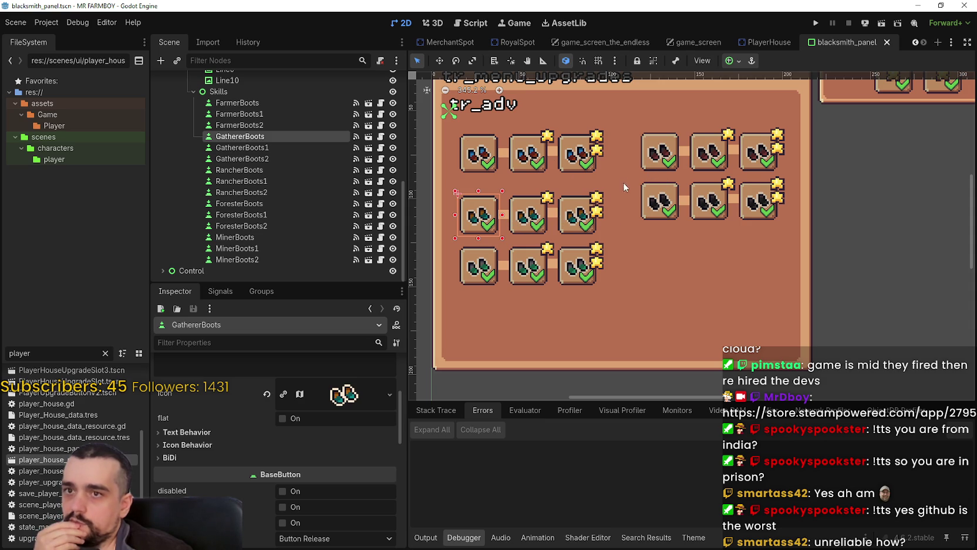
scroll(544, 213, "down", 1)
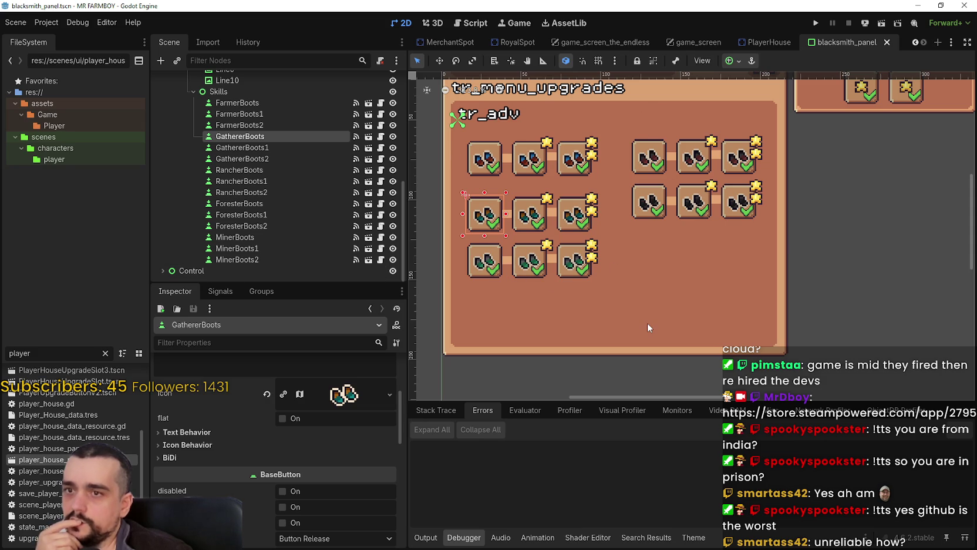
scroll(651, 320, "up", 2)
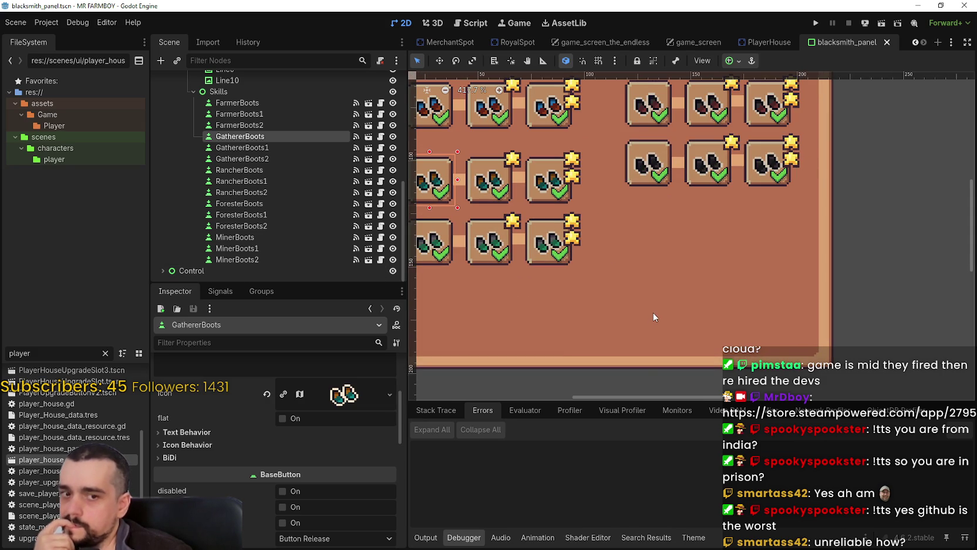
scroll(653, 310, "down", 3)
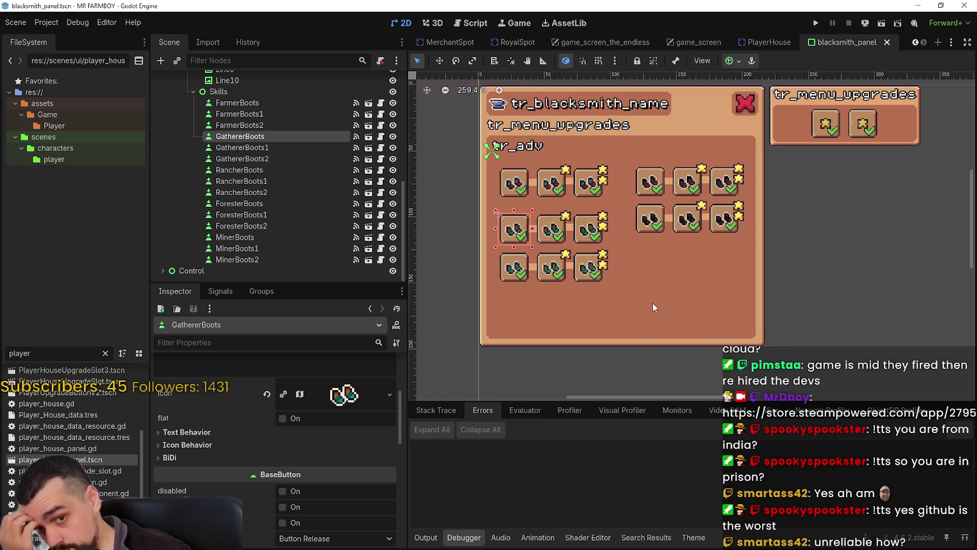
scroll(573, 267, "up", 2)
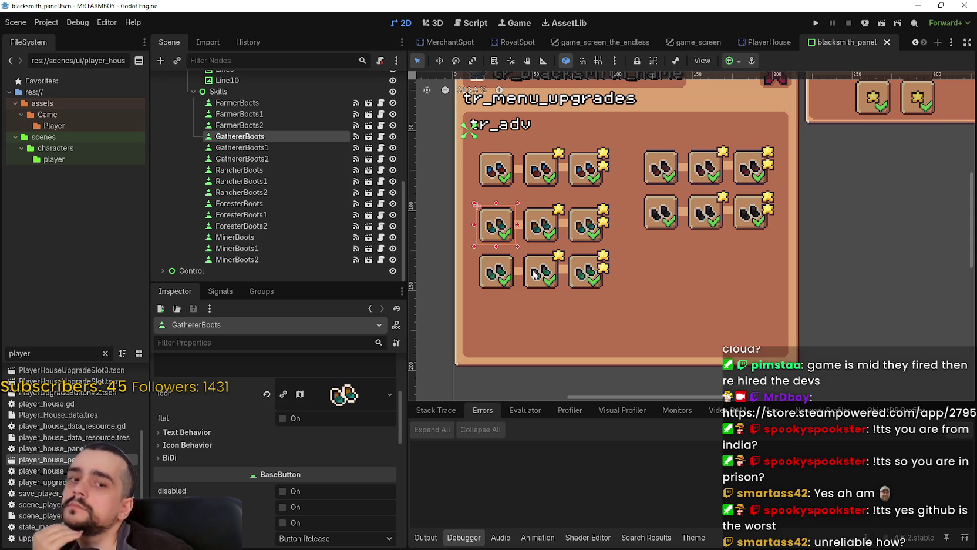
scroll(534, 274, "up", 2)
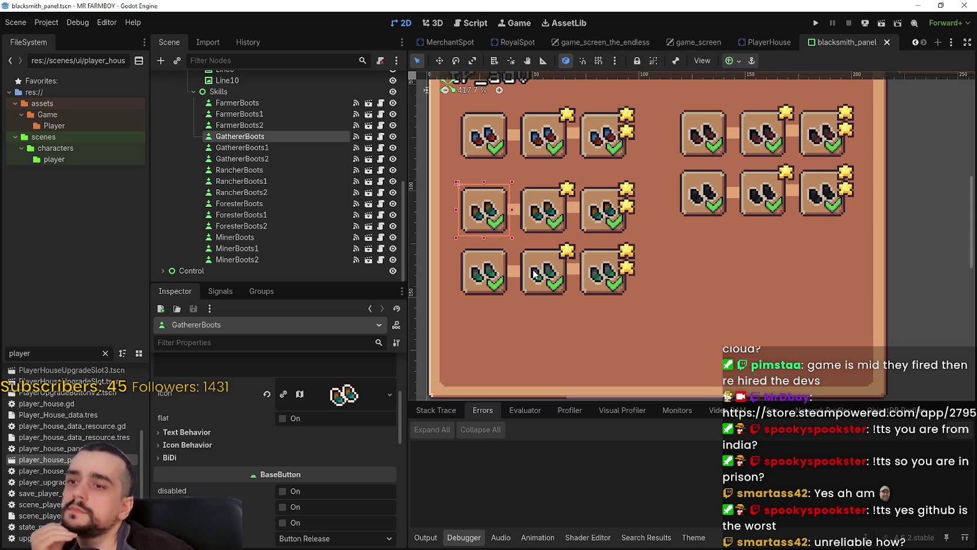
scroll(528, 226, "down", 2)
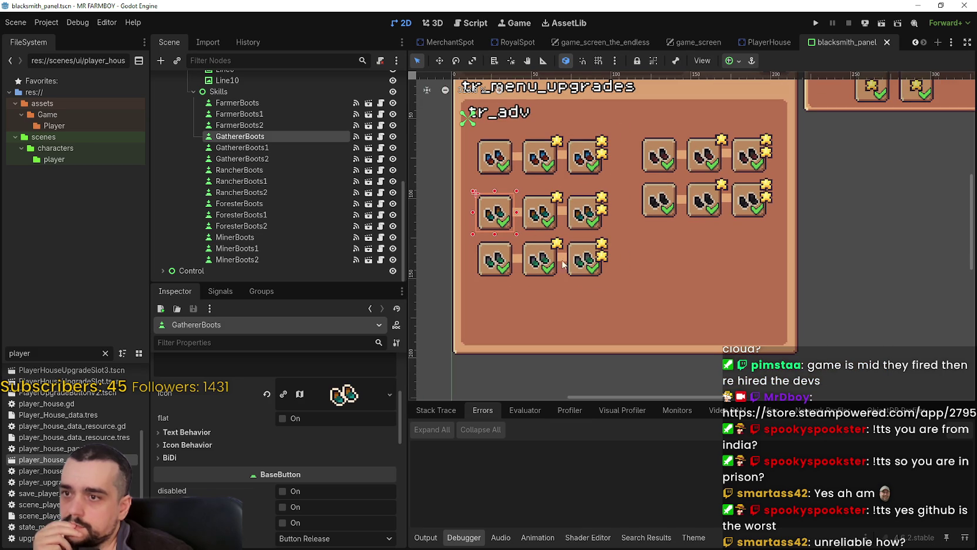